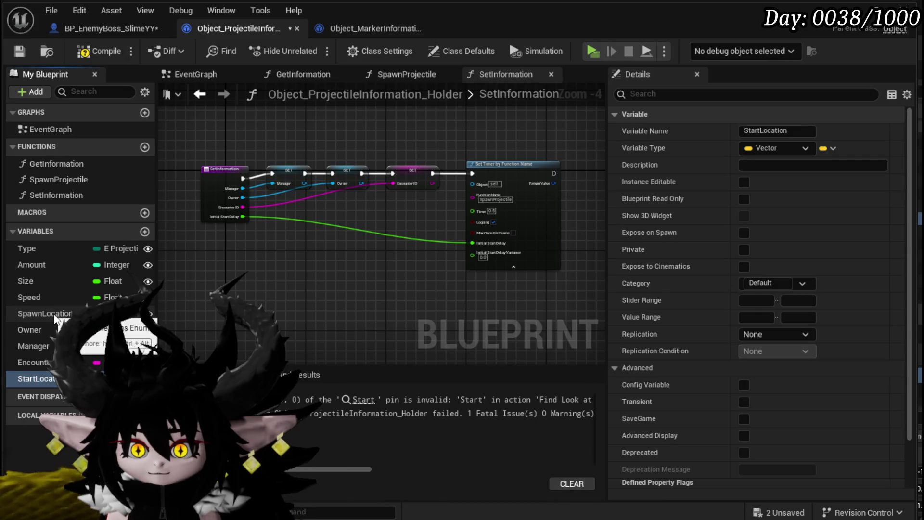
Step: Add a SET StartLocation node after the previous setter in SetInformation, then compile and save
click(18, 52)
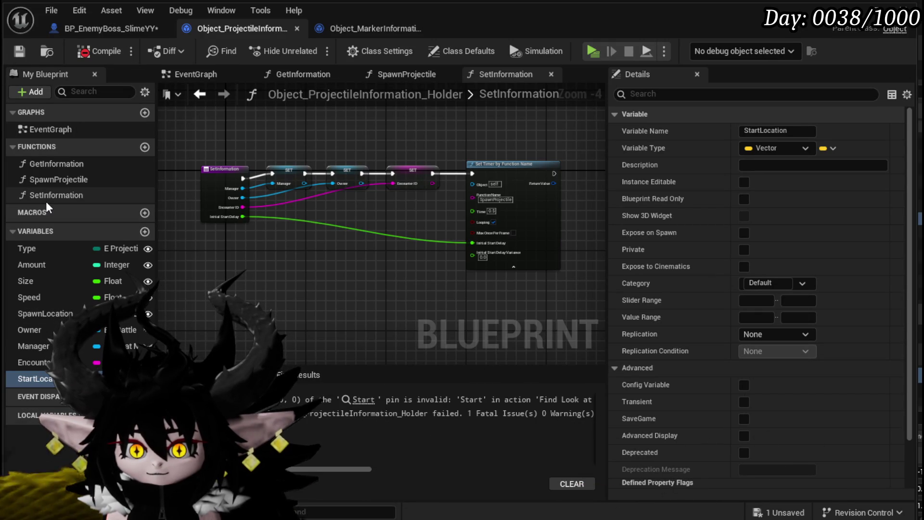
double_click(50, 183)
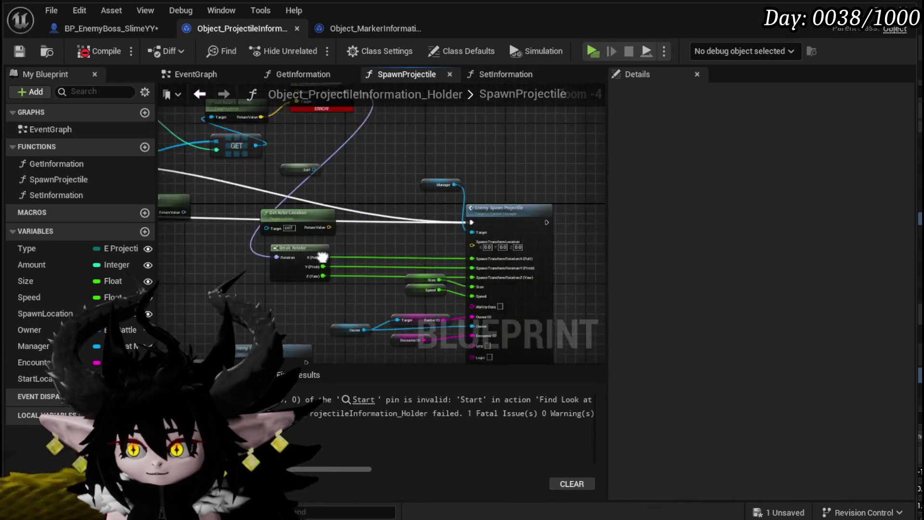
double_click(85, 195)
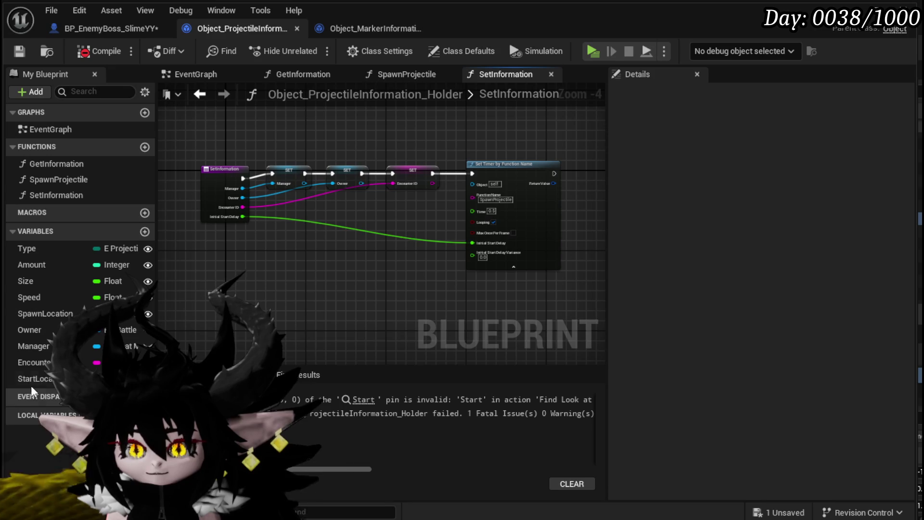
drag(34, 379, 311, 279)
click(417, 277)
drag(507, 183, 567, 184)
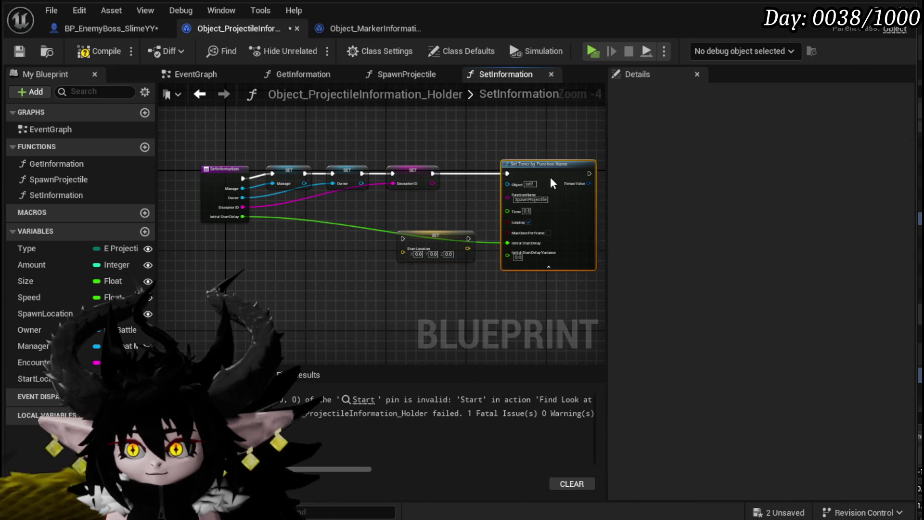
mouse_move(436, 239)
mouse_down()
mouse_move(479, 171)
mouse_move(175, 209)
mouse_move(241, 202)
mouse_up()
click(96, 51)
click(20, 53)
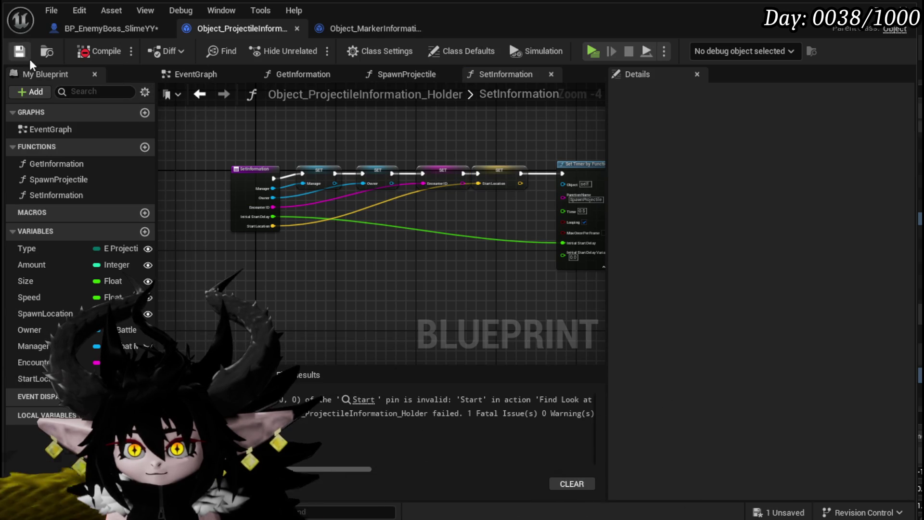
Step: Wire StartLocation into Find Look at Rotation's Start and the spawn transform location, then recompile
click(318, 401)
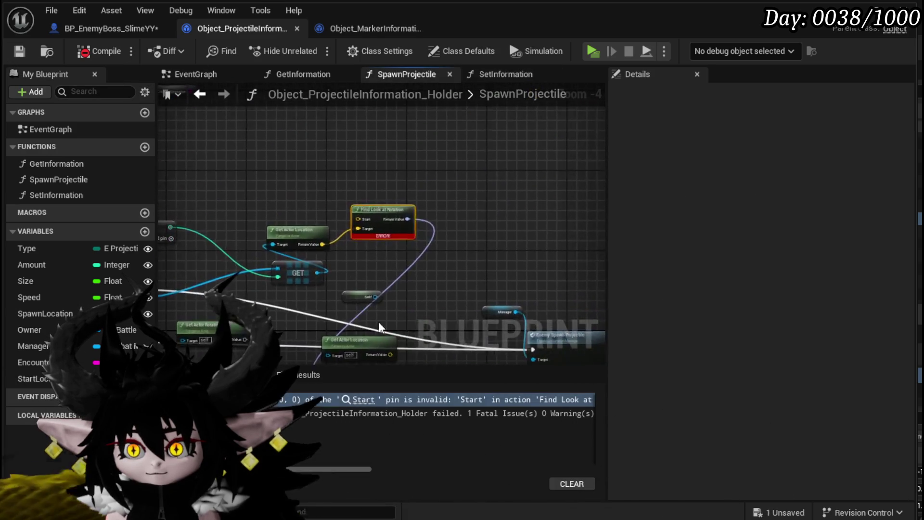
drag(42, 378, 327, 217)
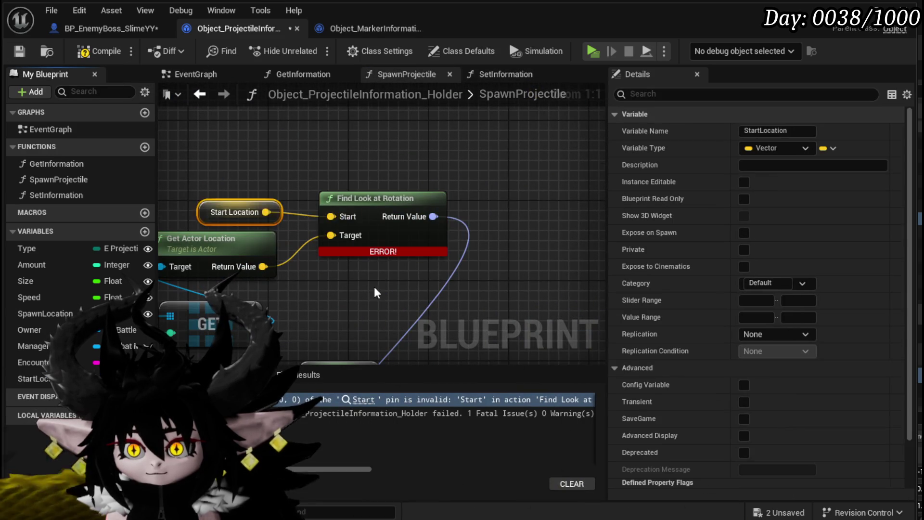
scroll(367, 276, down, 2)
drag(39, 379, 451, 288)
click(353, 211)
scroll(353, 213, down, 3)
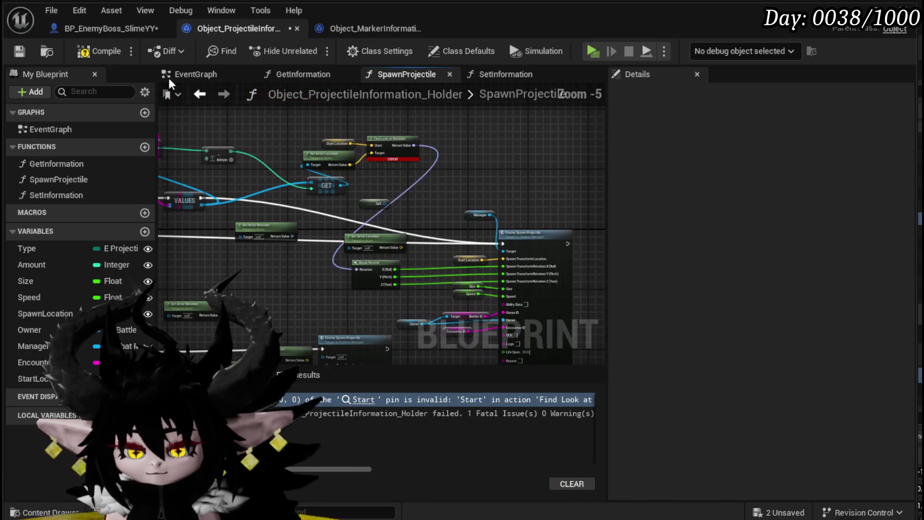
click(88, 52)
Step: In the boss slime blueprint, bring the Set Timer by Function Name node into view
click(111, 28)
drag(432, 246, 267, 296)
scroll(338, 351, down, 3)
scroll(319, 230, up, 3)
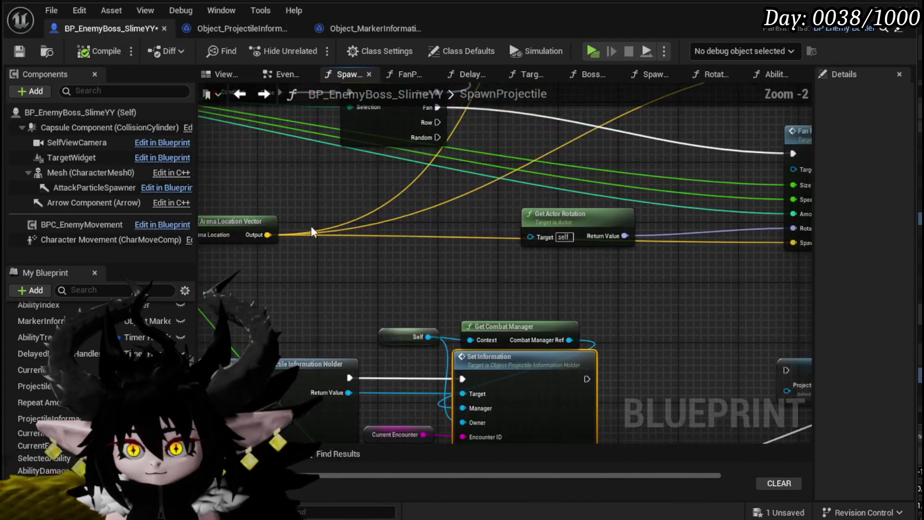
Step: Feed the arena location into Set Information's Start Location and set Initial Start Delay to 0.7
mouse_move(268, 234)
mouse_down()
mouse_move(490, 375)
mouse_move(481, 372)
mouse_up()
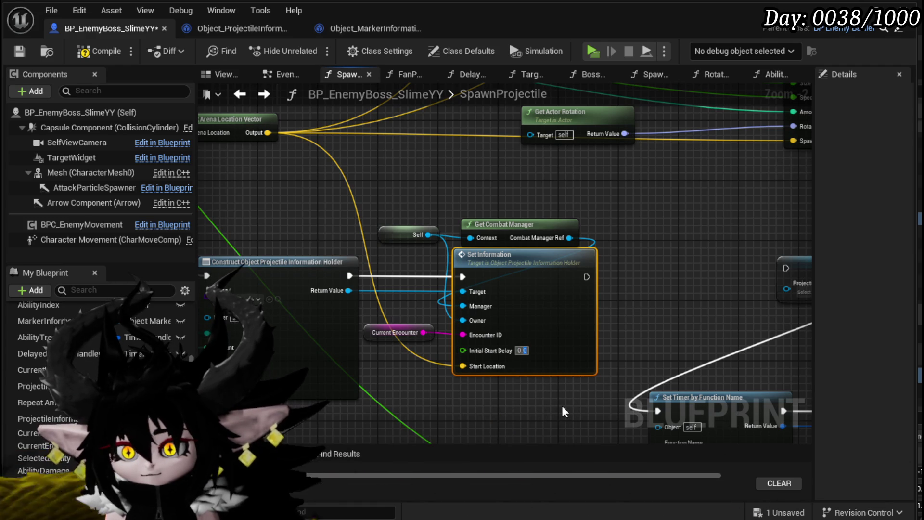
click(522, 351)
text(0.7)
click(550, 411)
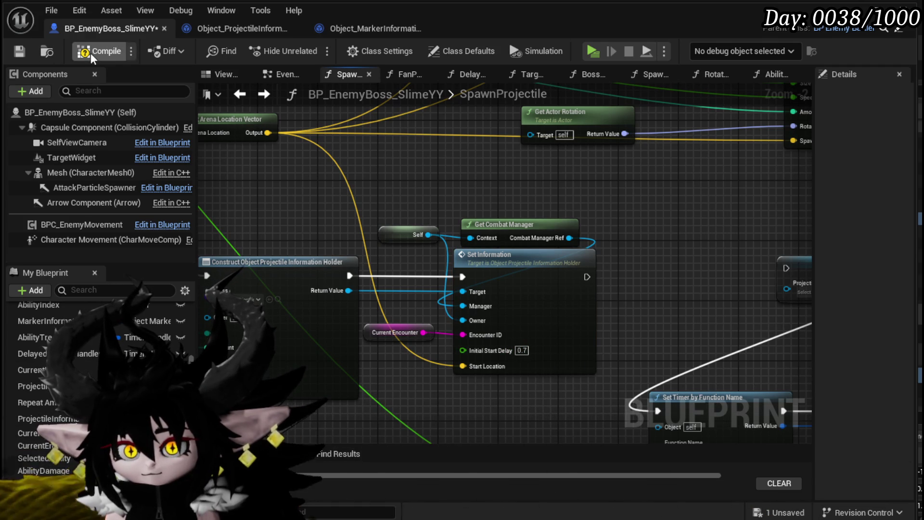
Step: Wire a value into the Initial Start Delay input, compile the boss blueprint, and go to the level editor
scroll(397, 183, down, 3)
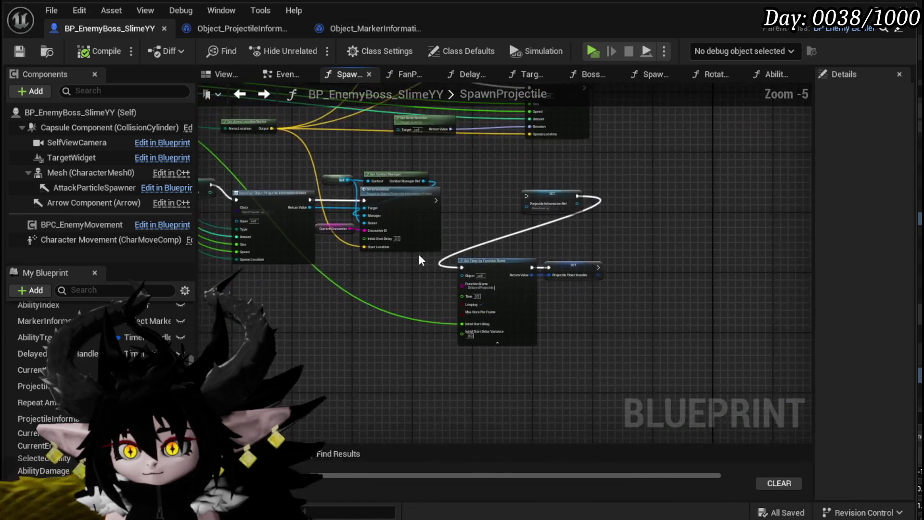
scroll(459, 344, up, 2)
drag(454, 334, 279, 181)
scroll(279, 181, down, 1)
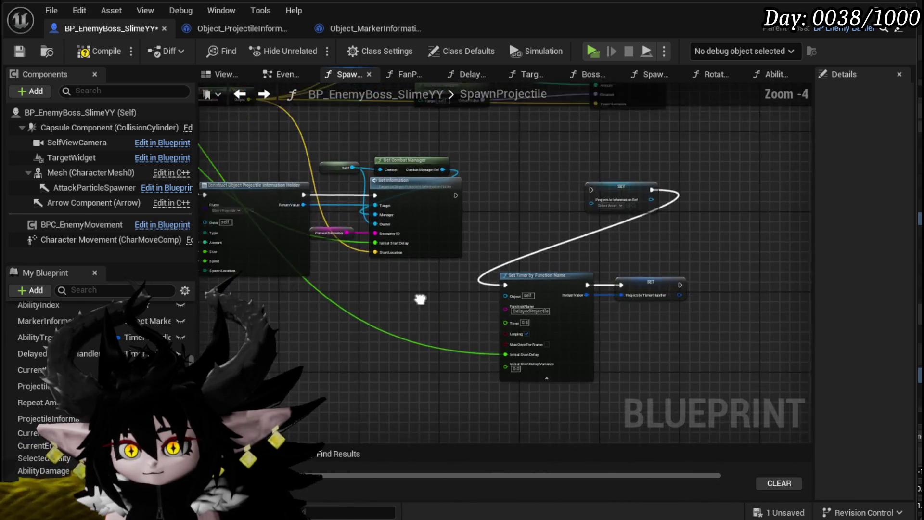
click(104, 55)
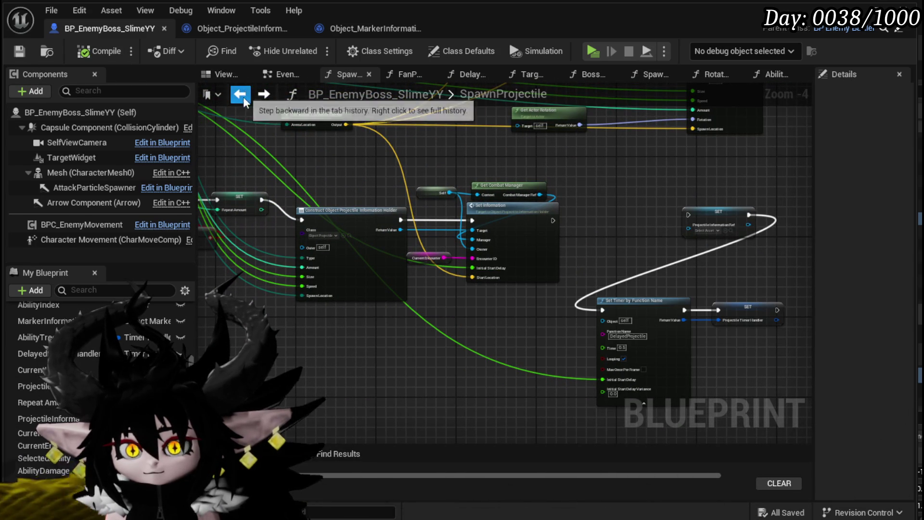
click(809, 28)
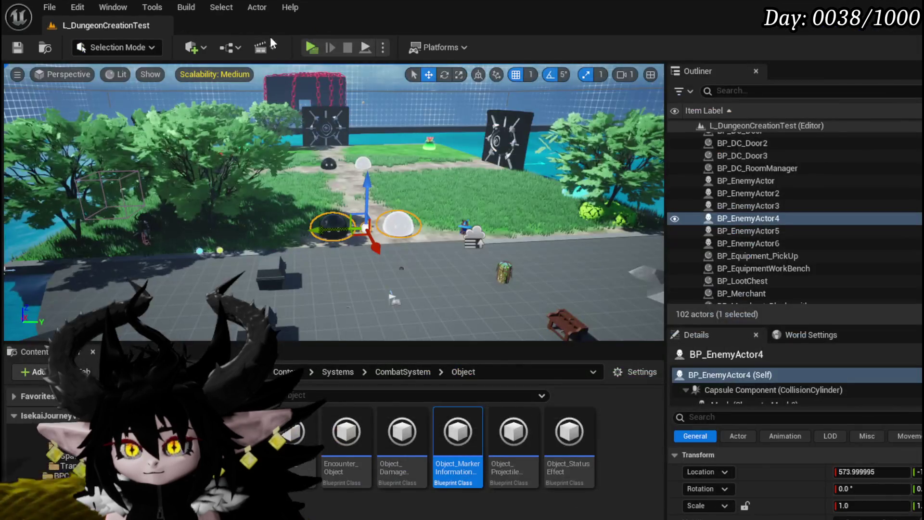
Step: Play-test the boss fan projectile attack in the editor, then stop the session with Esc
key(alt+p)
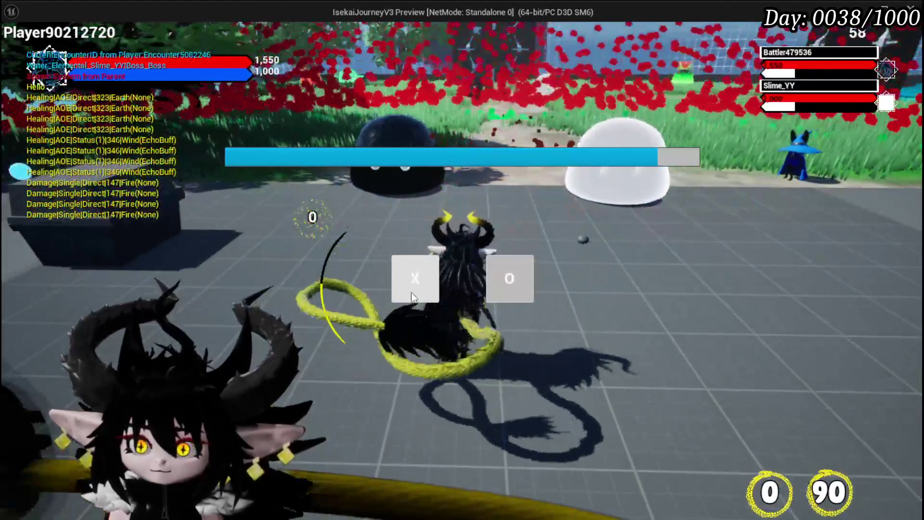
click(411, 294)
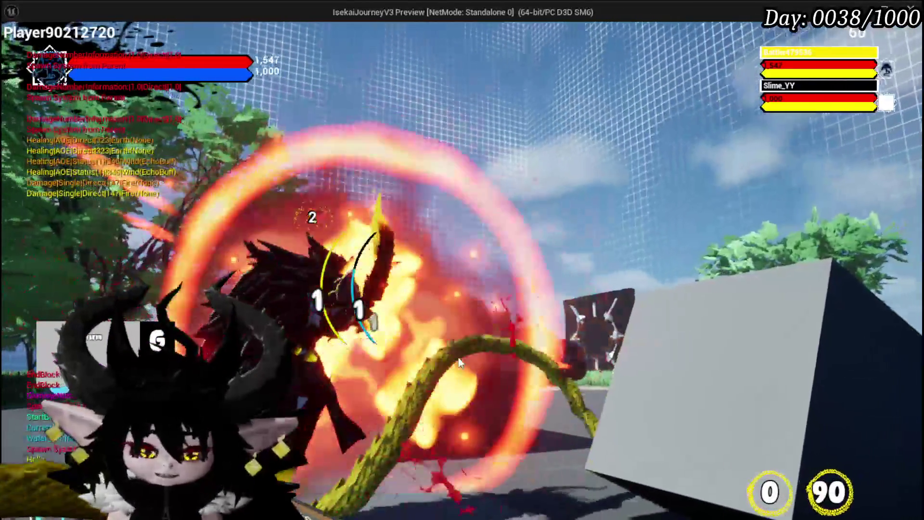
key(Escape)
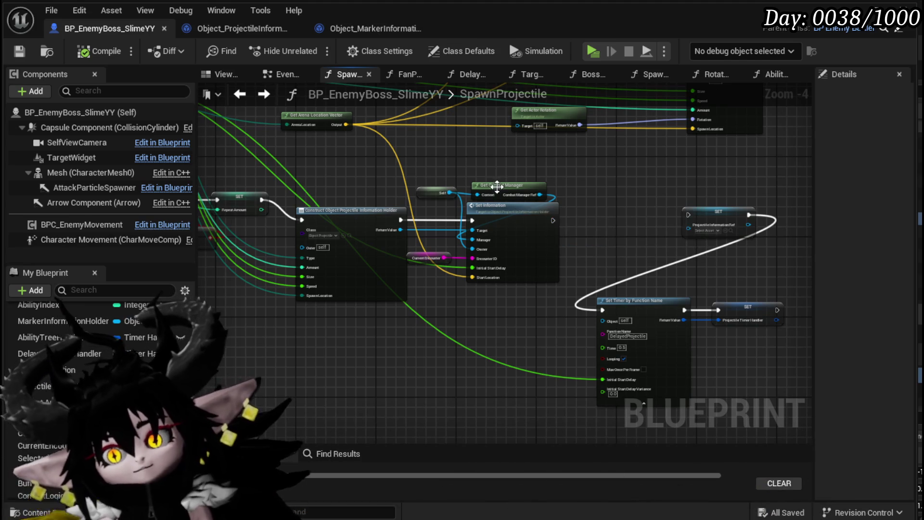
Step: Box-select the Self and Get Combat Manager nodes and move them up-left
mouse_move(418, 167)
mouse_down()
mouse_move(499, 205)
mouse_move(472, 171)
mouse_move(442, 159)
mouse_up()
click(582, 209)
drag(581, 215, 666, 138)
Step: Inspect the FanProjectiles function graph, save the boss blueprint, and return to the projectile holder
double_click(667, 138)
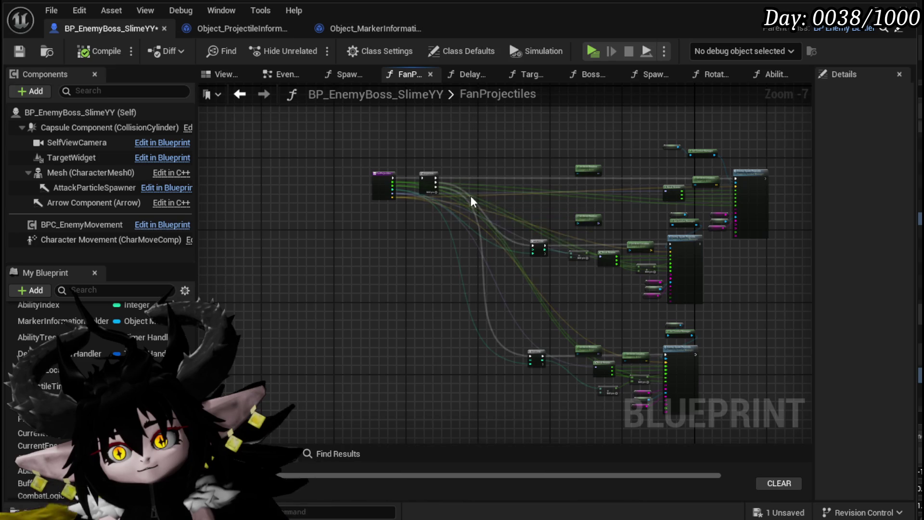
scroll(385, 195, up, 4)
scroll(310, 189, down, 4)
drag(450, 311, 234, 167)
scroll(439, 239, down, 2)
scroll(215, 131, up, 4)
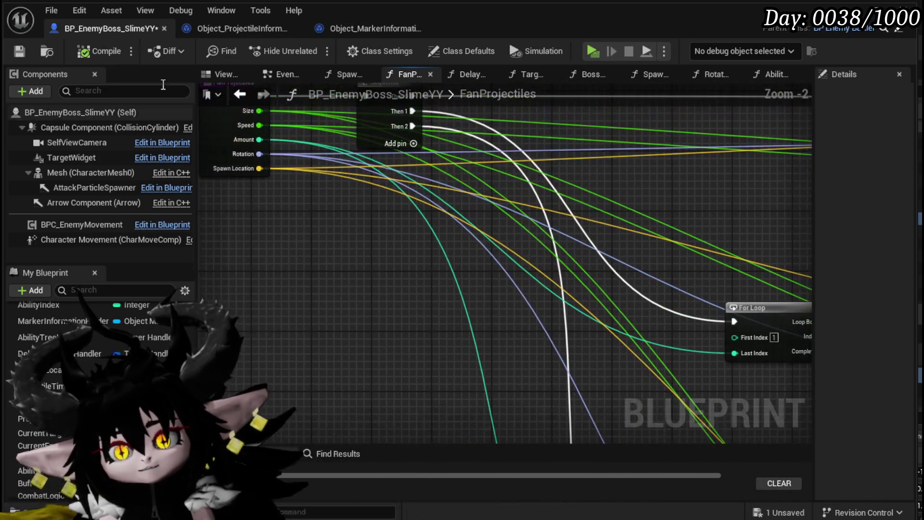
click(23, 51)
click(240, 28)
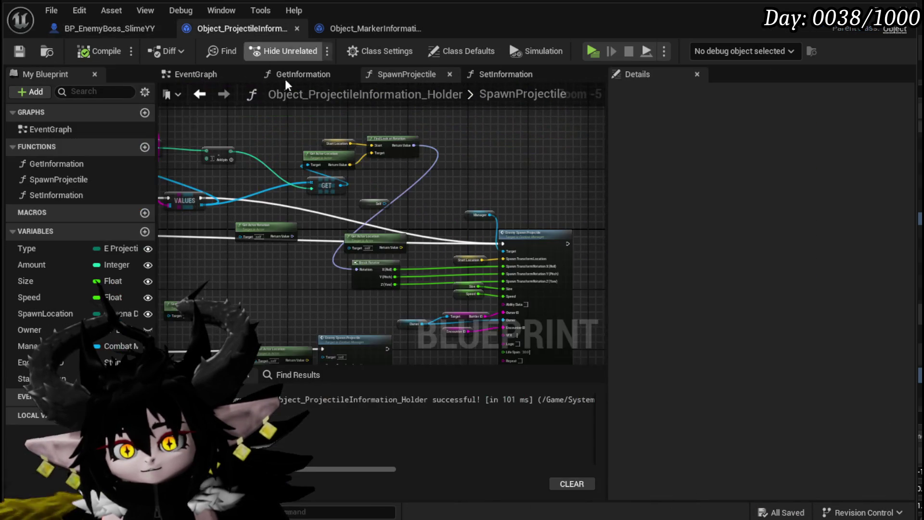
Step: Move the SpawnProjectile entry node beside the Sequence and connect it to the Sequence
scroll(522, 179, down, 1)
scroll(397, 208, up, 3)
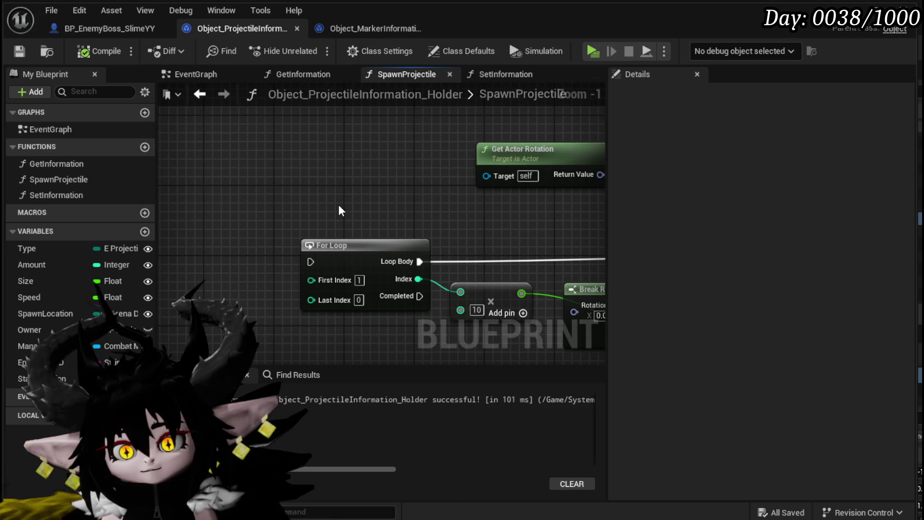
scroll(338, 211, down, 1)
mouse_move(338, 206)
mouse_down()
mouse_move(430, 230)
mouse_move(447, 284)
mouse_move(446, 259)
mouse_up()
mouse_move(467, 140)
mouse_down()
mouse_move(395, 206)
mouse_move(211, 205)
mouse_up()
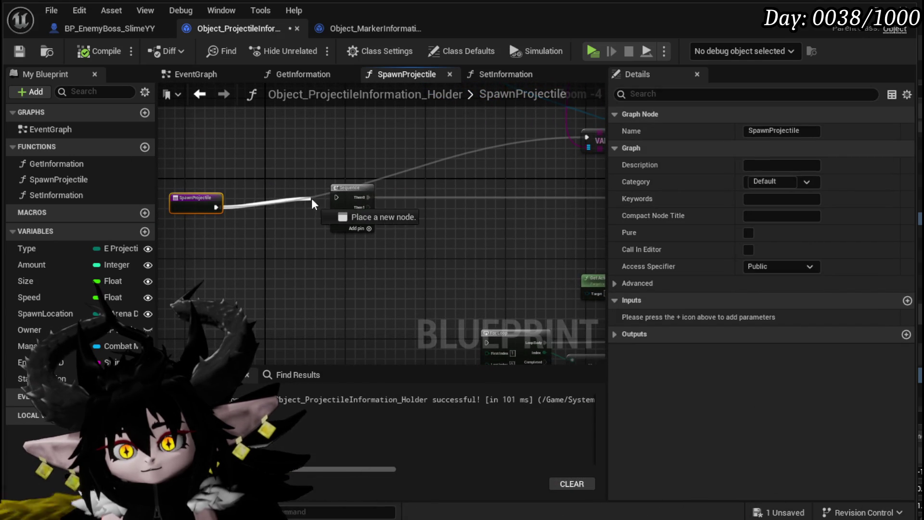
drag(338, 198, 337, 197)
Step: Run the For Loop from the Sequence's Then 1 output and compile the holder blueprint
mouse_move(338, 197)
mouse_down()
mouse_move(310, 161)
mouse_move(229, 136)
mouse_move(360, 270)
mouse_up()
click(363, 270)
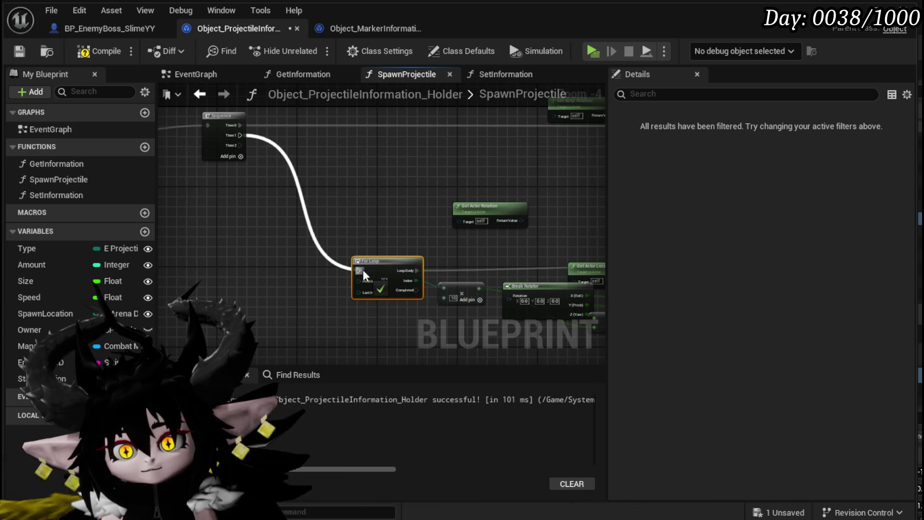
mouse_move(239, 136)
mouse_down()
mouse_move(282, 212)
mouse_move(389, 251)
mouse_move(446, 201)
mouse_up()
scroll(460, 177, down, 2)
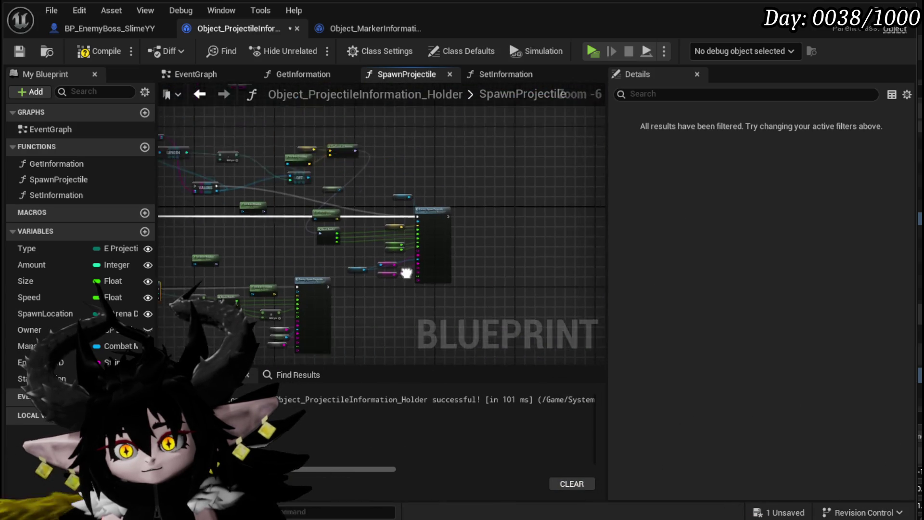
scroll(394, 251, up, 4)
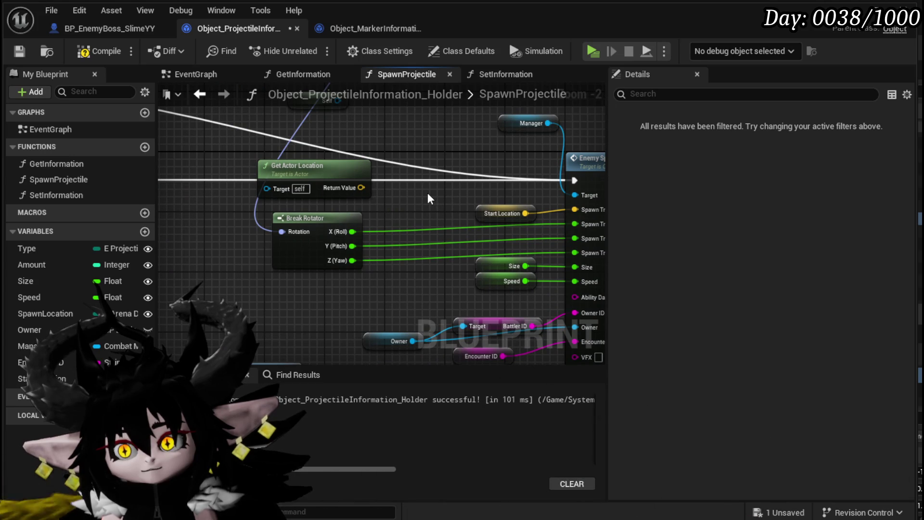
scroll(427, 193, down, 2)
click(96, 51)
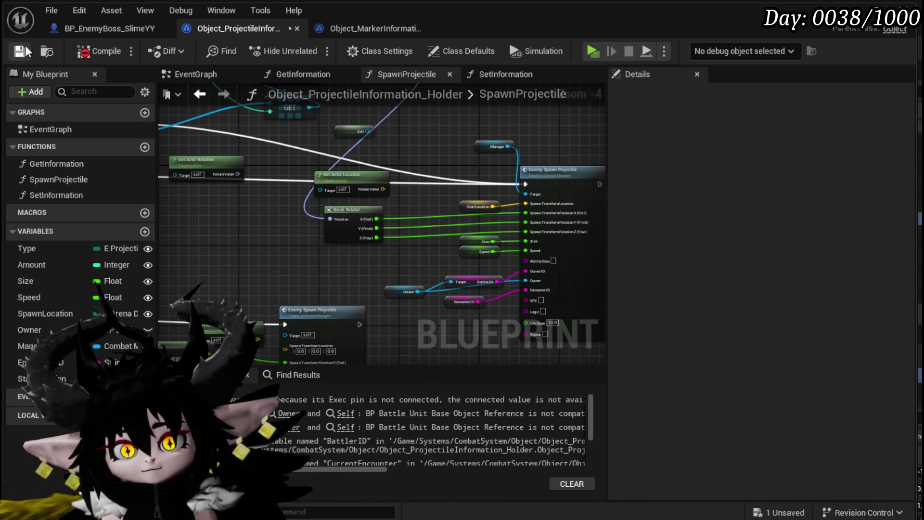
Step: At the erroring Enemy Spawn Projectile node, remove the unneeded Self node
click(303, 412)
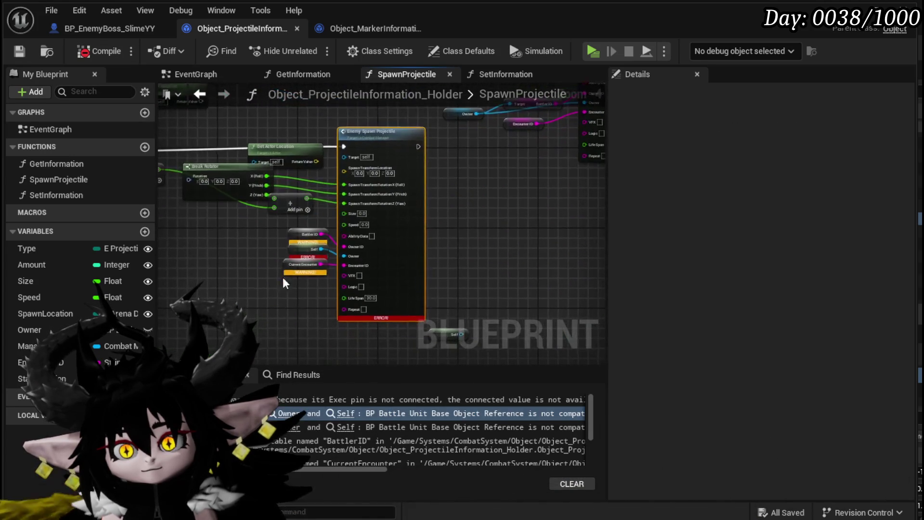
scroll(285, 251, down, 3)
scroll(351, 253, up, 2)
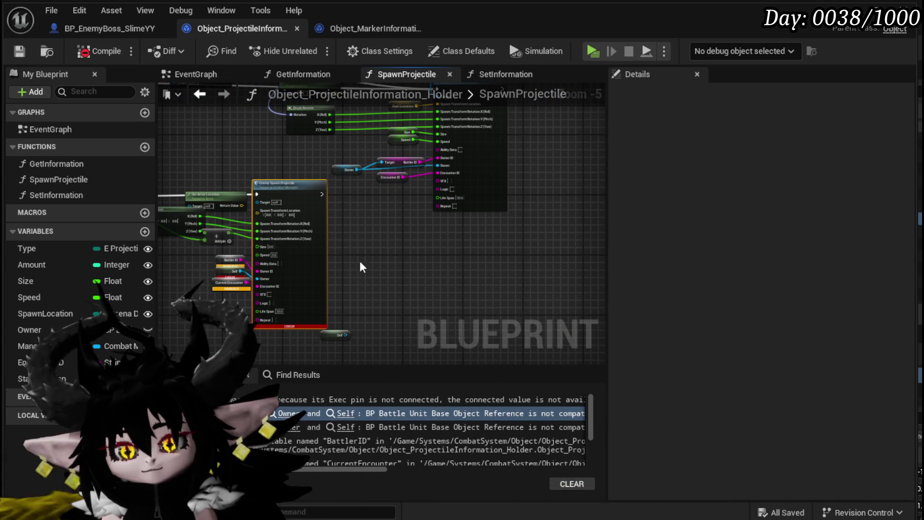
drag(248, 316, 431, 230)
key(Escape)
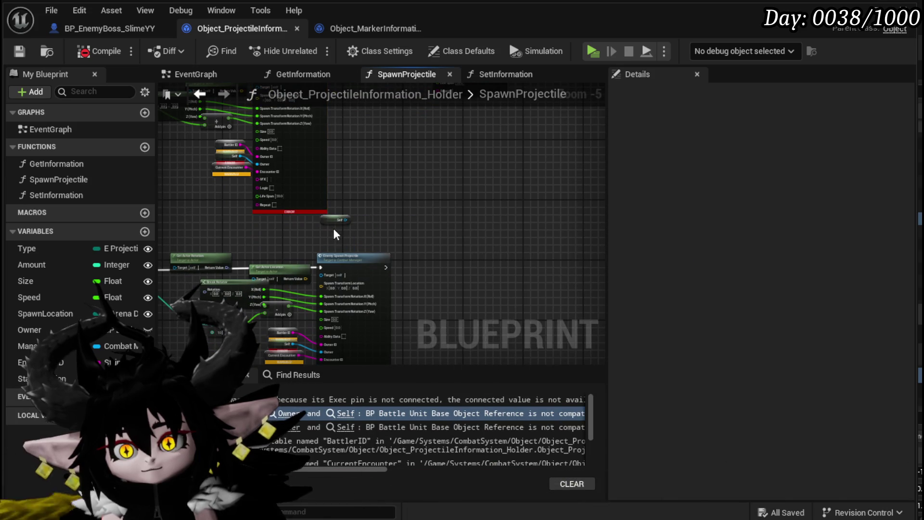
key(ctrl+z)
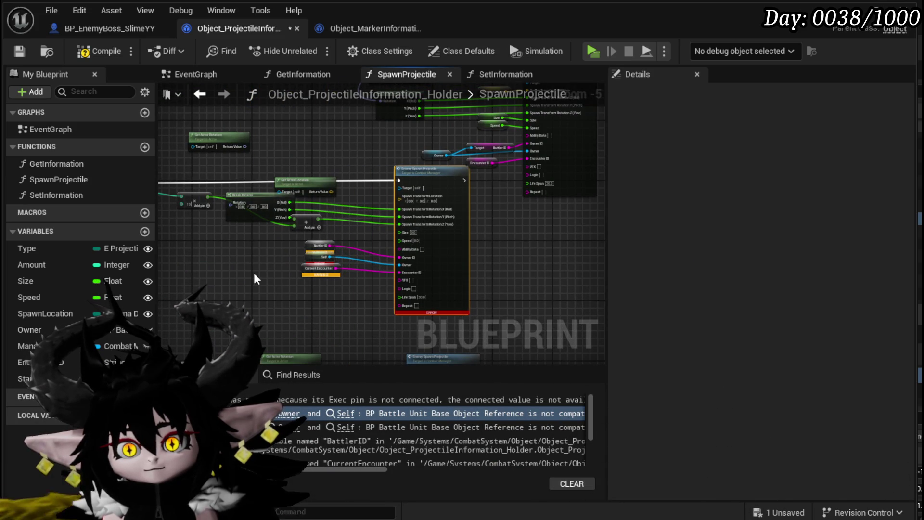
Step: Shift the second spawn node left, drop VALUES onto the execution line, wire its Then 0, and compile
mouse_move(368, 167)
mouse_down()
mouse_move(386, 185)
mouse_move(548, 207)
mouse_move(290, 211)
mouse_up()
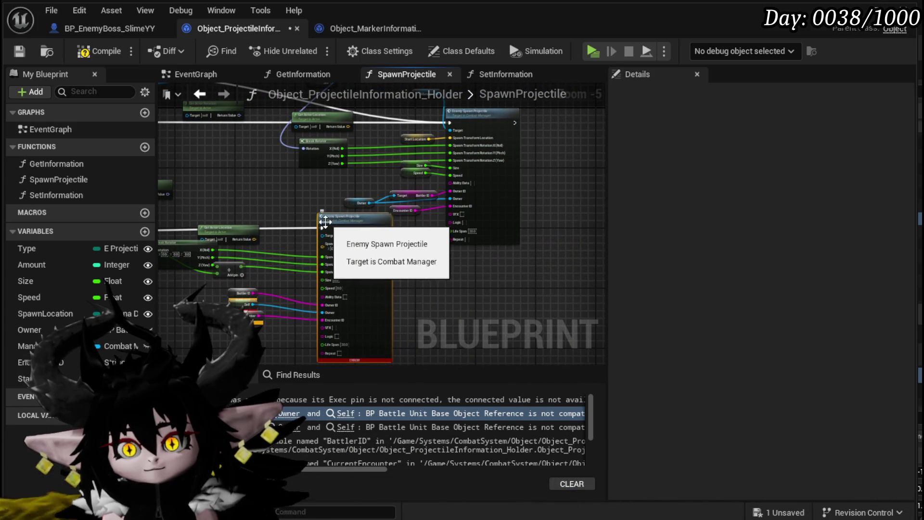
drag(349, 220, 325, 220)
drag(383, 241, 415, 287)
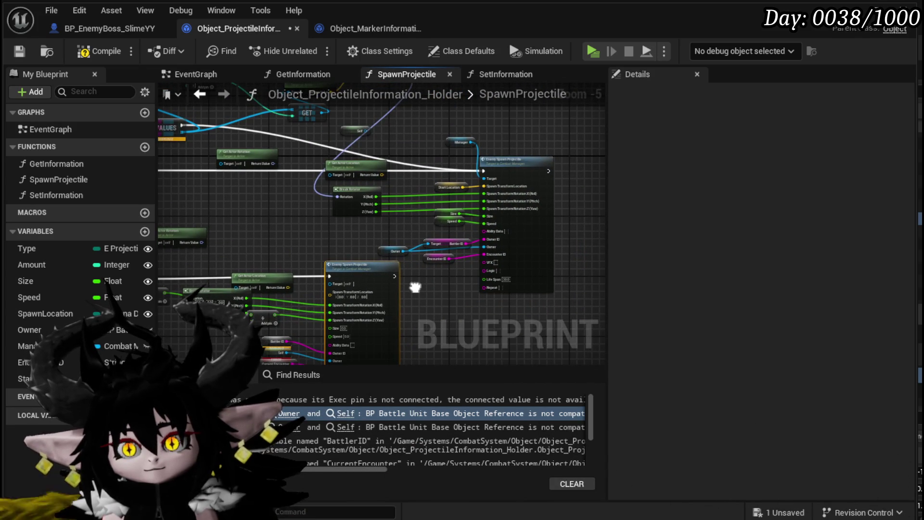
scroll(414, 287, down, 2)
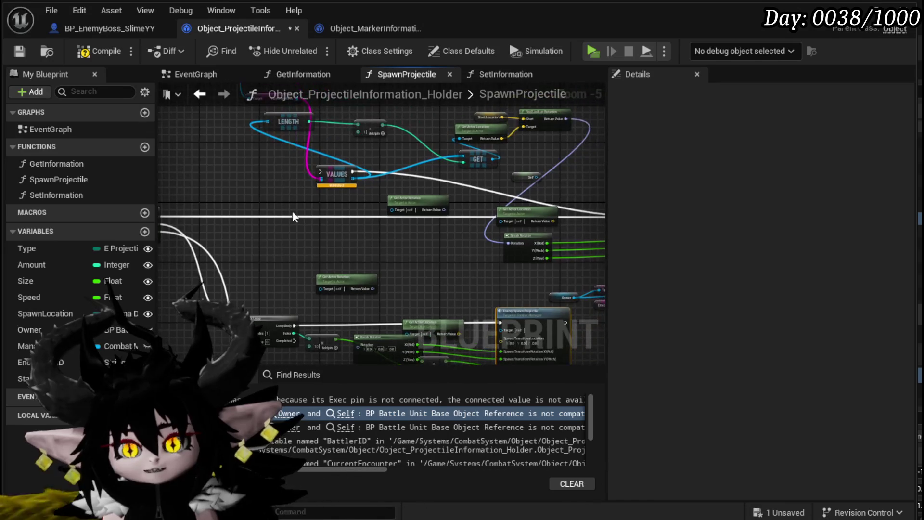
scroll(333, 139, up, 2)
drag(333, 139, 427, 223)
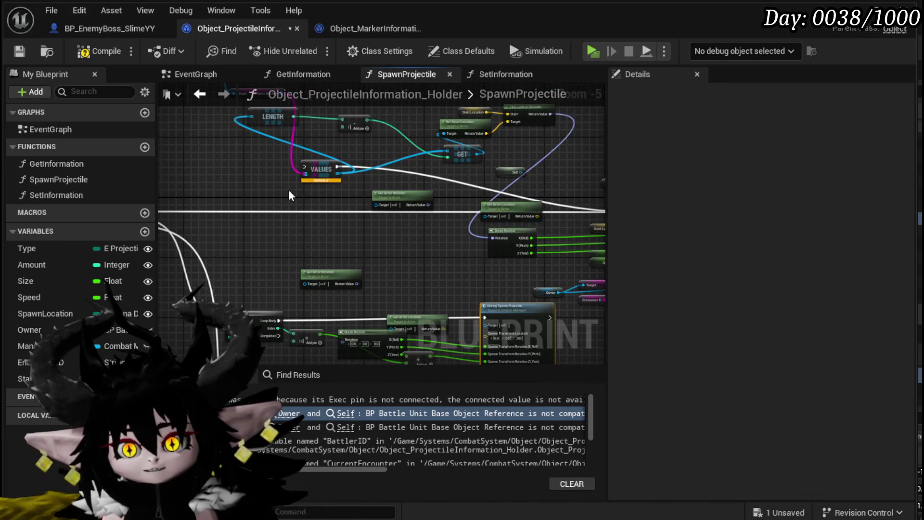
mouse_move(289, 189)
mouse_down()
mouse_move(348, 207)
mouse_move(255, 189)
mouse_up()
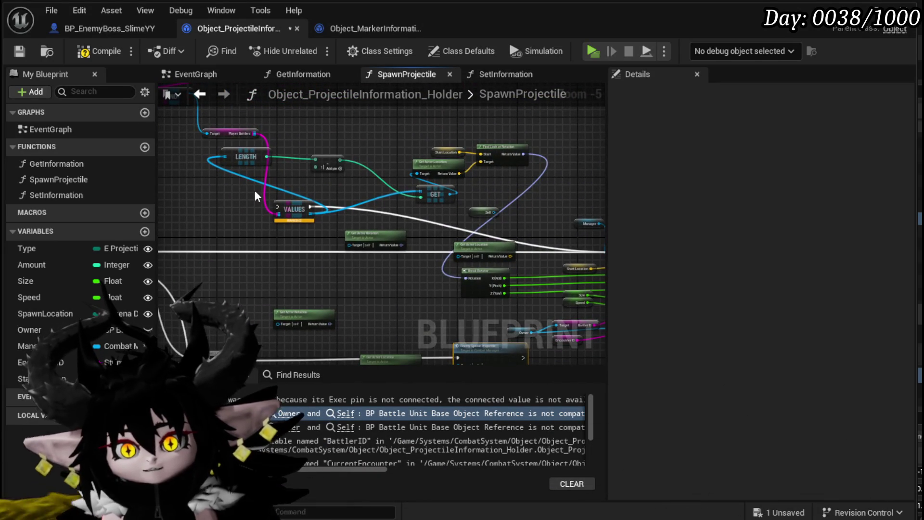
mouse_move(268, 224)
mouse_down()
mouse_move(356, 209)
mouse_move(348, 236)
mouse_move(333, 236)
mouse_up()
drag(199, 236, 319, 238)
drag(365, 216, 294, 212)
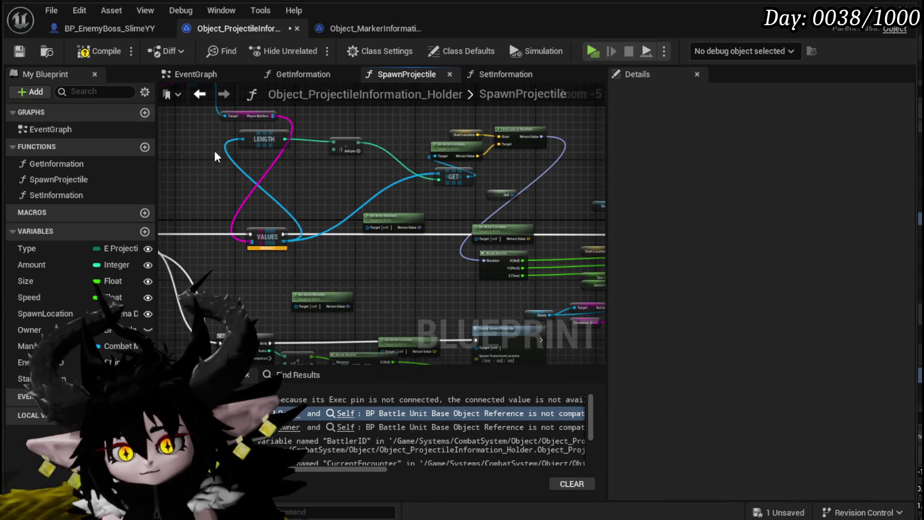
click(85, 59)
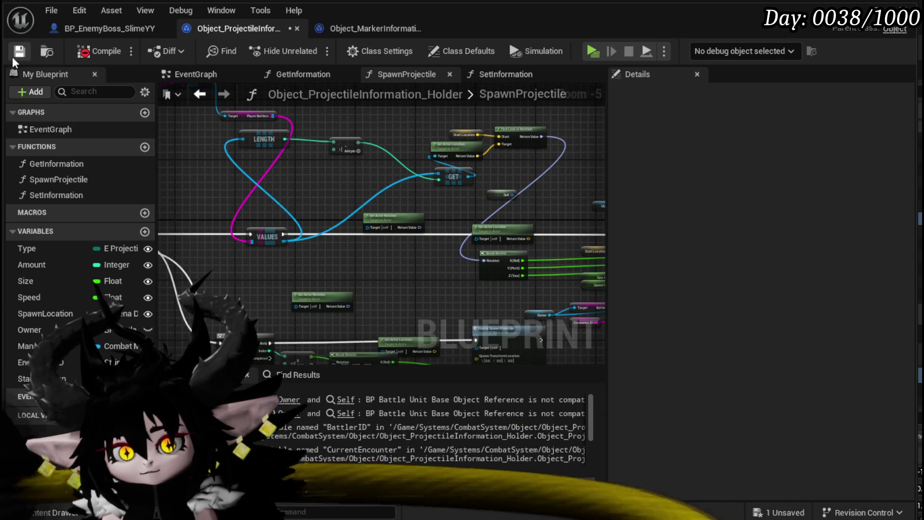
Step: Delete the extra Get Actor Rotation getter nodes and recompile to check remaining errors
click(394, 223)
key(Delete)
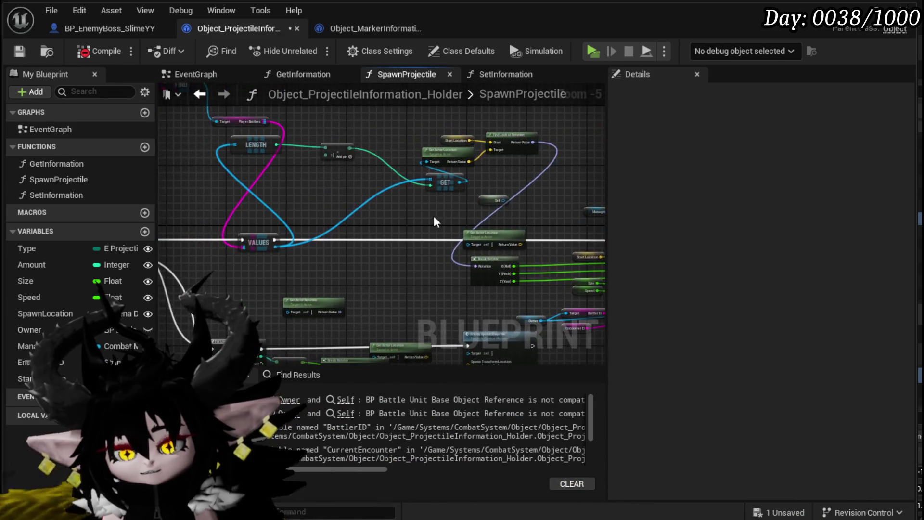
scroll(255, 262, down, 1)
drag(253, 263, 424, 159)
scroll(318, 145, up, 2)
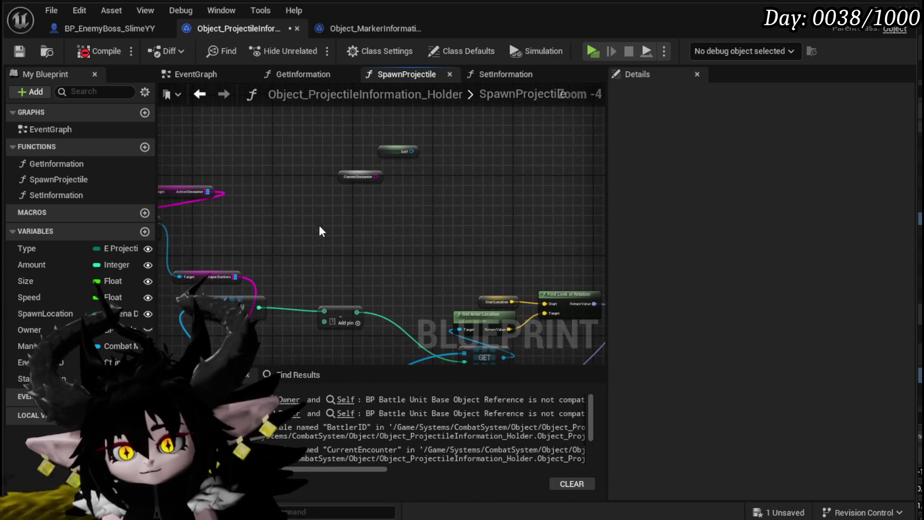
drag(509, 224, 307, 157)
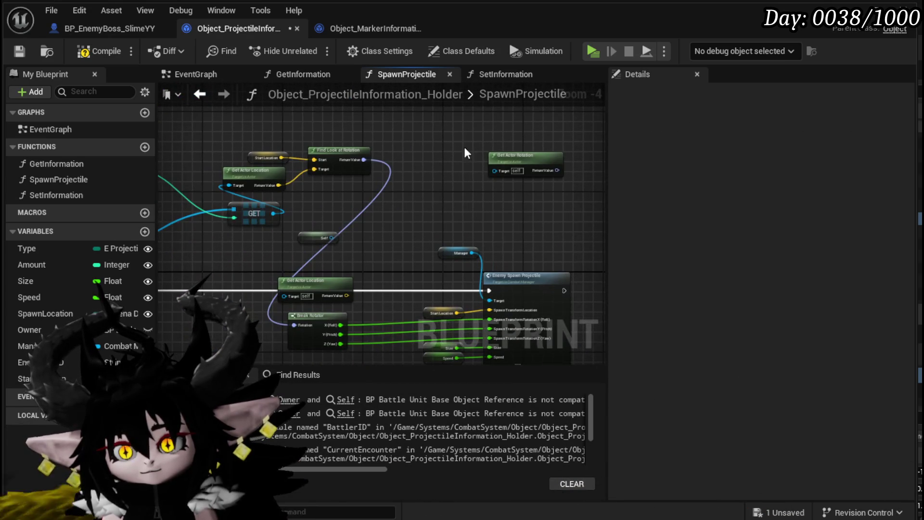
drag(498, 178, 498, 178)
mouse_move(497, 178)
mouse_down()
mouse_move(482, 169)
mouse_move(524, 178)
mouse_up()
key(Delete)
click(89, 53)
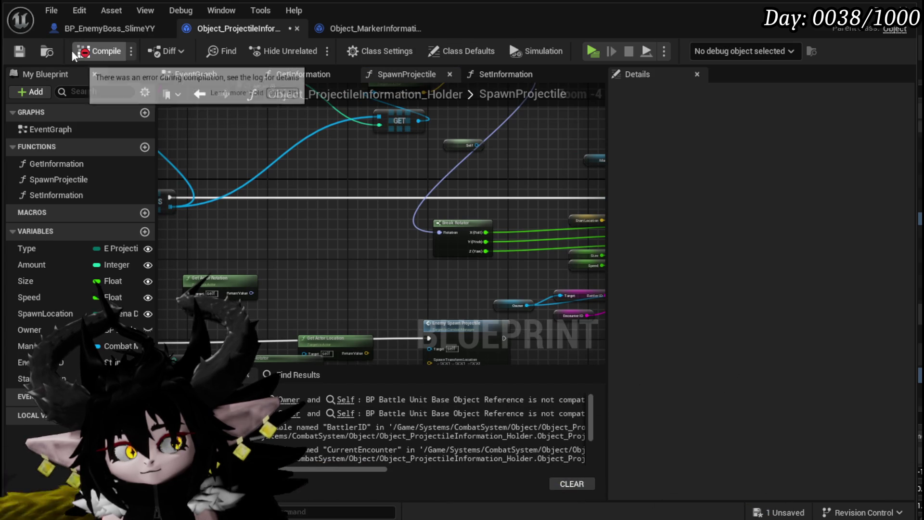
Step: Move the Start Location node to the left and save the blueprint
scroll(330, 234, down, 1)
mouse_move(406, 224)
mouse_down()
mouse_move(424, 236)
mouse_move(332, 217)
mouse_move(301, 198)
mouse_up()
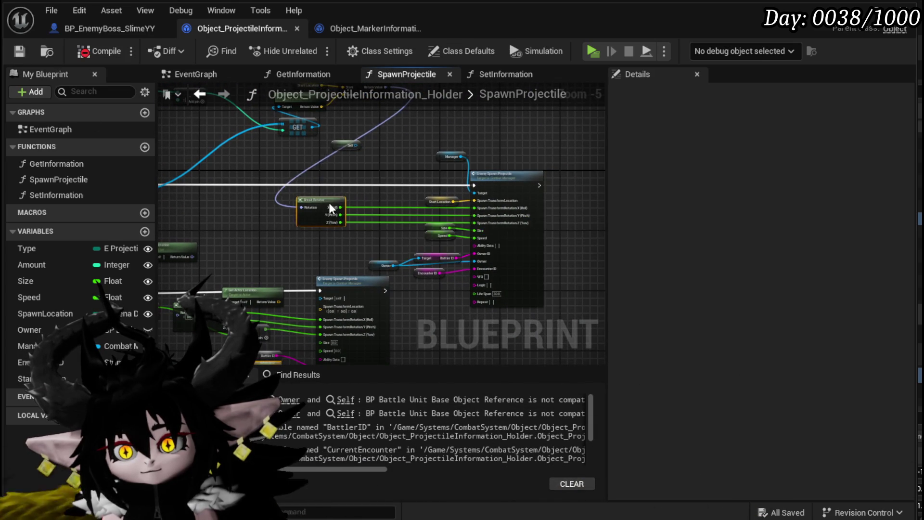
scroll(314, 205, up, 3)
drag(445, 192, 333, 184)
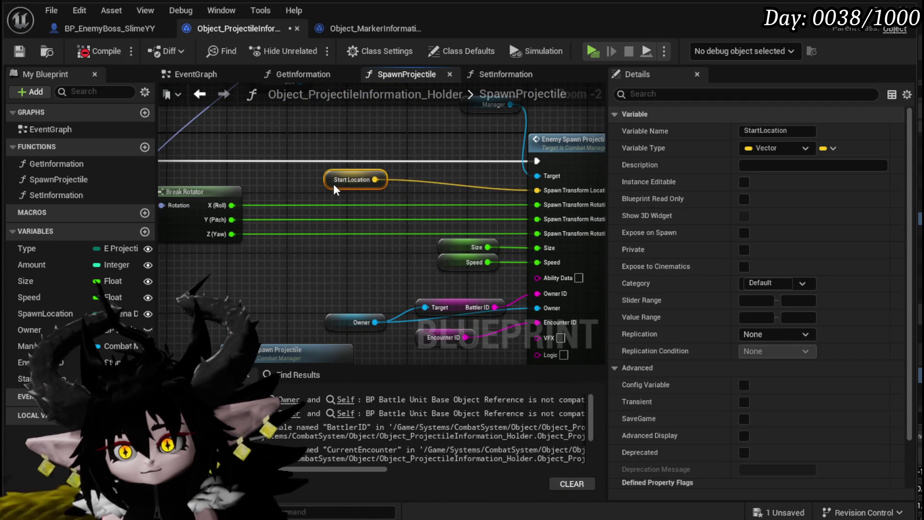
scroll(315, 181, down, 2)
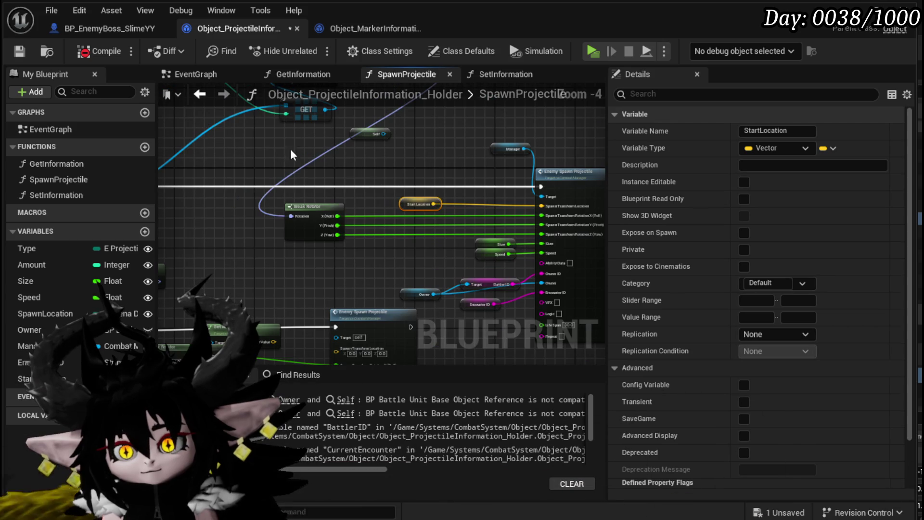
click(11, 52)
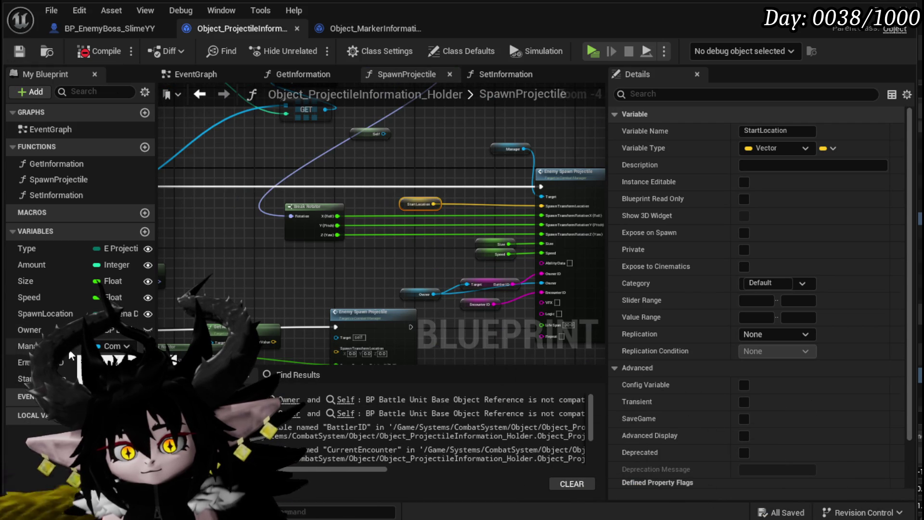
Step: Place an Owner getter node in the SpawnProjectile graph
drag(29, 329, 222, 254)
click(253, 281)
drag(284, 288, 383, 263)
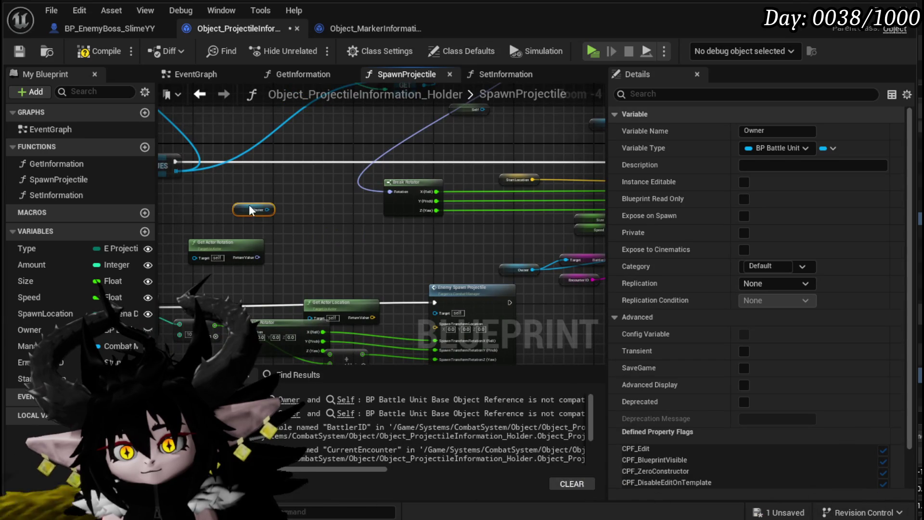
Step: Add a Get Actor Rotation node targeting Owner and connect it toward the Break Rotator
drag(270, 210, 327, 247)
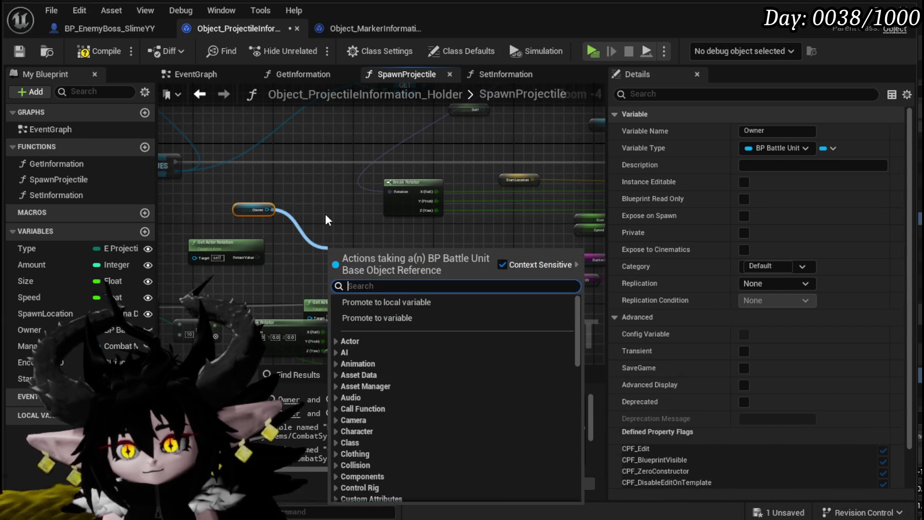
text(get act)
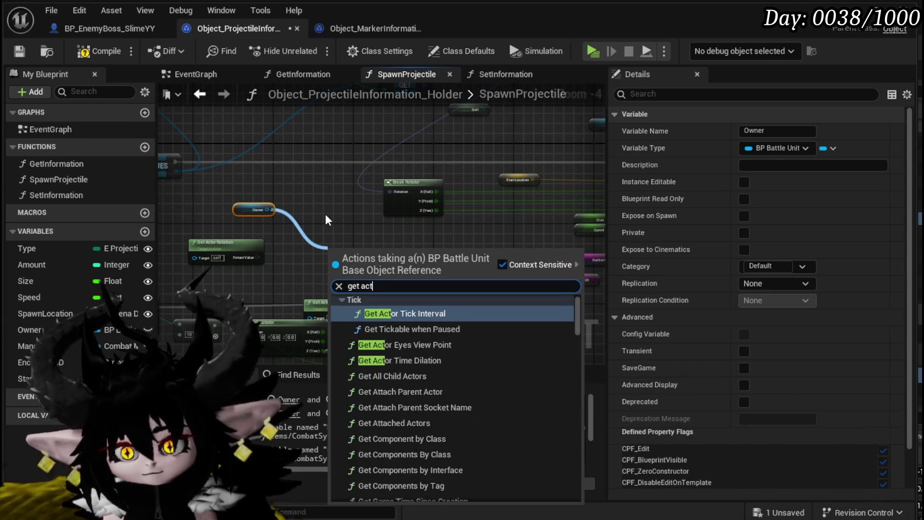
text(or rotatio)
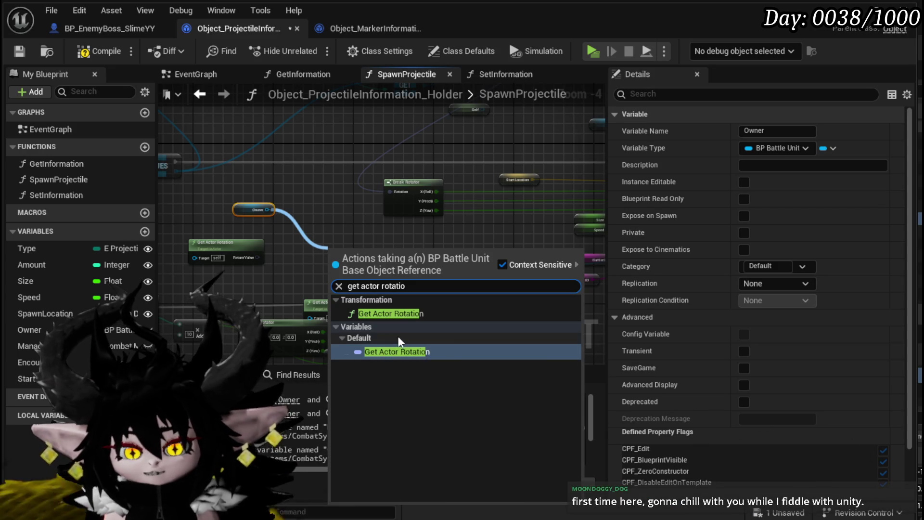
click(398, 317)
mouse_move(380, 263)
mouse_down()
mouse_move(404, 262)
mouse_move(390, 191)
mouse_up()
mouse_move(327, 217)
mouse_down()
mouse_move(396, 248)
mouse_move(224, 152)
mouse_move(399, 162)
mouse_up()
Step: Reposition the Owner and rotation nodes, reconnect the rotation to Break Rotator's input, and save
mouse_move(395, 276)
mouse_down()
mouse_move(461, 227)
mouse_move(355, 271)
mouse_move(284, 187)
mouse_move(337, 269)
mouse_move(380, 308)
mouse_move(391, 217)
mouse_up()
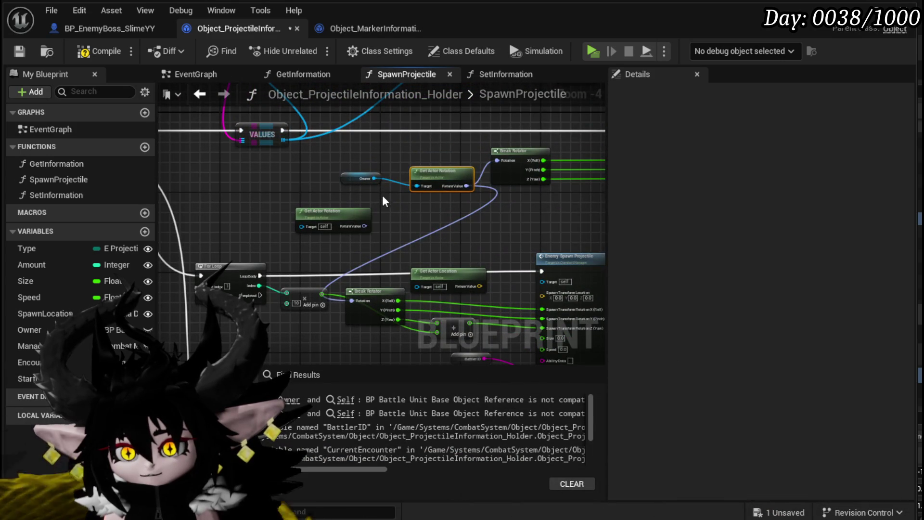
ctrl+click(360, 178)
mouse_move(442, 179)
mouse_down()
mouse_move(366, 217)
mouse_move(307, 271)
mouse_move(391, 293)
mouse_move(354, 225)
mouse_up()
drag(328, 326, 305, 298)
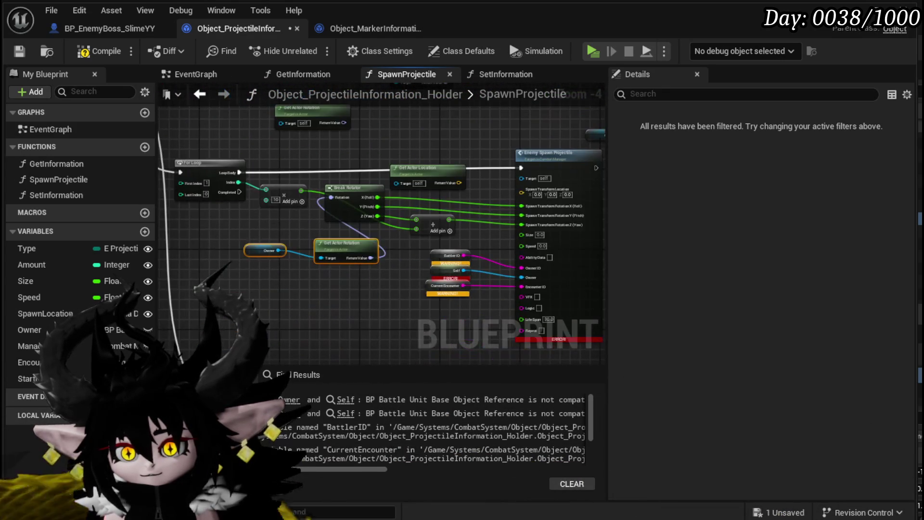
key(ctrl+z)
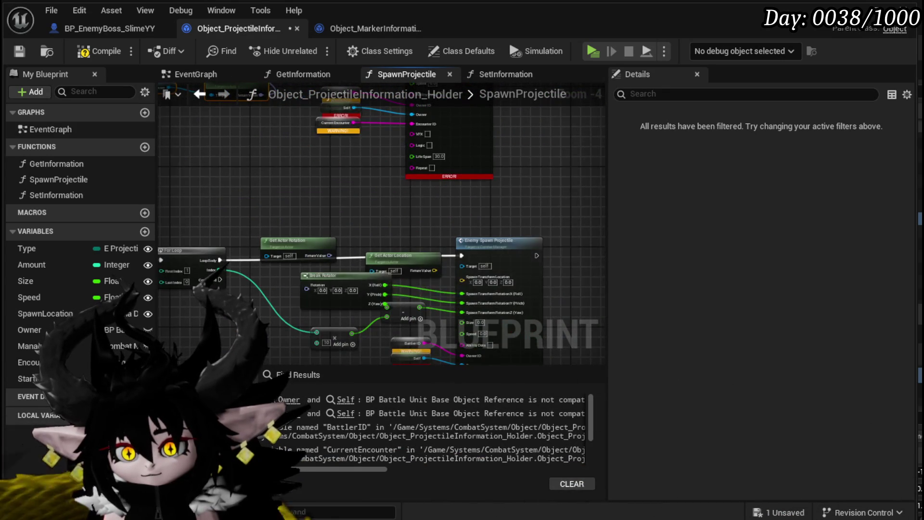
key(ctrl+z)
key(ctrl+v)
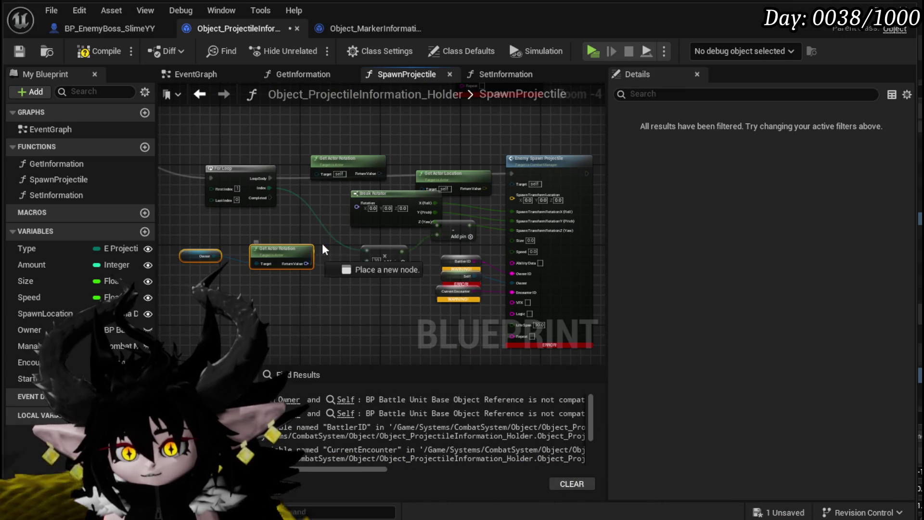
drag(360, 205, 360, 206)
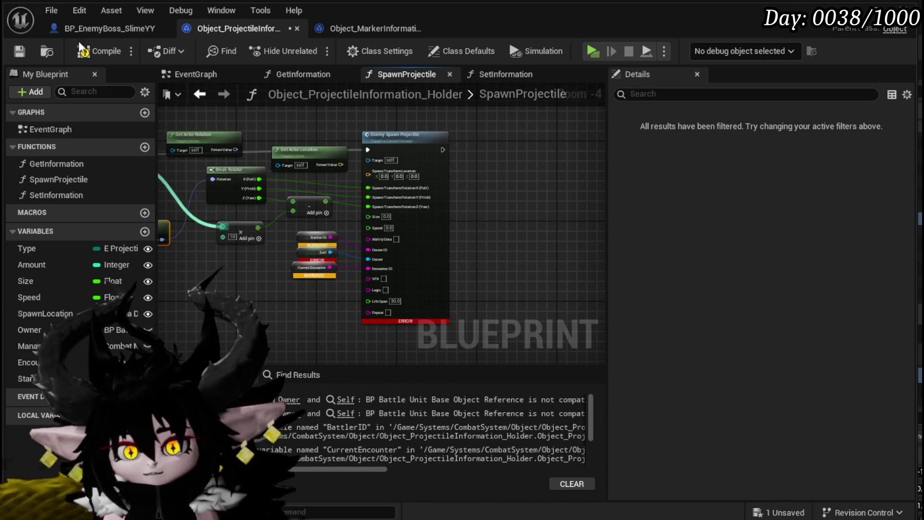
click(20, 51)
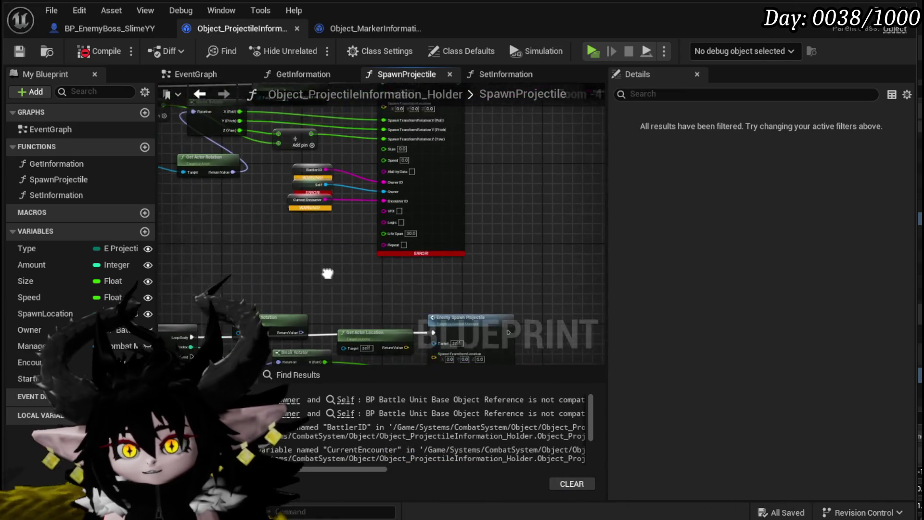
Step: Undo recent edits, try wiring Battler ID, Owner and Size, and delete the old ID nodes
scroll(484, 230, up, 2)
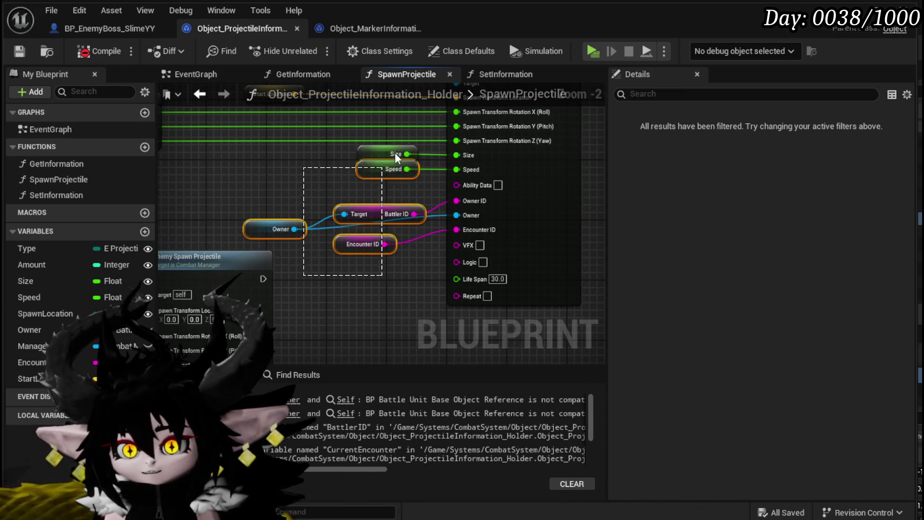
key(ctrl+z)
key(ctrl+z)
key(ctrl+z)
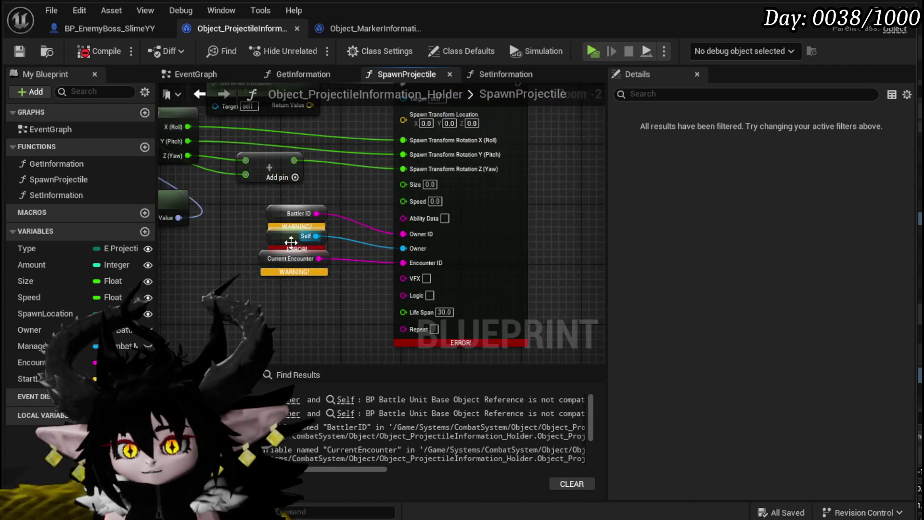
key(ctrl+z)
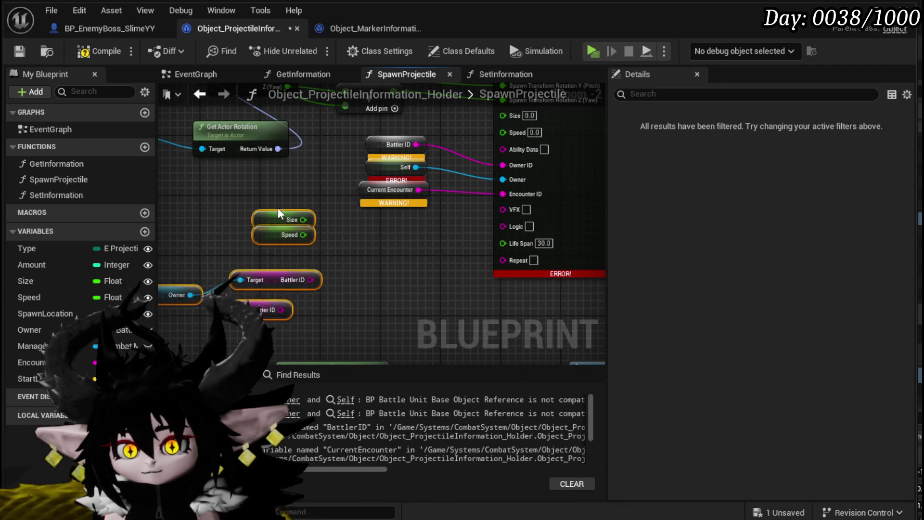
key(ctrl+z)
drag(467, 209, 464, 218)
mouse_move(178, 306)
mouse_down()
mouse_move(496, 232)
mouse_move(318, 316)
mouse_move(281, 318)
mouse_up()
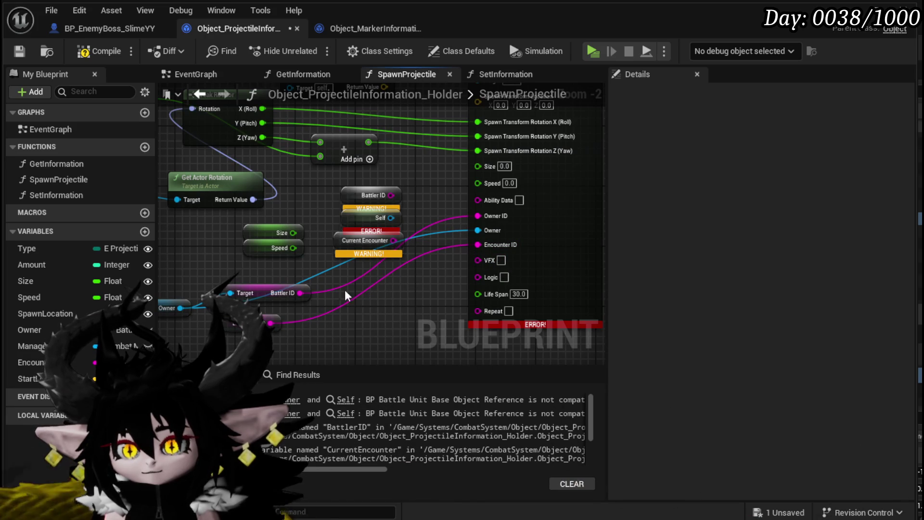
mouse_move(292, 232)
mouse_down()
mouse_move(478, 165)
mouse_move(478, 181)
mouse_up()
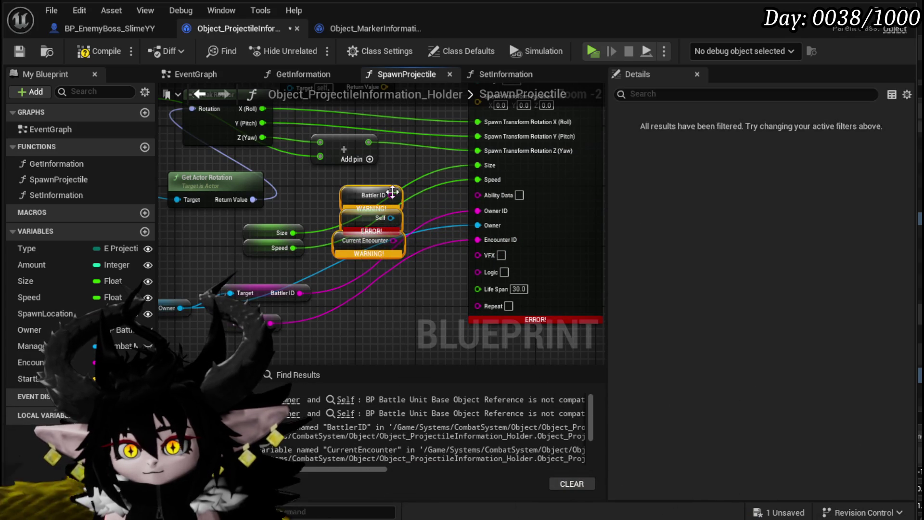
key(Delete)
Step: Revert the graph to its earlier wiring around the Size, Speed, Owner and ID nodes
scroll(370, 212, down, 2)
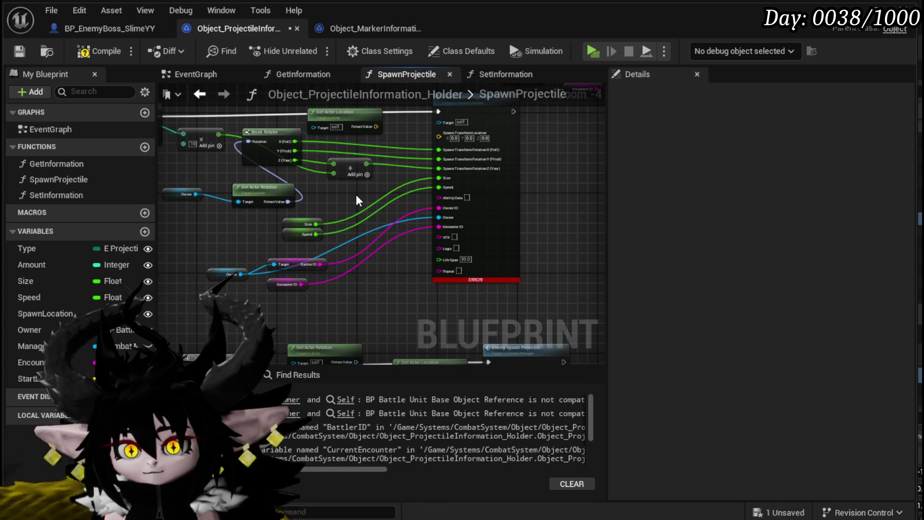
scroll(359, 196, up, 2)
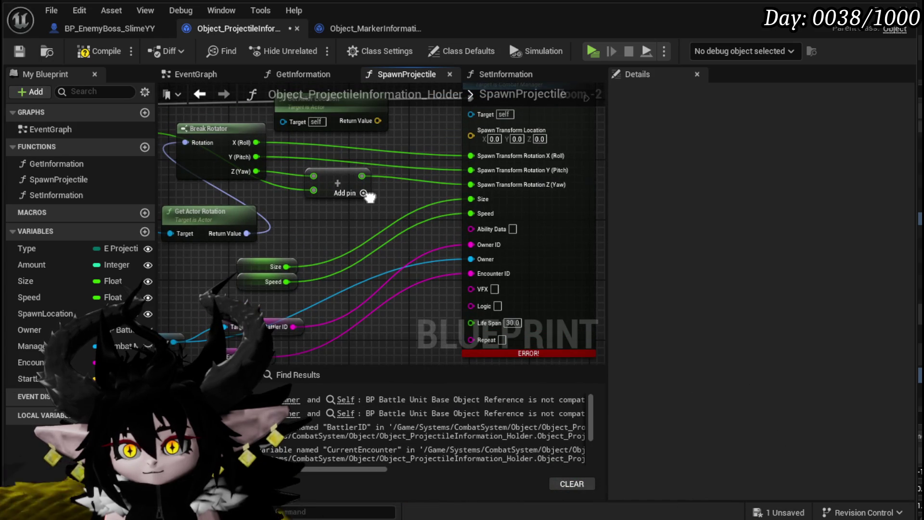
mouse_move(368, 194)
mouse_down()
mouse_move(479, 193)
mouse_move(416, 186)
mouse_up()
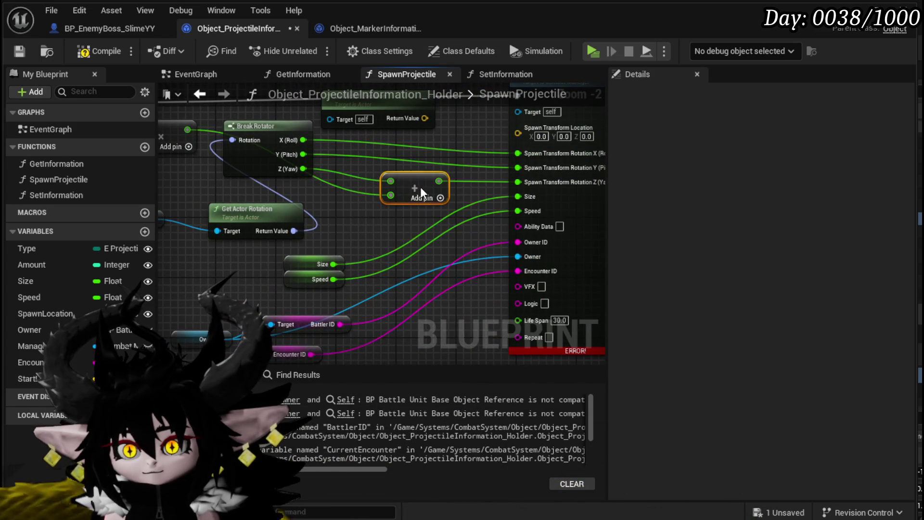
scroll(411, 218, down, 2)
drag(283, 268, 376, 196)
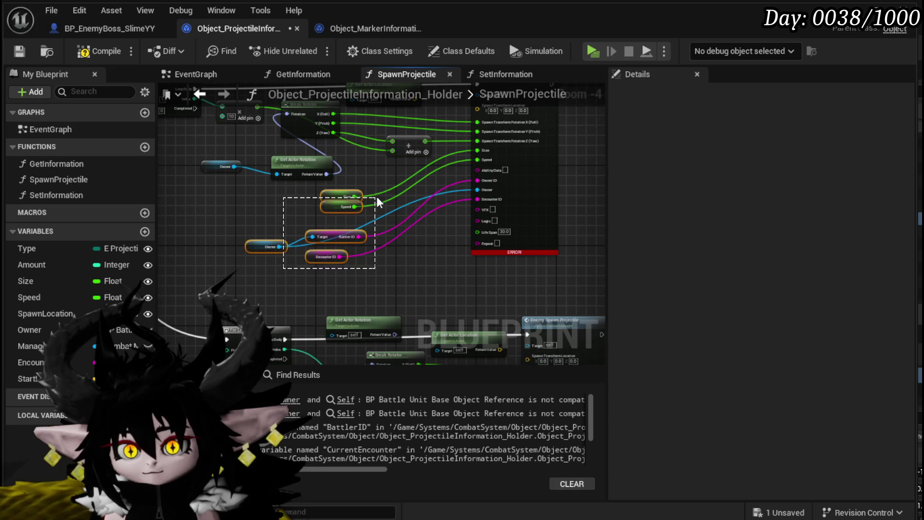
key(ctrl+z)
key(ctrl+z)
key(ctrl+z)
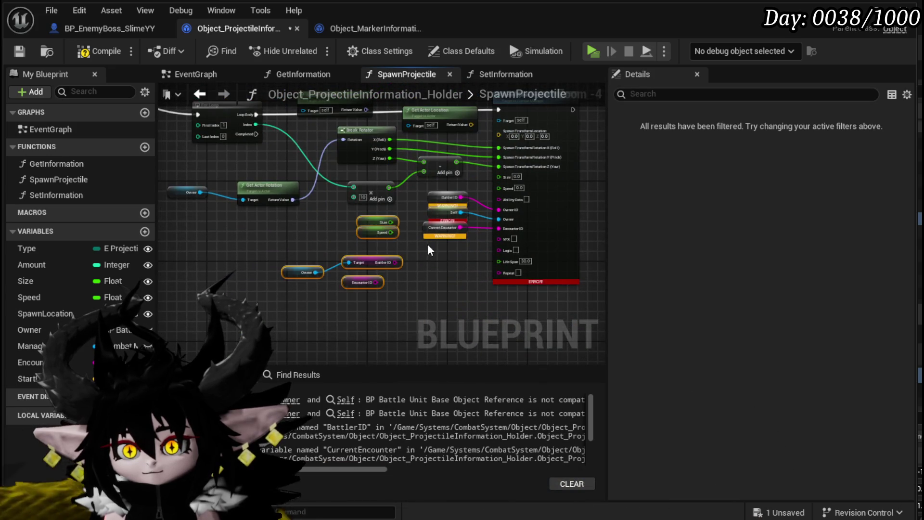
scroll(427, 244, up, 3)
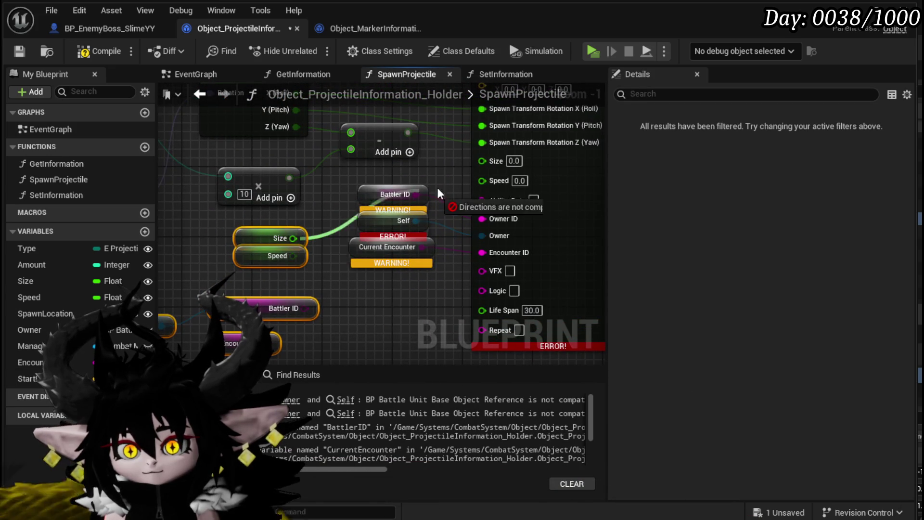
Step: Wire Size, Speed, Battler ID, Encounter ID and Owner into Enemy Spawn Projectile; delete the warning nodes
drag(489, 163, 490, 163)
drag(293, 255, 489, 181)
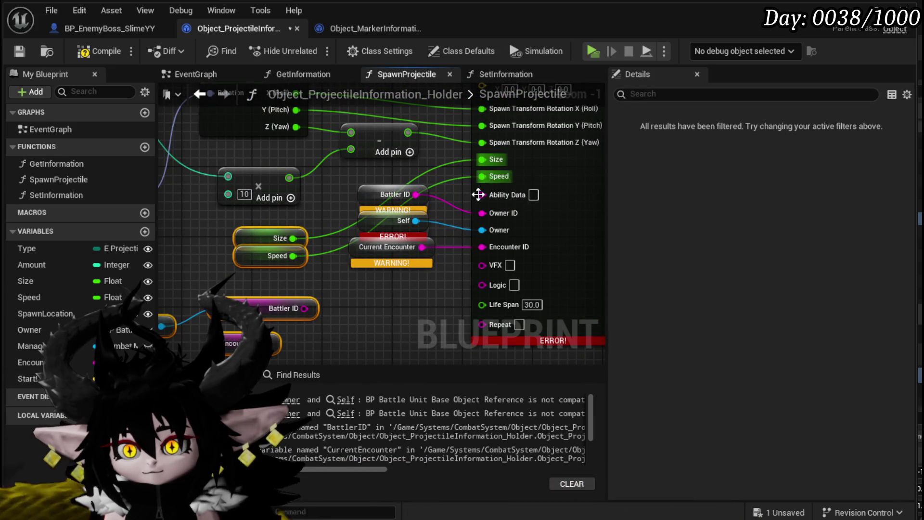
drag(304, 308, 454, 245)
drag(468, 212, 484, 211)
mouse_move(273, 335)
mouse_down()
mouse_move(465, 282)
mouse_move(486, 246)
mouse_up()
drag(231, 323, 562, 225)
drag(426, 268, 457, 190)
key(Delete)
scroll(191, 231, down, 3)
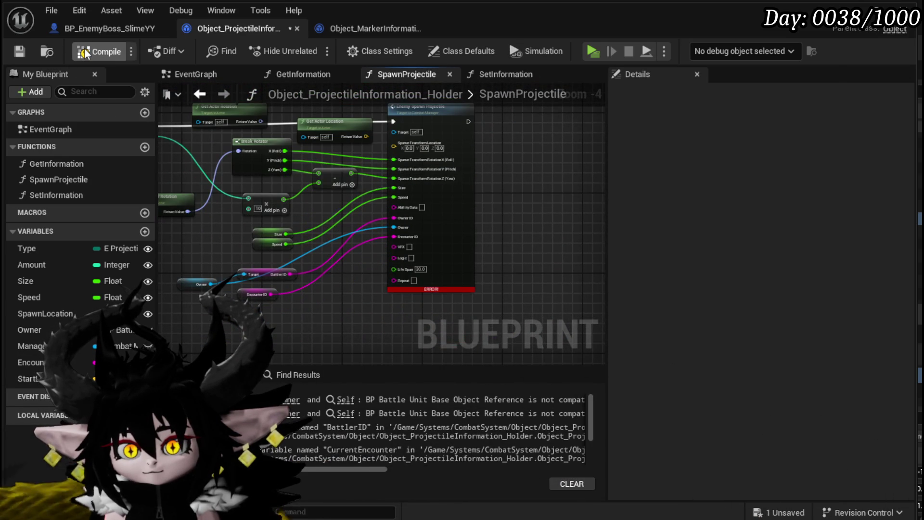
Step: Compile, then position the Manager getter beside the Enemy Spawn Projectile node
click(85, 52)
mouse_move(469, 144)
mouse_down()
mouse_move(348, 217)
mouse_move(417, 232)
mouse_up()
scroll(347, 216, down, 1)
drag(453, 164, 330, 270)
scroll(332, 337, up, 4)
Step: Wire the Manager getter into Enemy Spawn Projectile's Target pin
drag(353, 185, 315, 270)
scroll(331, 201, down, 2)
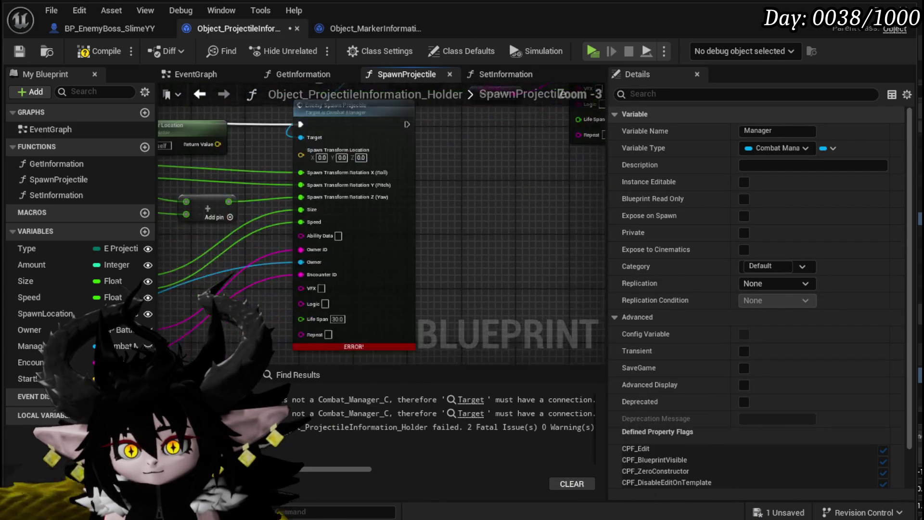
scroll(390, 207, down, 1)
key(ctrl+z)
scroll(343, 209, up, 2)
click(397, 223)
drag(396, 223, 370, 298)
click(475, 241)
Step: Recompile the blueprint and move Get Actor Location above the spawn node
scroll(442, 218, down, 1)
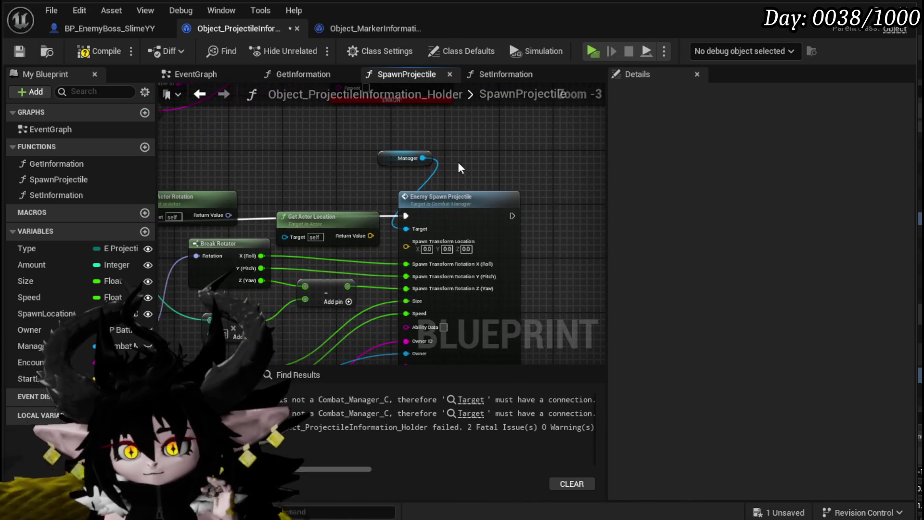
click(102, 51)
mouse_move(303, 170)
mouse_down()
mouse_move(514, 156)
mouse_move(396, 145)
mouse_up()
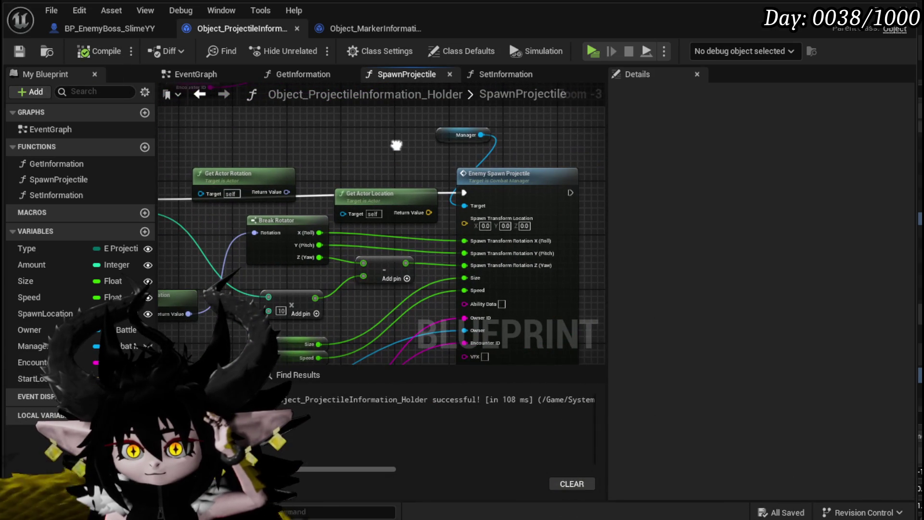
drag(379, 195, 333, 127)
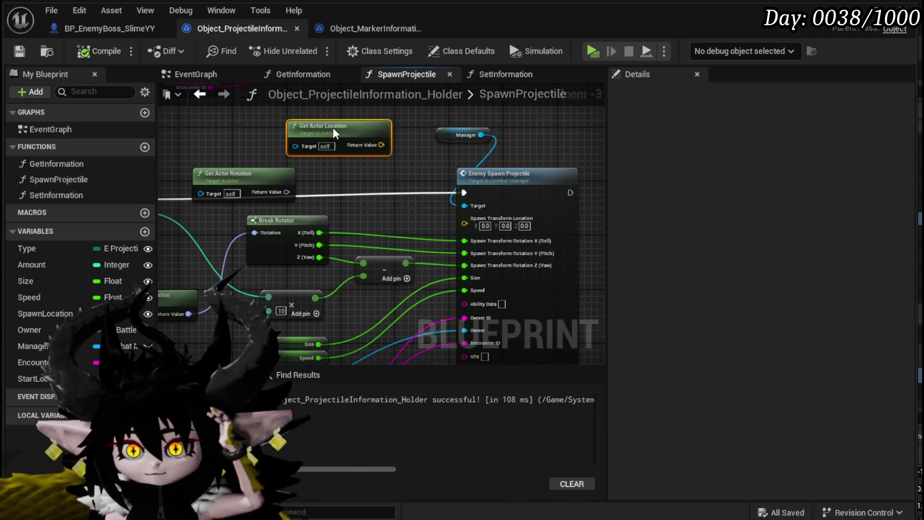
Step: Compile the blueprint and bring the For Loop and upper spawn call into view
drag(373, 154, 498, 185)
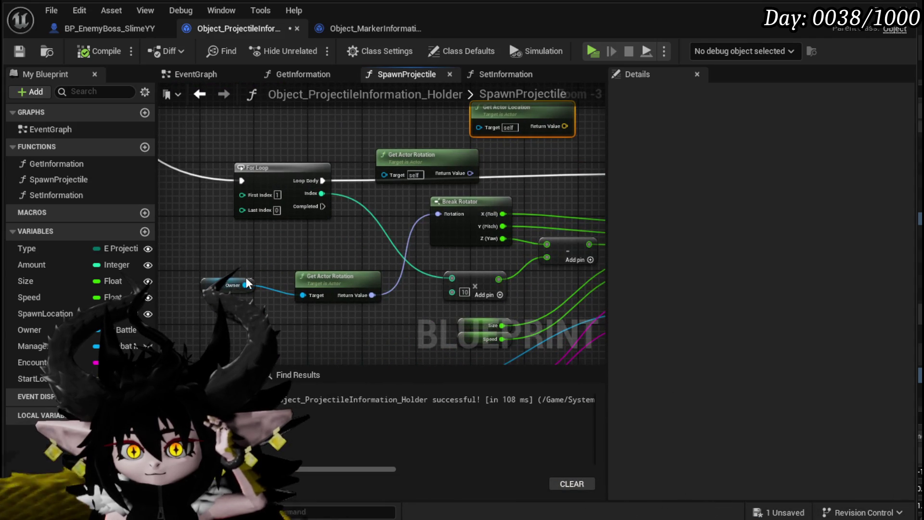
mouse_move(496, 134)
mouse_down()
mouse_move(354, 178)
mouse_move(485, 248)
mouse_up()
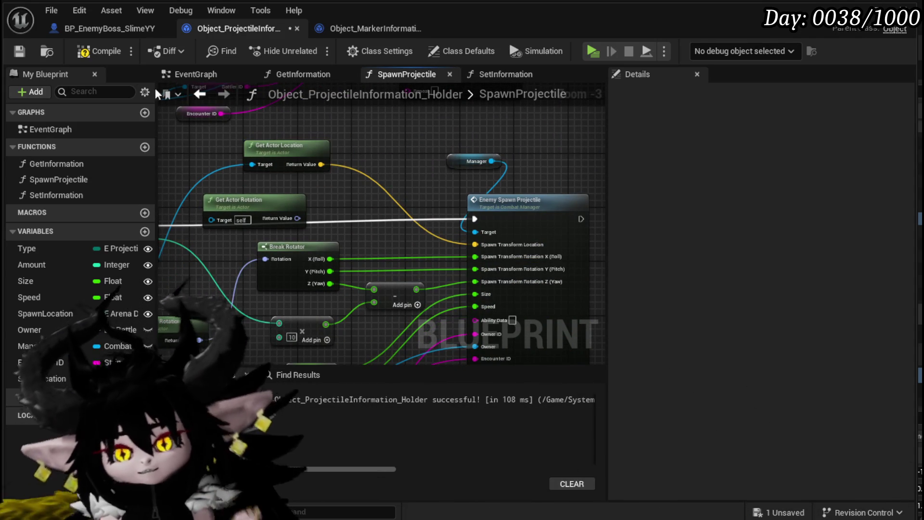
click(86, 53)
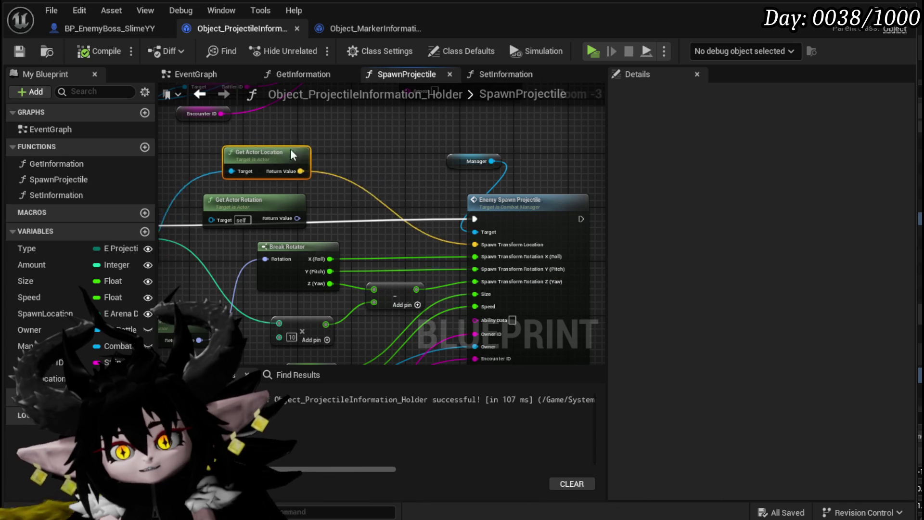
scroll(327, 192, down, 2)
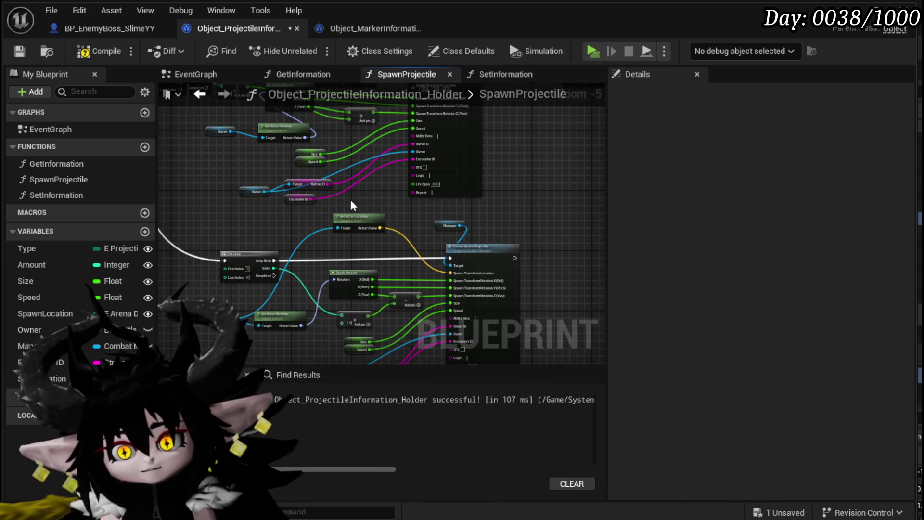
drag(459, 212, 444, 312)
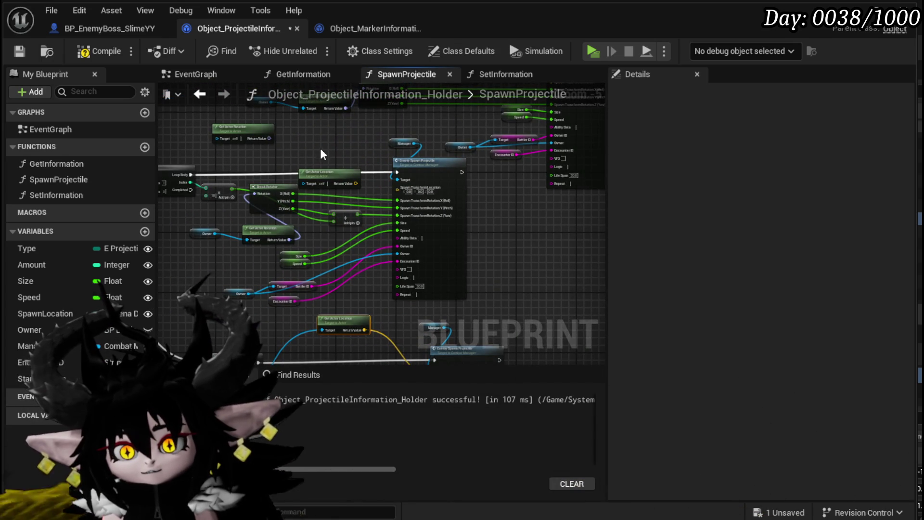
Step: Feed Owner into Get Actor Location and wire it to Spawn Transform Location
drag(214, 233, 308, 183)
drag(339, 157, 397, 189)
drag(320, 189, 318, 214)
drag(298, 221, 316, 247)
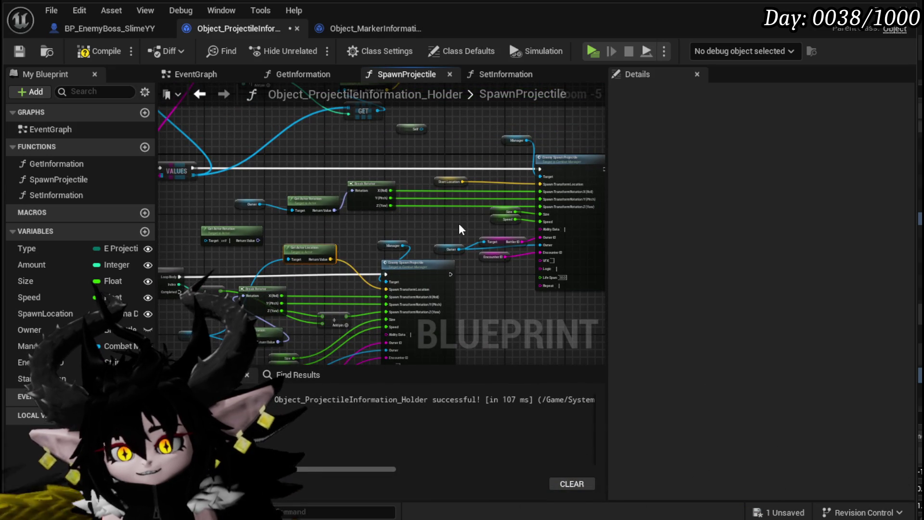
Step: Paste a Start Location getter into Spawn Transform Location and delete Get Actor Location
click(441, 180)
scroll(291, 172, up, 3)
key(ctrl+v)
drag(338, 182, 425, 216)
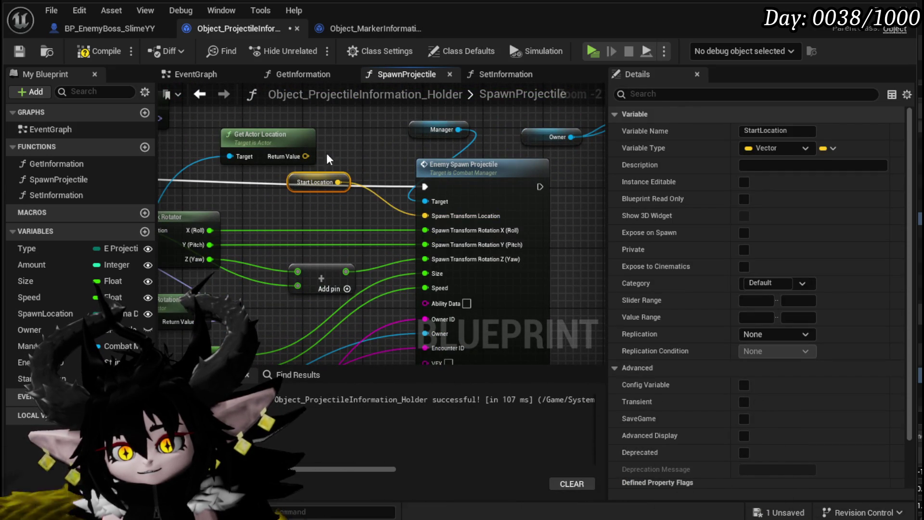
click(264, 153)
key(Delete)
Step: Restore the Start Location wiring, delete the leftover Get Actor Location node, and recompile
click(316, 182)
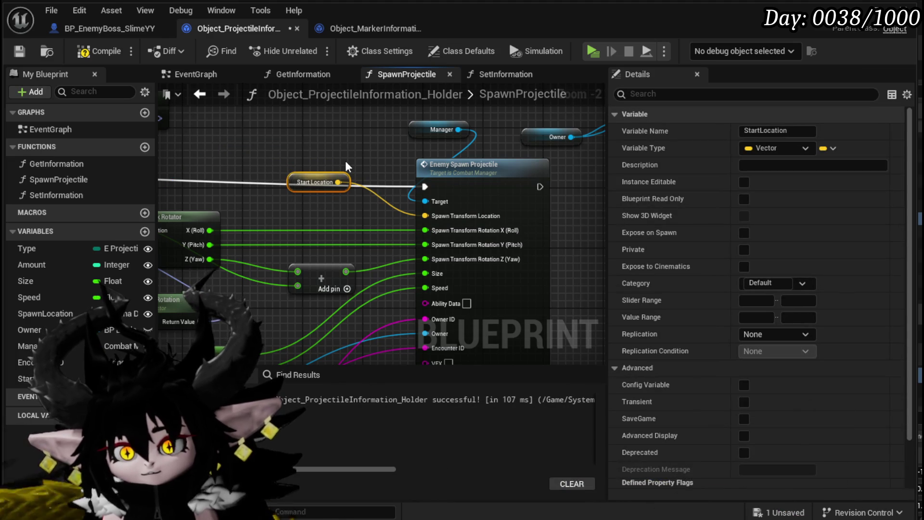
scroll(345, 161, down, 4)
key(ctrl+z)
key(ctrl+z)
scroll(351, 200, up, 4)
drag(377, 224, 509, 275)
click(312, 178)
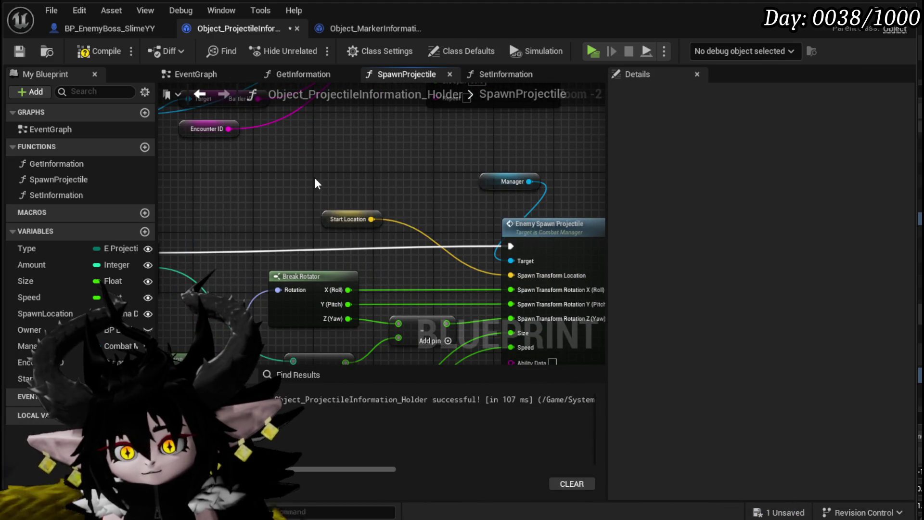
key(Delete)
scroll(298, 178, down, 2)
click(102, 53)
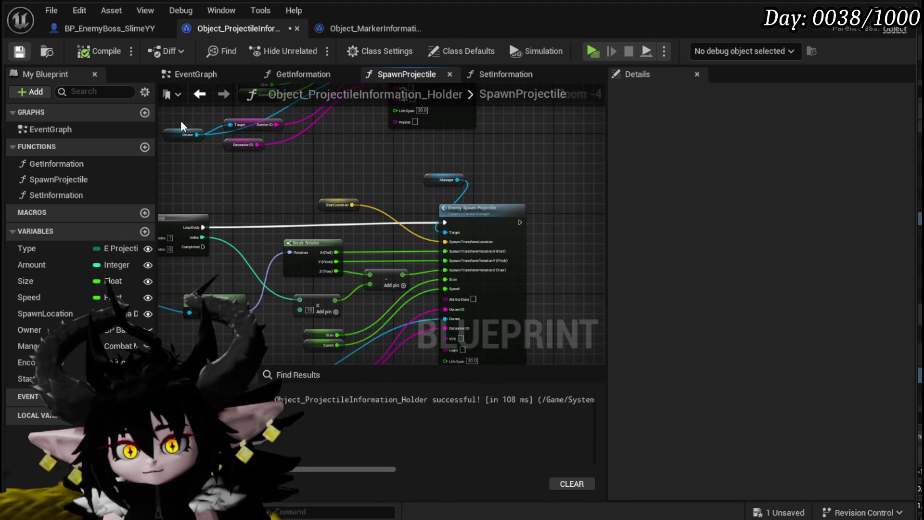
scroll(330, 173, down, 2)
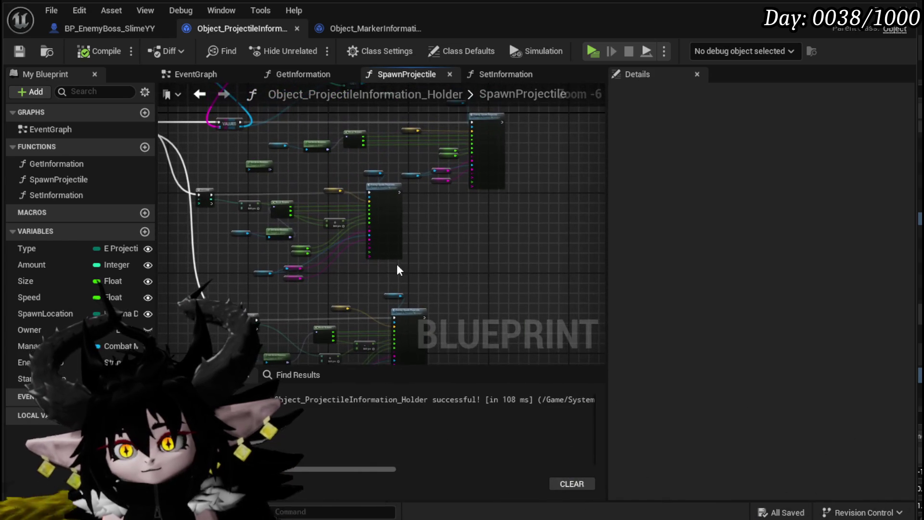
Step: Promote the For Loop's Last Index to a variable, then remove that variable again
drag(252, 264, 484, 270)
drag(289, 237, 278, 167)
click(277, 167)
scroll(390, 250, up, 5)
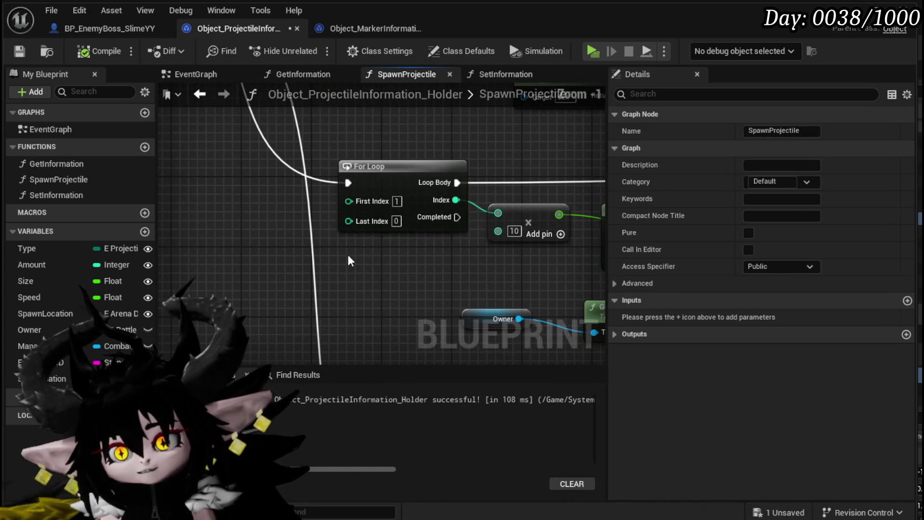
right_click(346, 222)
click(389, 263)
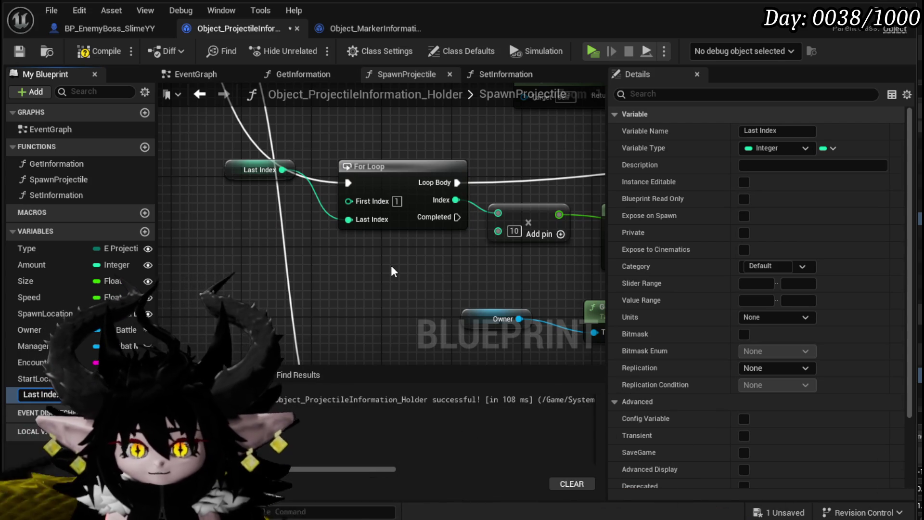
click(387, 264)
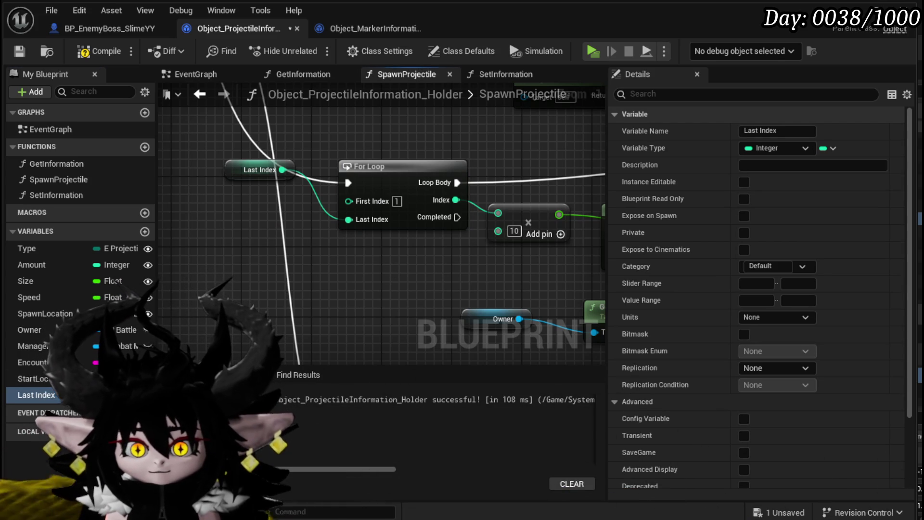
key(Delete)
click(672, 354)
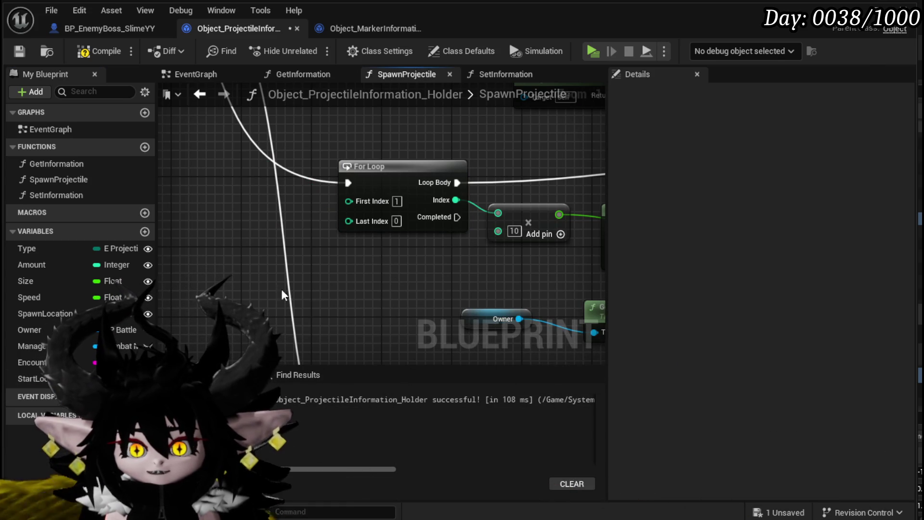
Step: Feed the Amount input into the For Loop's Last Index
mouse_move(30, 263)
mouse_down()
mouse_move(353, 233)
mouse_move(365, 229)
mouse_move(357, 219)
mouse_up()
scroll(358, 219, down, 5)
scroll(279, 160, up, 3)
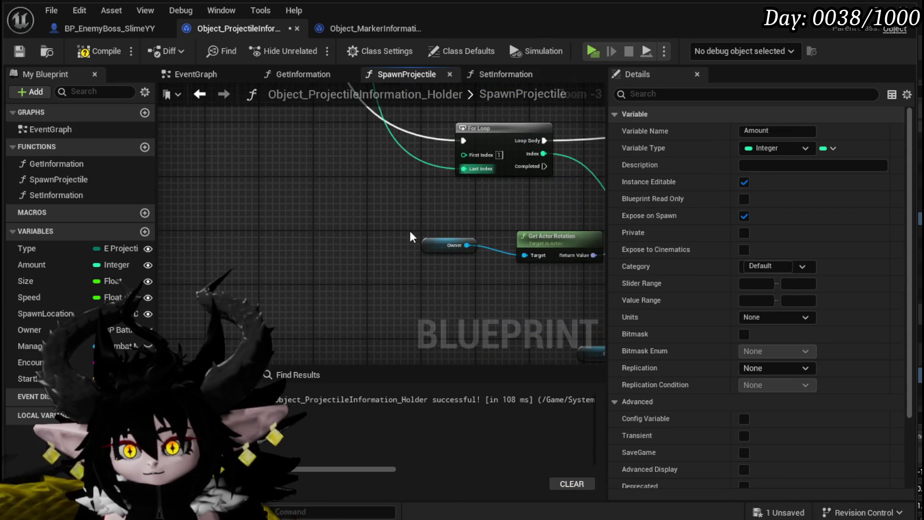
scroll(262, 303, down, 3)
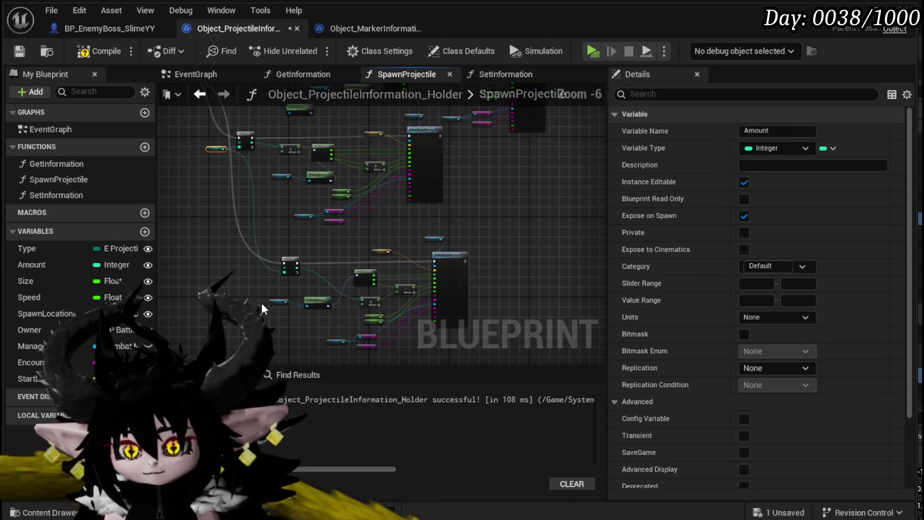
Step: Save the projectile information holder and switch to the BP_EnemyBoss_SlimeYY tab
click(25, 54)
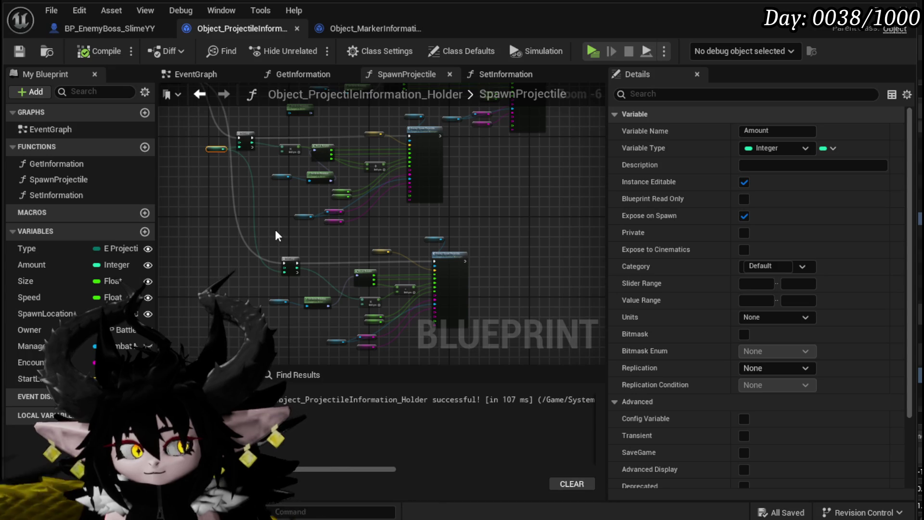
click(133, 28)
scroll(501, 251, down, 4)
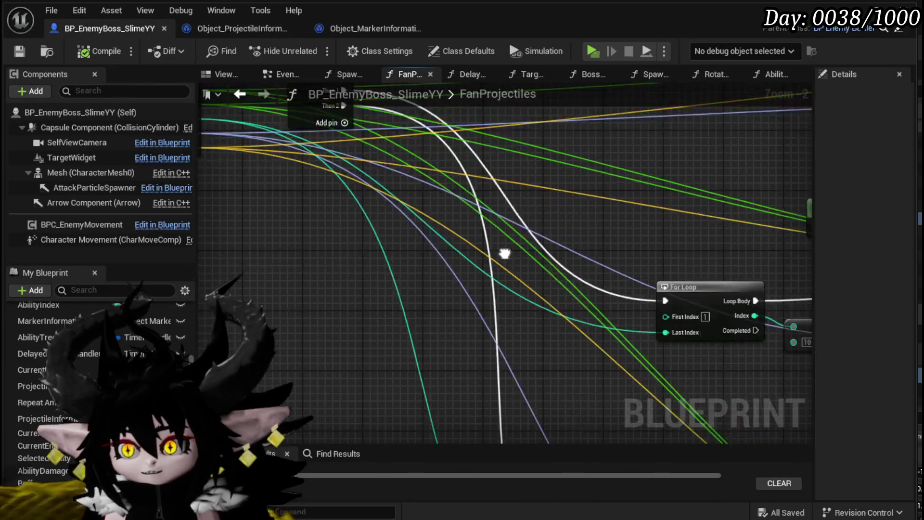
Step: Inspect the boss's SpawnProjectile graph and its Set Information wiring, then switch to the level editor
mouse_move(635, 208)
mouse_down()
mouse_move(635, 284)
mouse_move(745, 400)
mouse_up()
click(240, 94)
scroll(415, 297, down, 2)
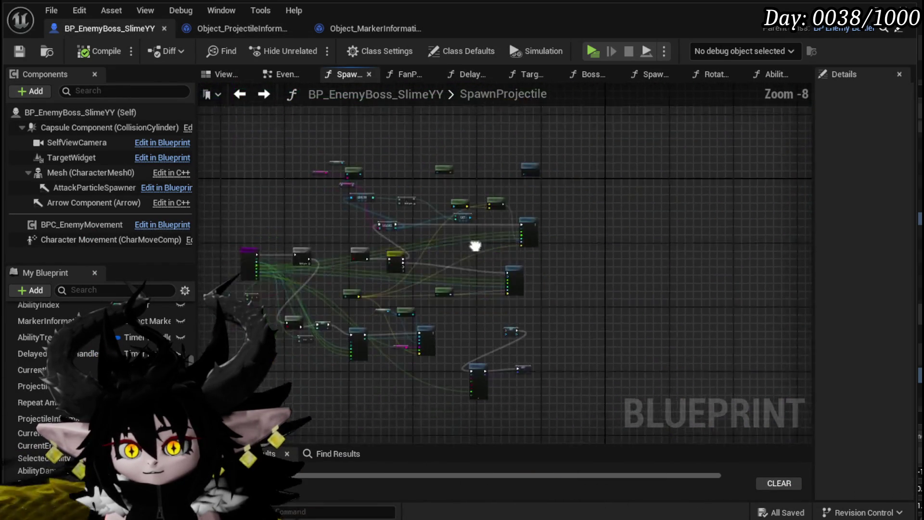
scroll(440, 298, up, 4)
mouse_move(537, 362)
mouse_down()
mouse_move(342, 371)
mouse_move(526, 391)
mouse_up()
scroll(526, 391, up, 1)
scroll(519, 389, down, 1)
scroll(514, 388, down, 1)
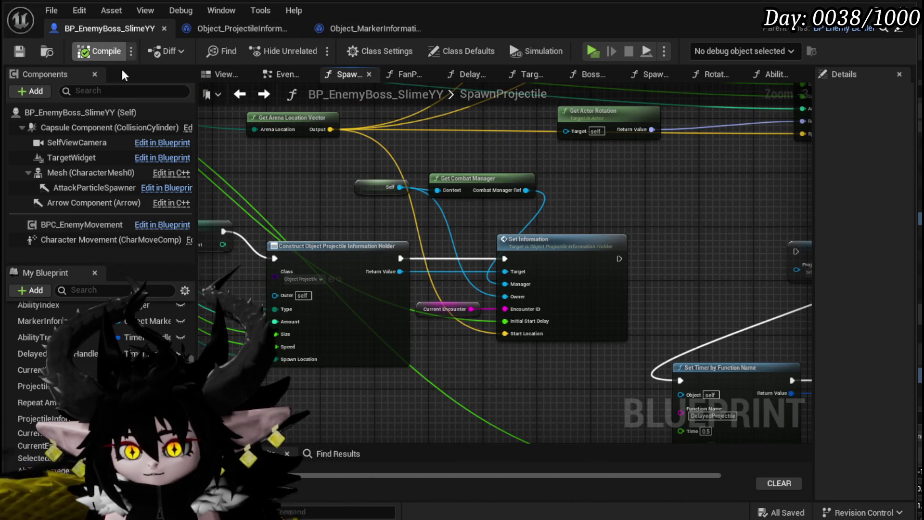
drag(440, 295, 447, 287)
click(547, 386)
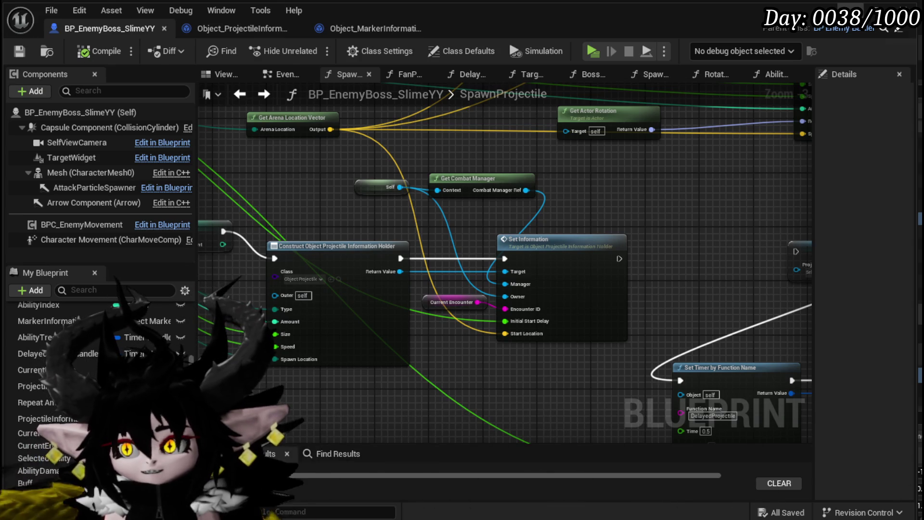
key(alt+Tab)
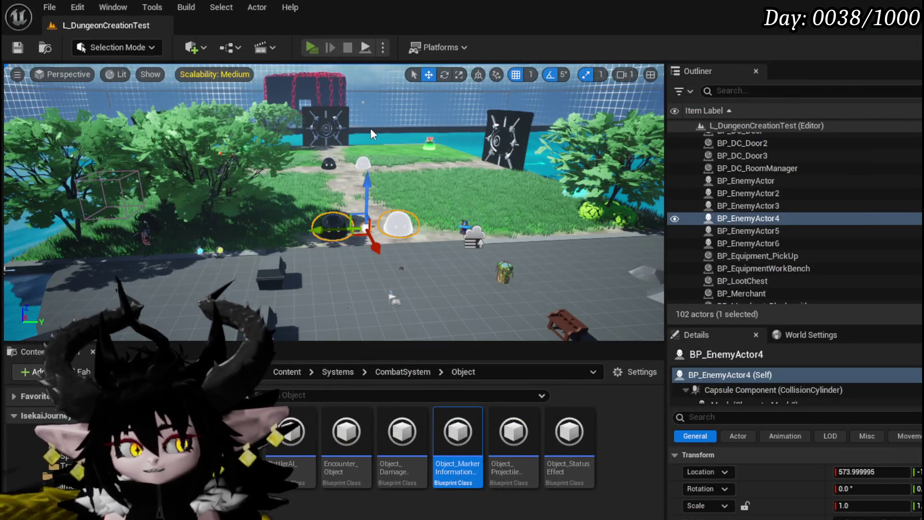
key(alt+p)
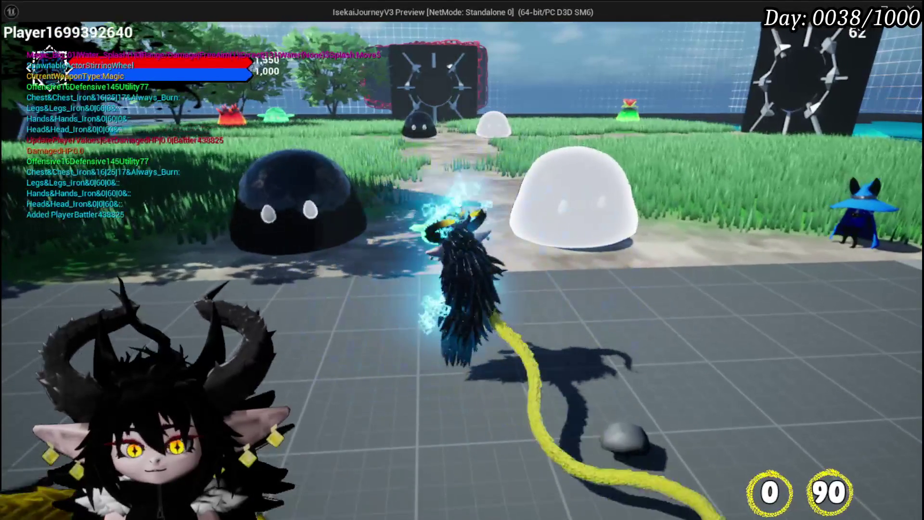
key(e)
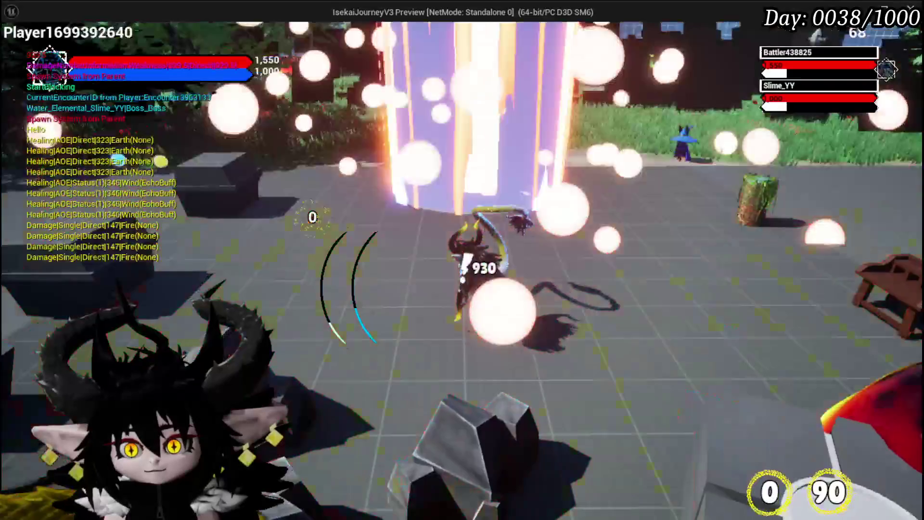
key(w)
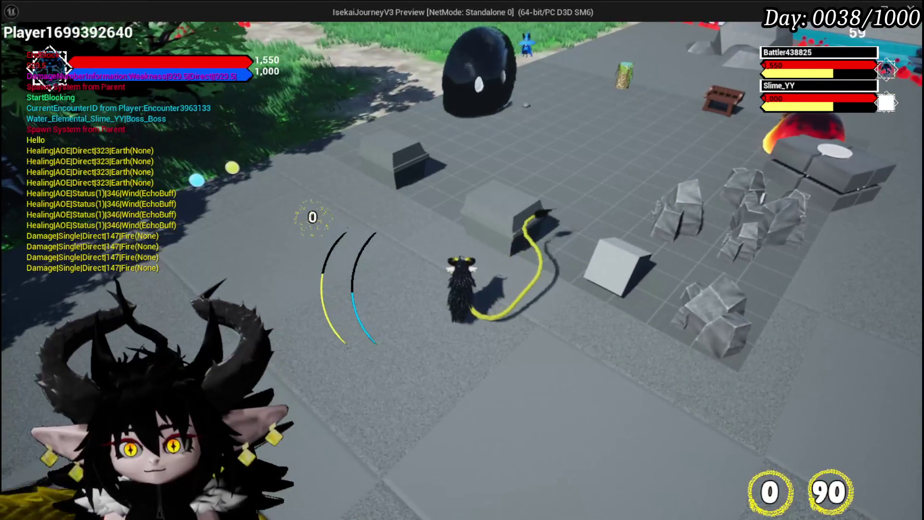
key(w)
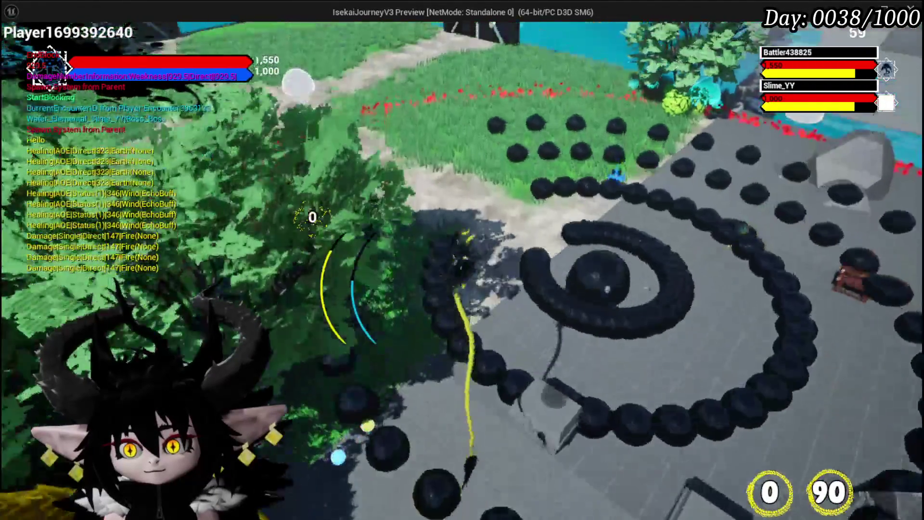
key(w)
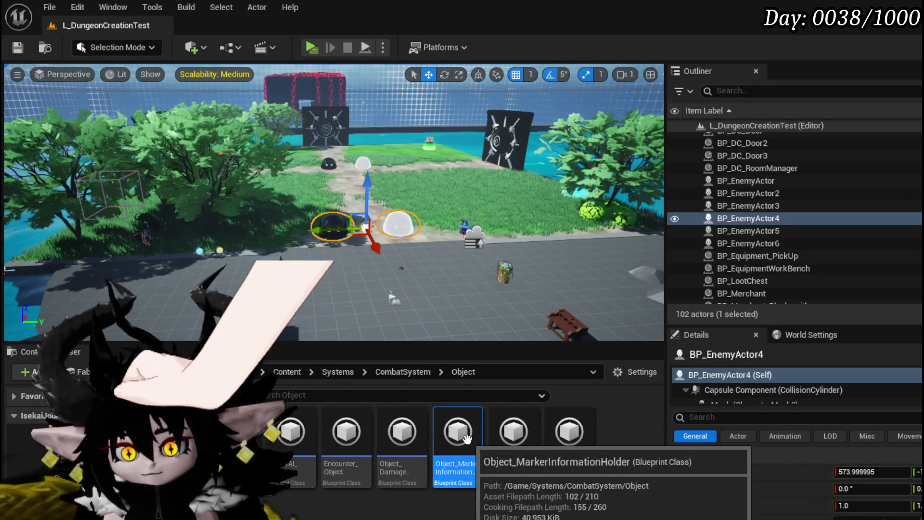
Step: Open the projectile information holder graph and position the multiply node near the For Loop
key(alt+Tab)
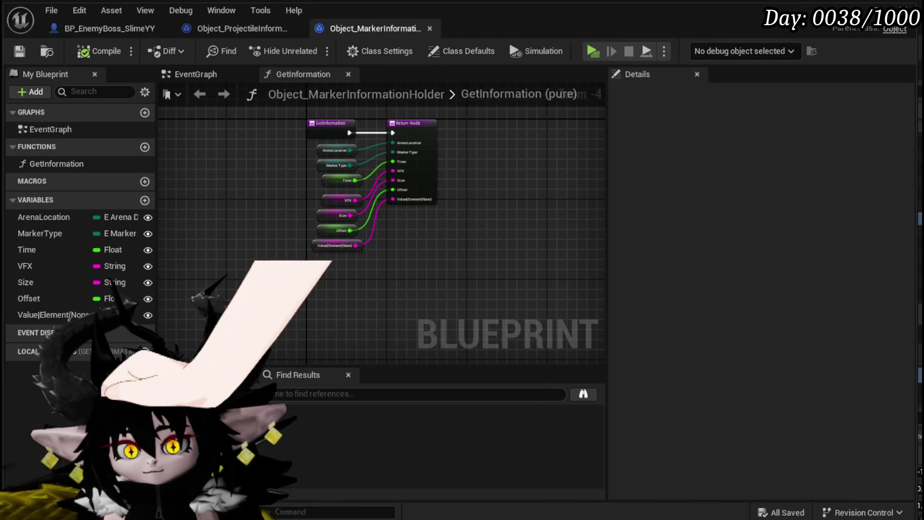
click(282, 29)
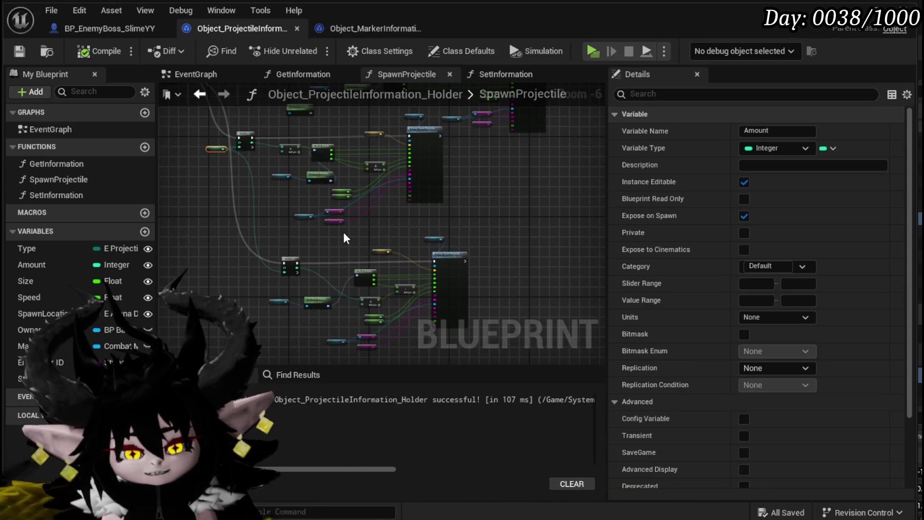
scroll(343, 236, up, 4)
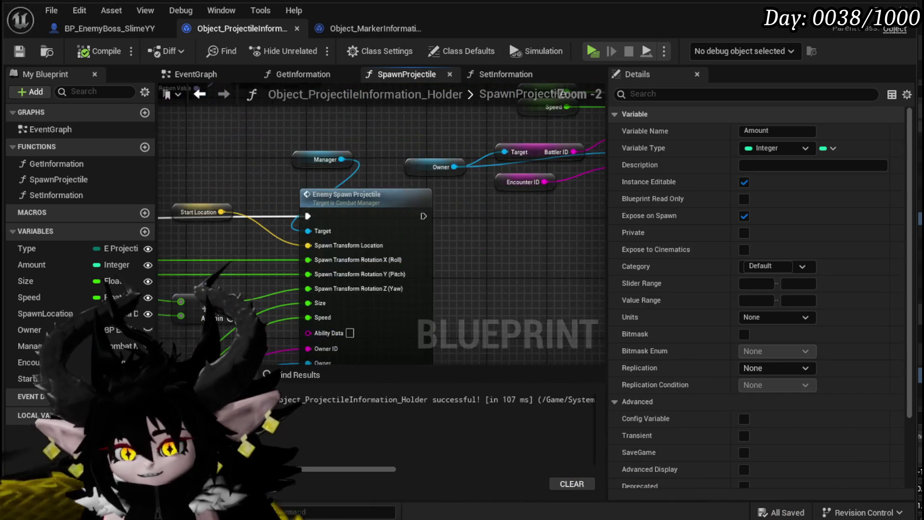
mouse_move(310, 273)
mouse_down()
mouse_move(467, 323)
mouse_move(529, 330)
mouse_up()
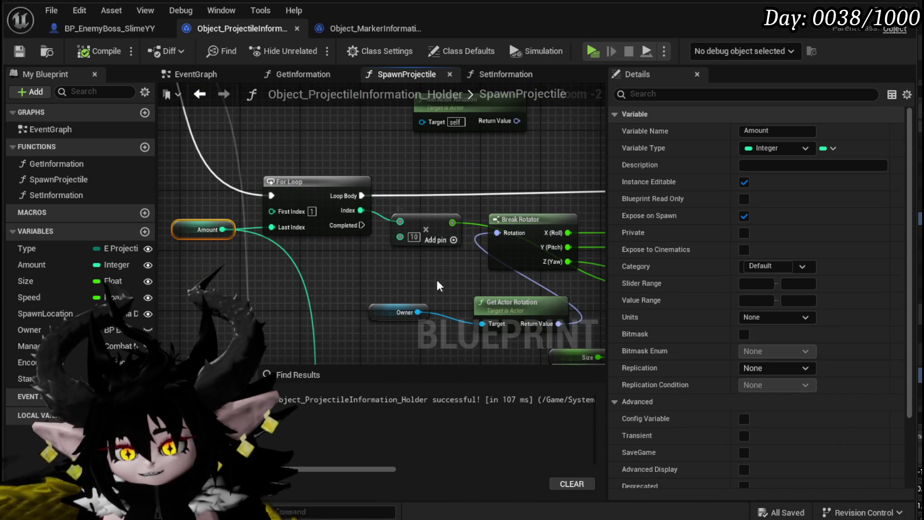
mouse_move(437, 213)
mouse_down()
mouse_move(437, 253)
mouse_move(407, 279)
mouse_up()
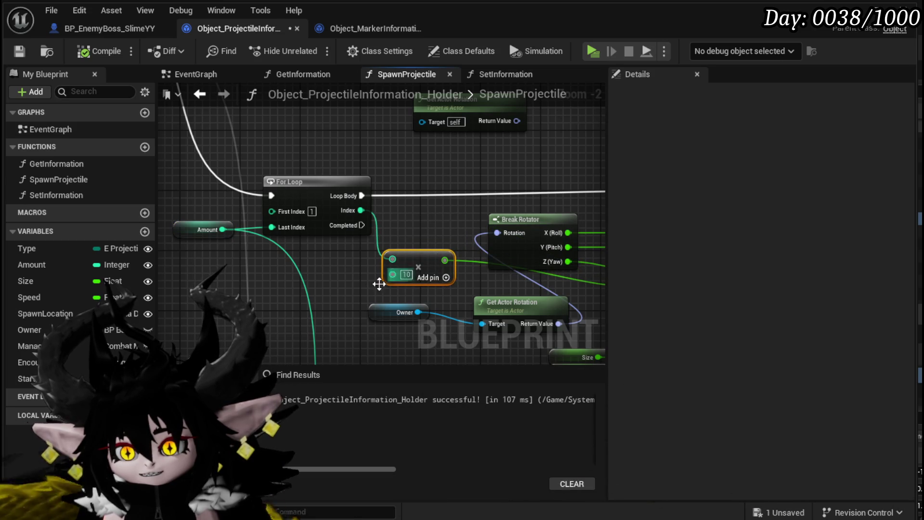
scroll(365, 286, up, 2)
Step: Promote the multiplier's 10 input to a new variable named Degree, wired into the multiply node
right_click(403, 271)
click(462, 426)
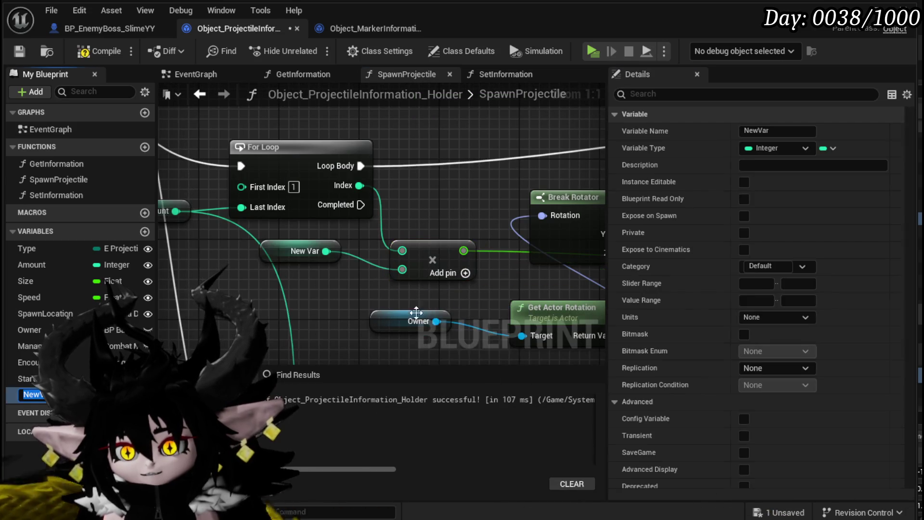
text(Degree)
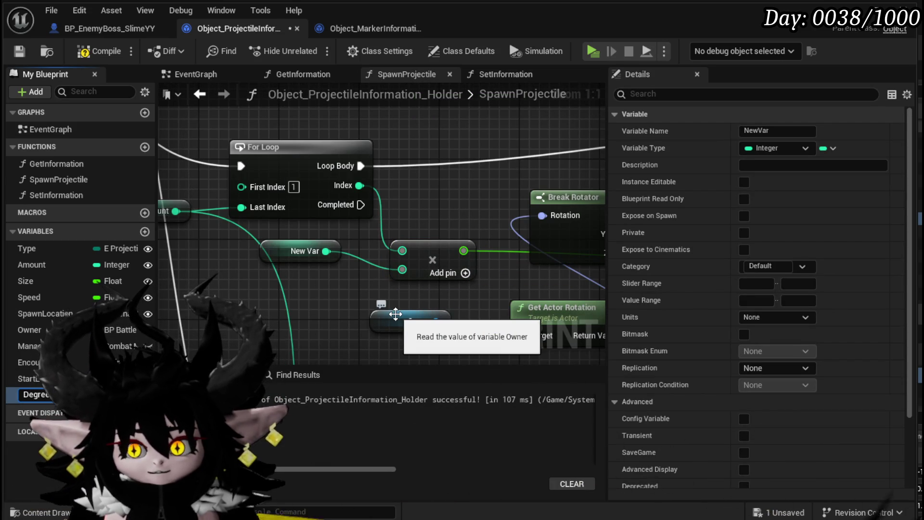
key(Return)
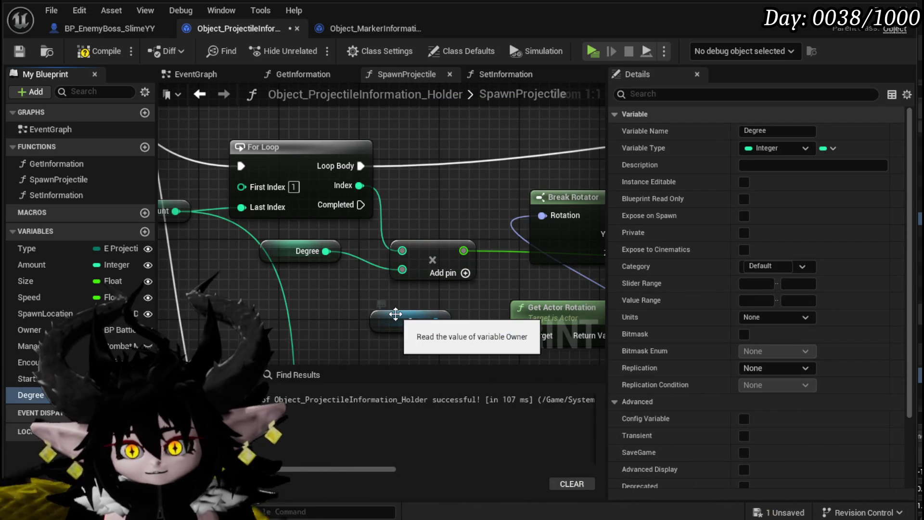
drag(281, 258, 292, 278)
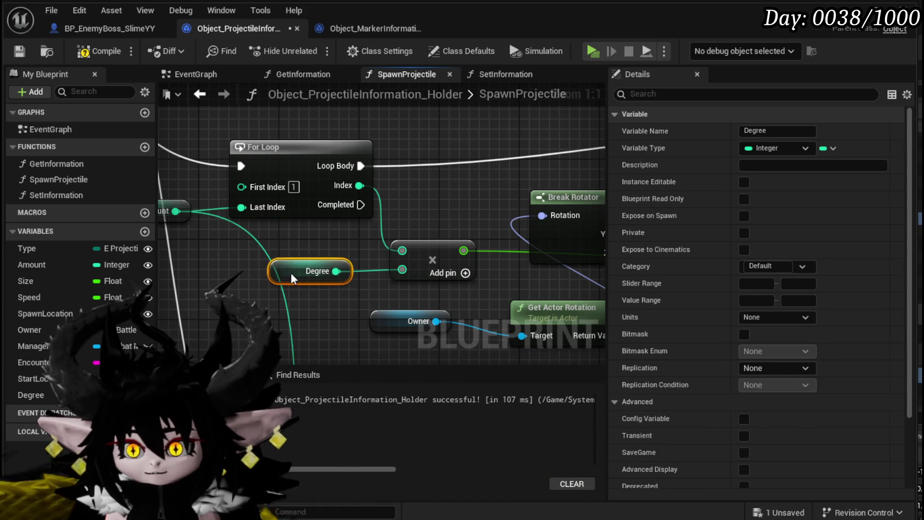
scroll(326, 311, down, 5)
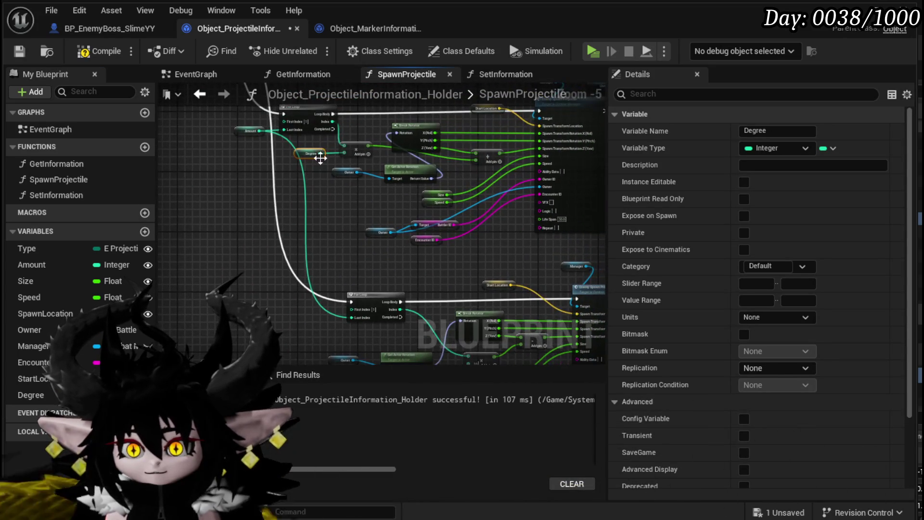
mouse_move(321, 157)
mouse_down()
mouse_move(352, 310)
mouse_move(418, 357)
mouse_move(434, 282)
mouse_move(432, 267)
mouse_move(415, 257)
mouse_up()
scroll(418, 357, up, 3)
scroll(415, 257, down, 3)
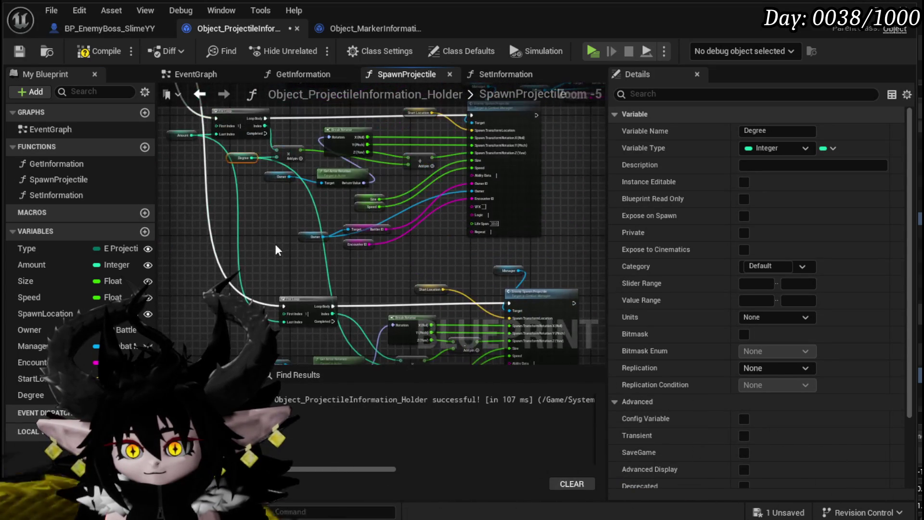
Step: Compile and save the holder, then make Degree Instance Editable and Exposed on Spawn
click(99, 51)
click(19, 51)
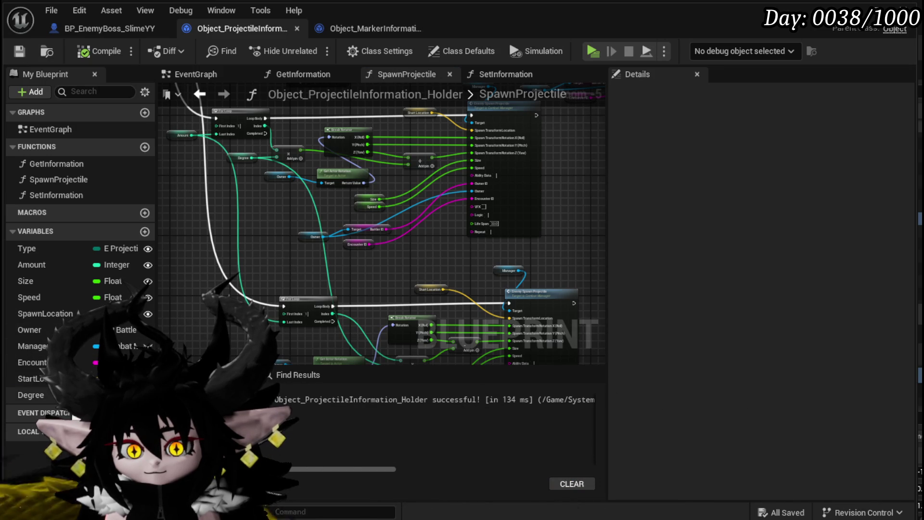
click(30, 395)
click(743, 182)
click(744, 216)
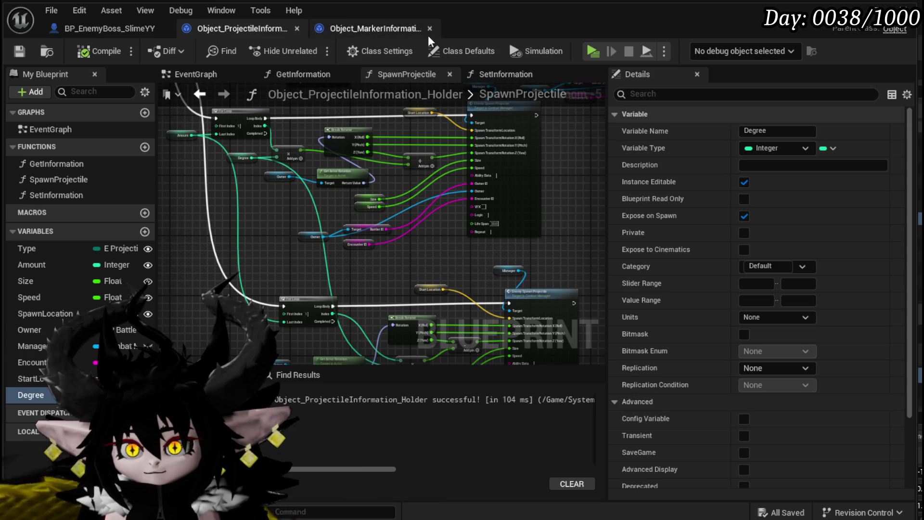
Step: Refresh the boss's construct holder node to show Degree, set it to 25, and save
click(100, 33)
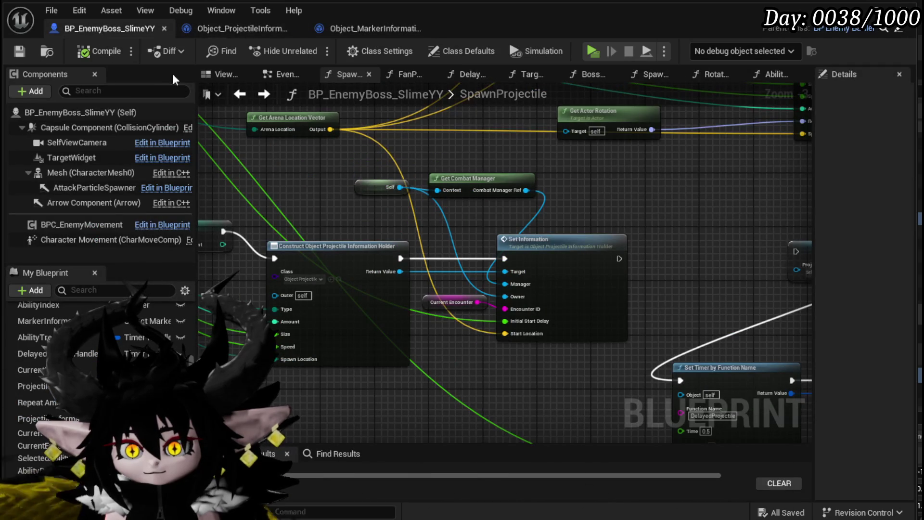
drag(197, 317, 438, 300)
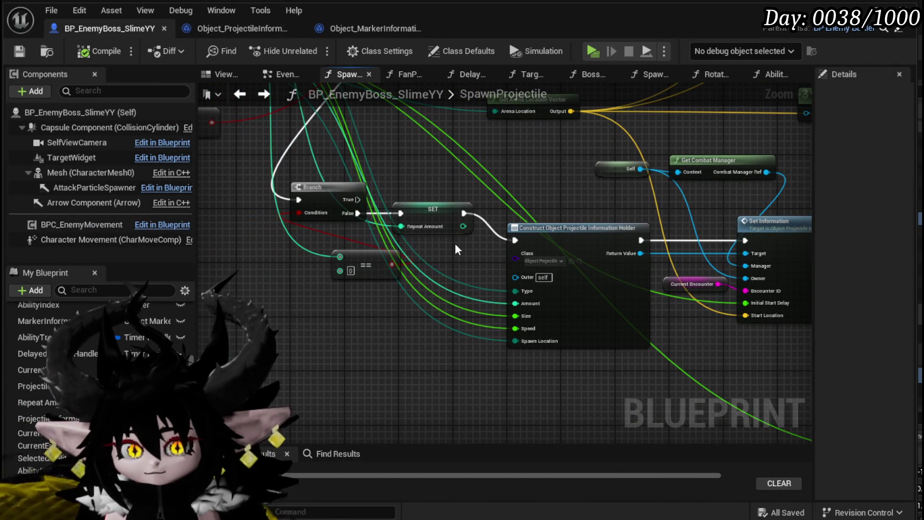
drag(455, 243, 212, 231)
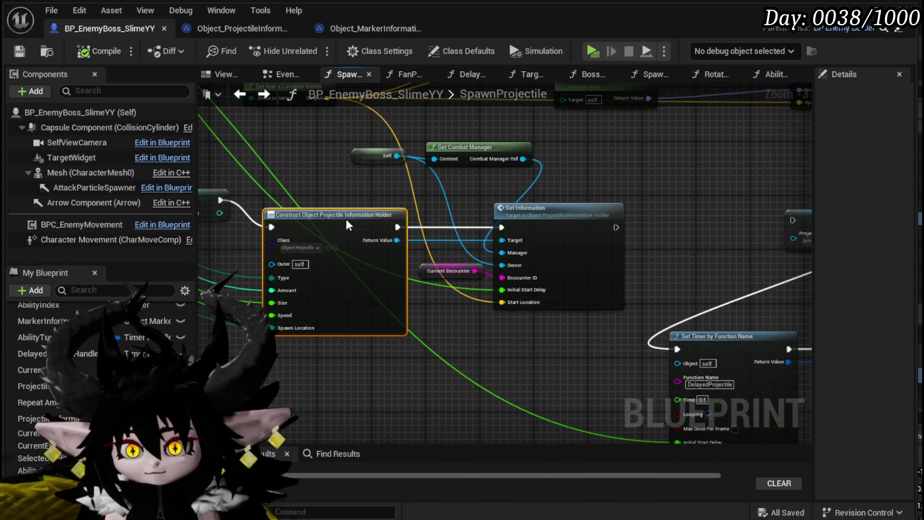
right_click(346, 223)
click(389, 314)
drag(347, 374, 448, 363)
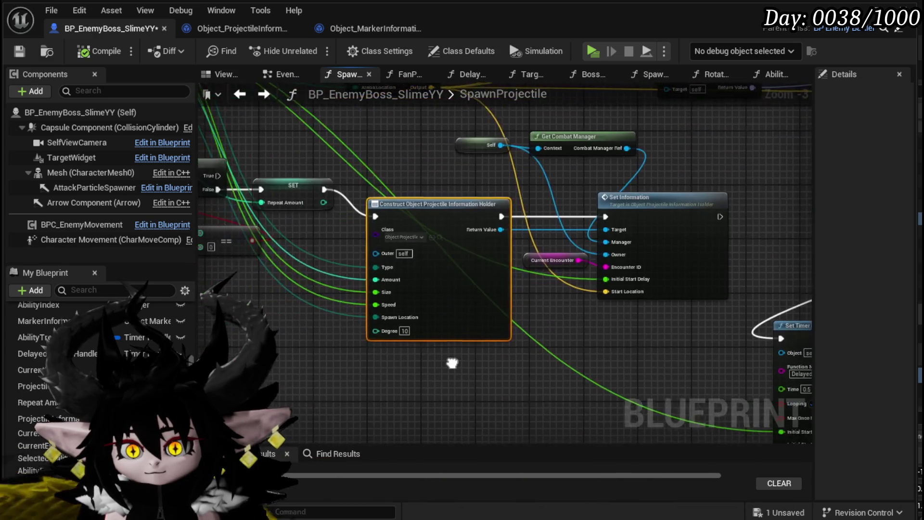
scroll(413, 345, up, 3)
click(394, 322)
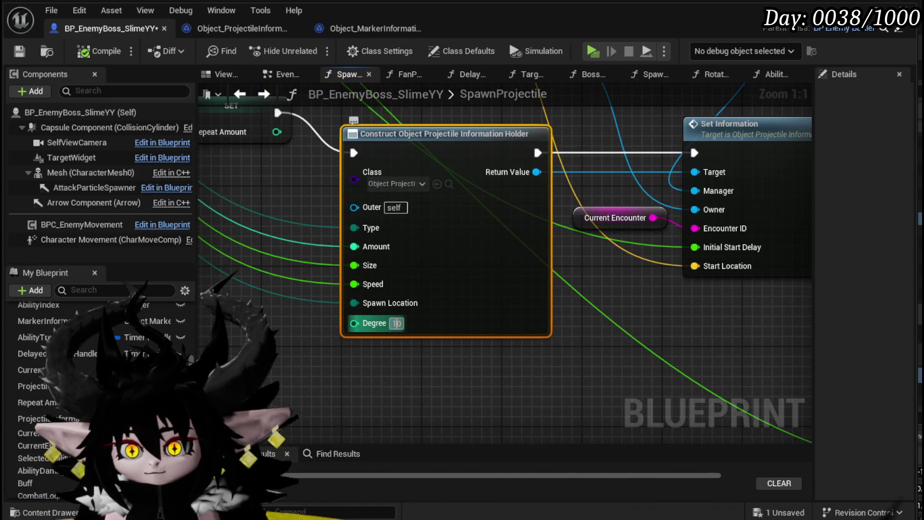
text(25)
click(465, 370)
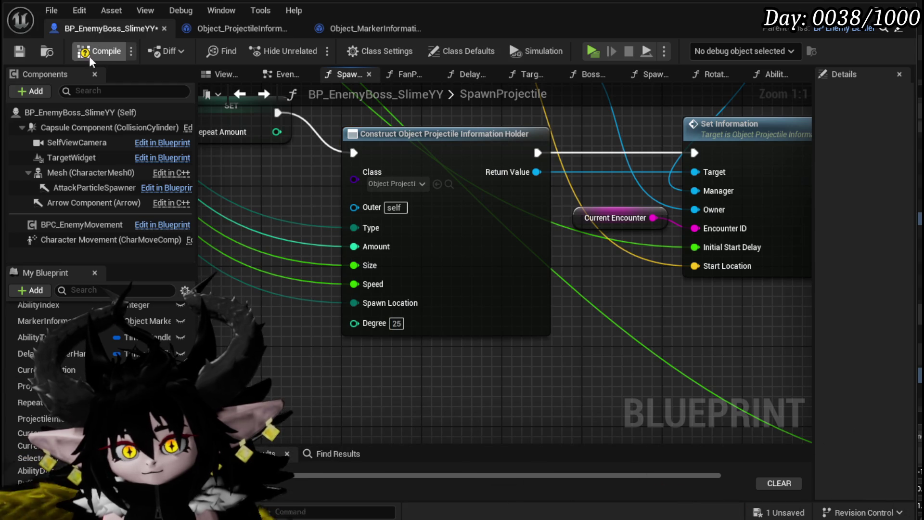
key(ctrl+s)
Step: Expose Degree as a new SpawnProjectile function input and compile the boss blueprint
mouse_move(673, 337)
mouse_down()
mouse_move(614, 368)
mouse_move(792, 323)
mouse_move(383, 303)
mouse_up()
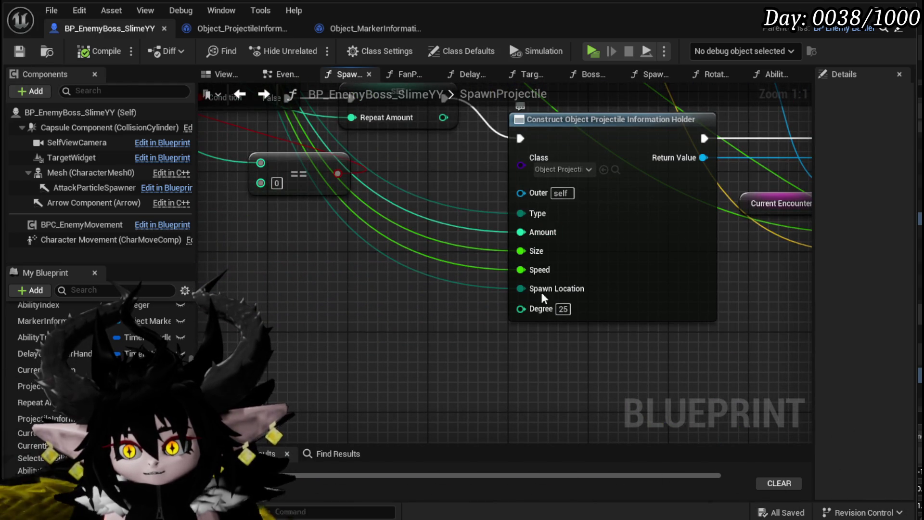
scroll(522, 343, down, 4)
drag(521, 358, 259, 128)
click(99, 51)
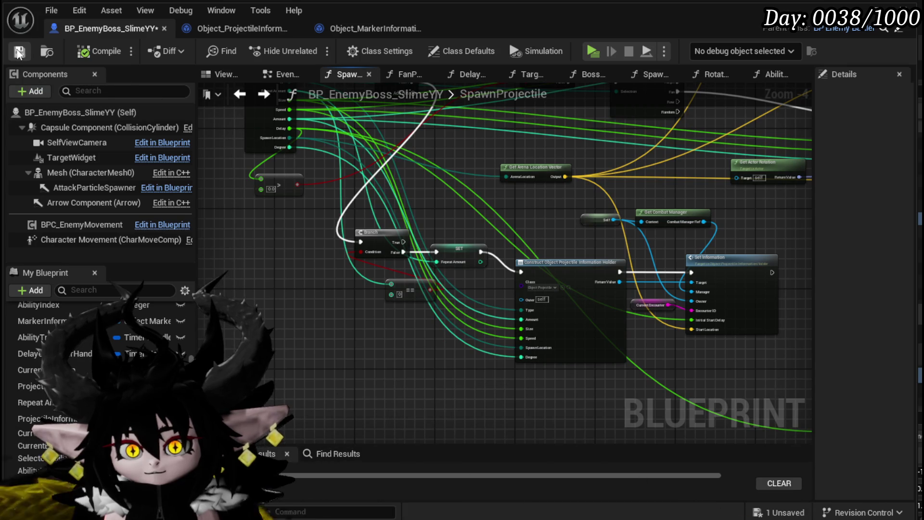
Step: Check the holder blueprint, then return to the boss and open the AbilityTree graph
click(203, 27)
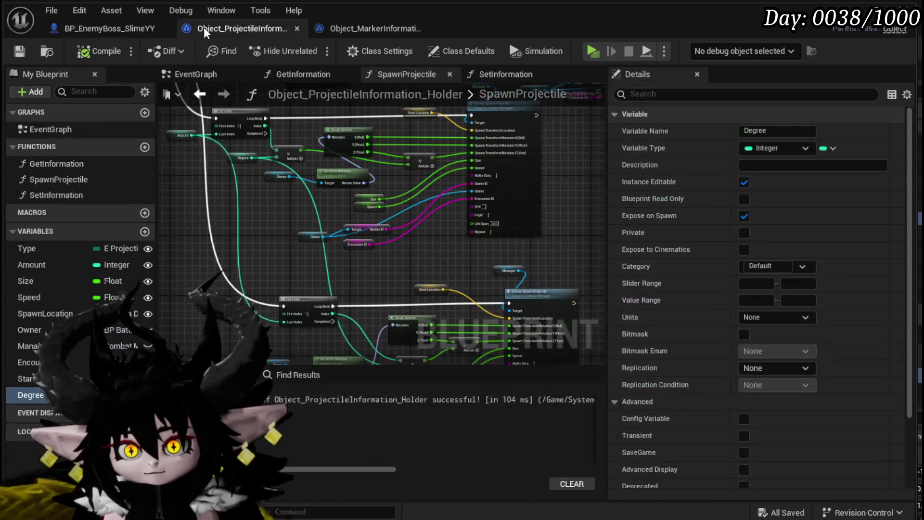
click(91, 25)
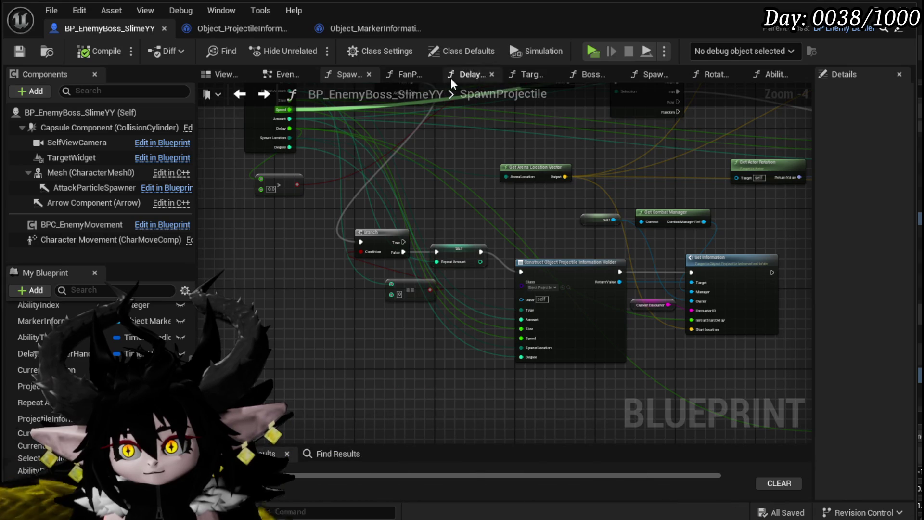
click(758, 72)
scroll(479, 246, down, 5)
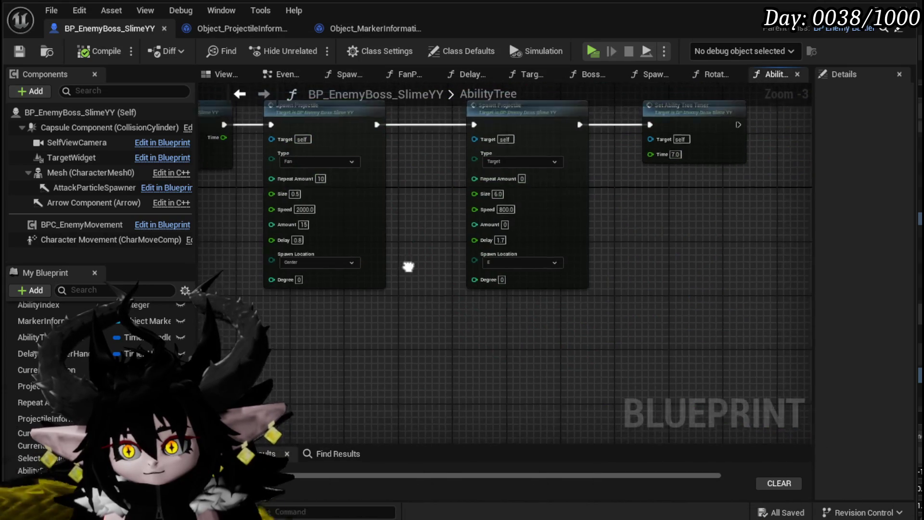
scroll(479, 247, up, 8)
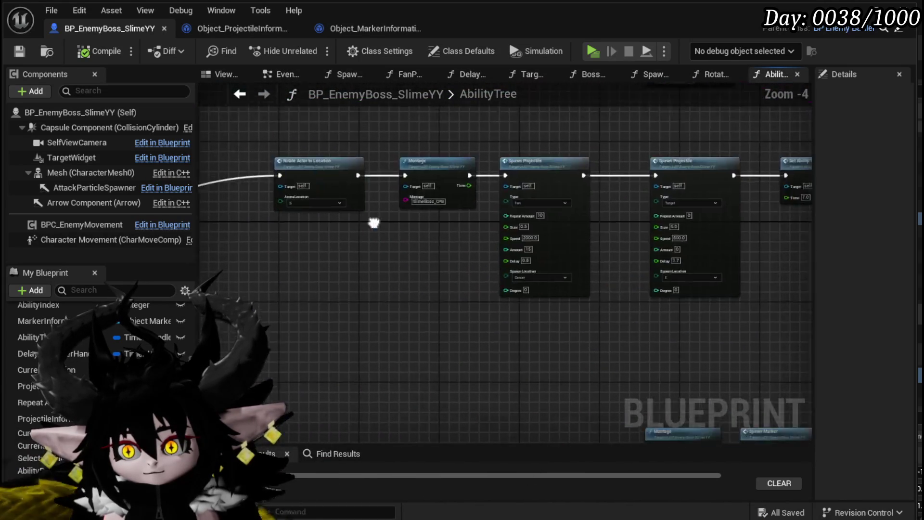
Step: Set the Fan Spawn Projectile call's Degree to 45 (Repeat Amount 8), save, and start a preview
drag(470, 234, 233, 244)
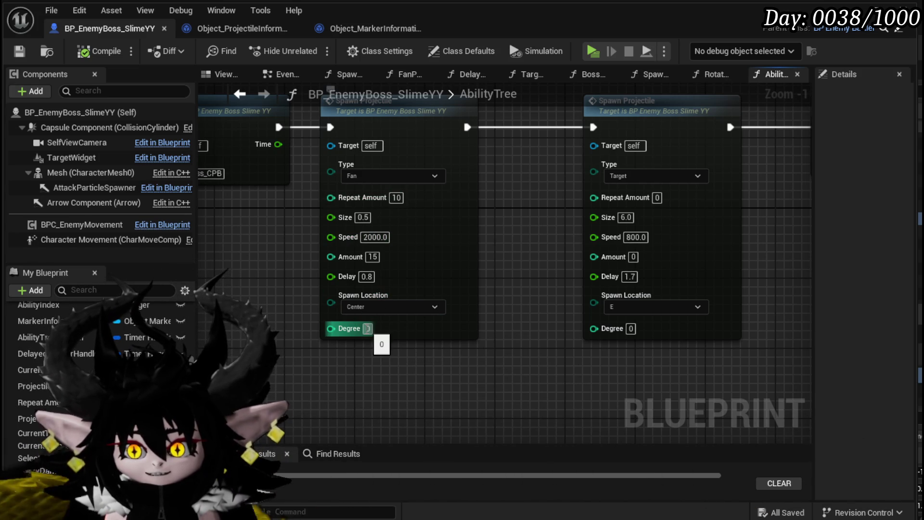
text(36)
key(Return)
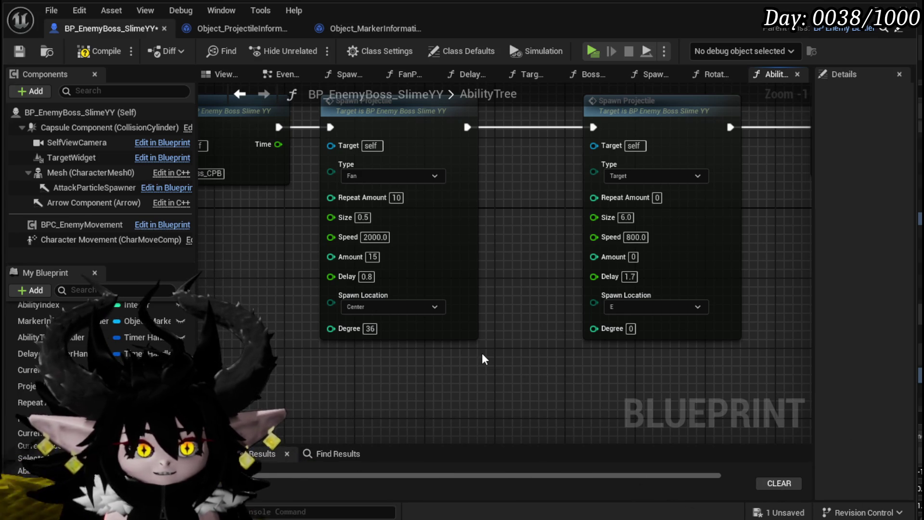
click(369, 328)
text(45)
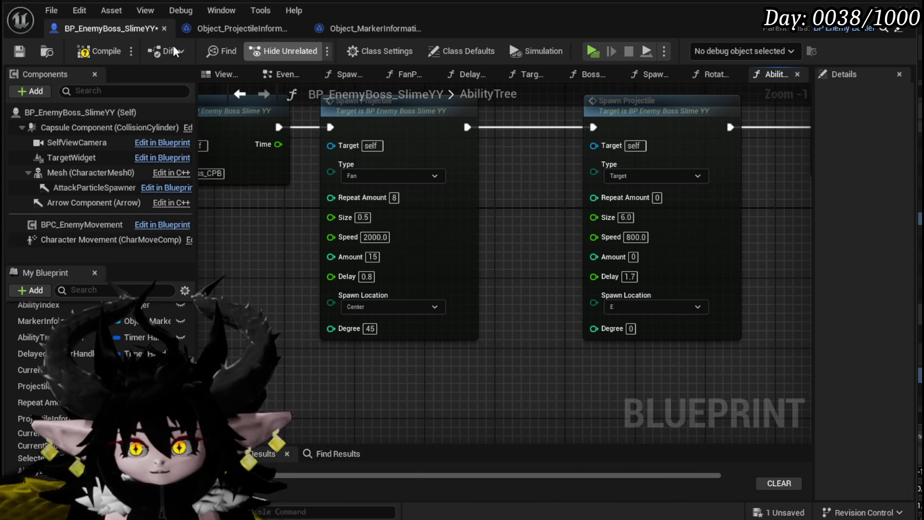
click(19, 51)
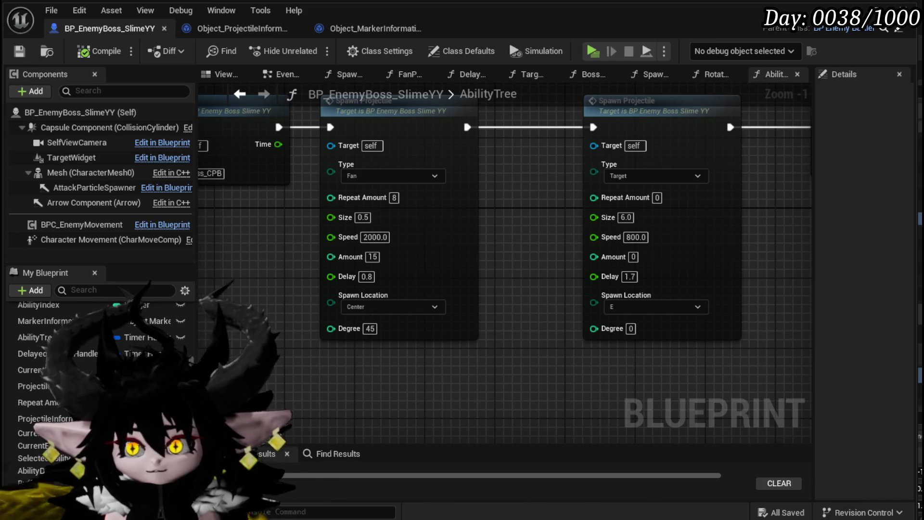
key(alt+p)
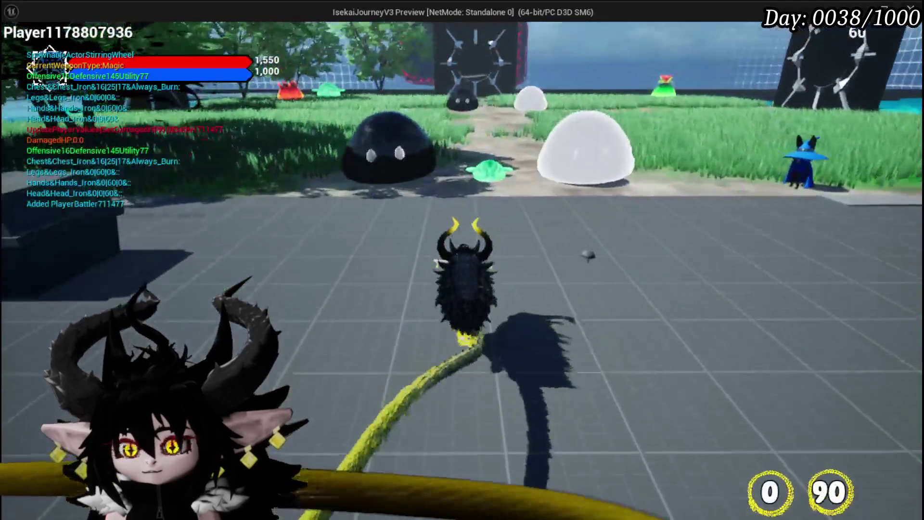
Step: Play-test the boss fight with the water spell, then stop the preview and save
click(461, 260)
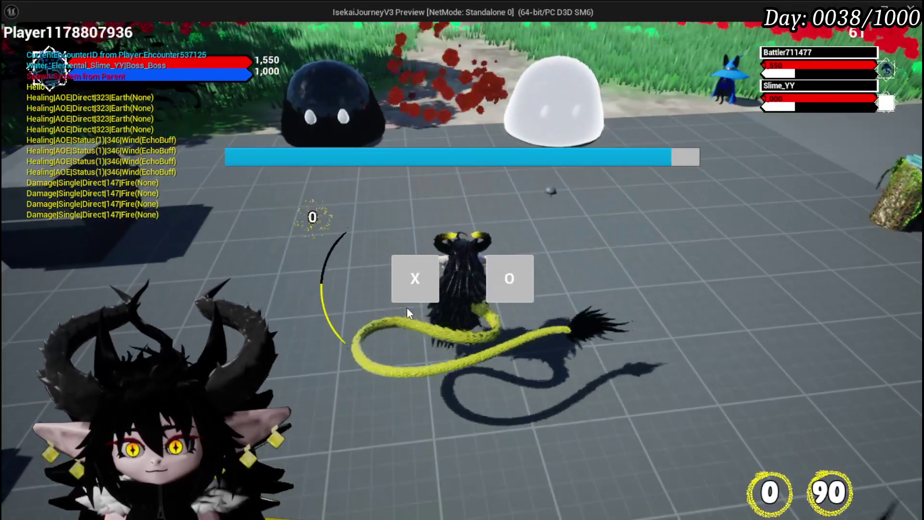
click(412, 277)
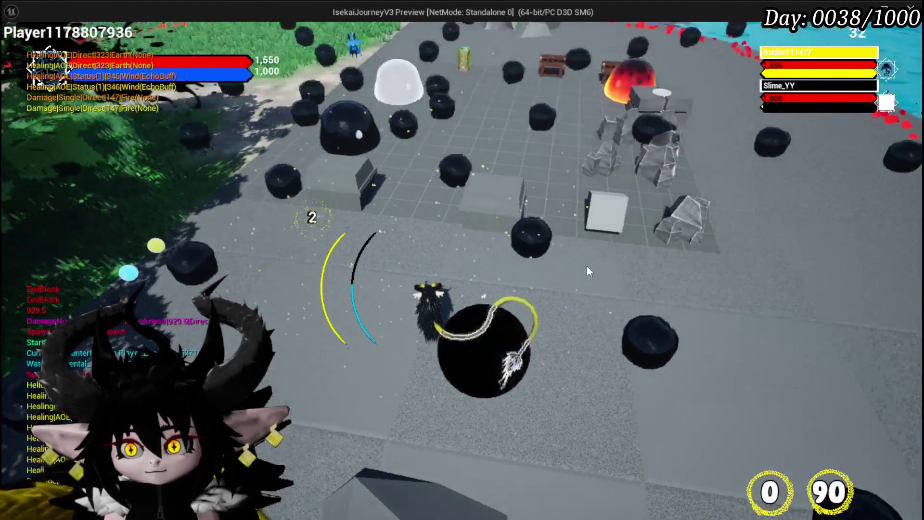
key(Escape)
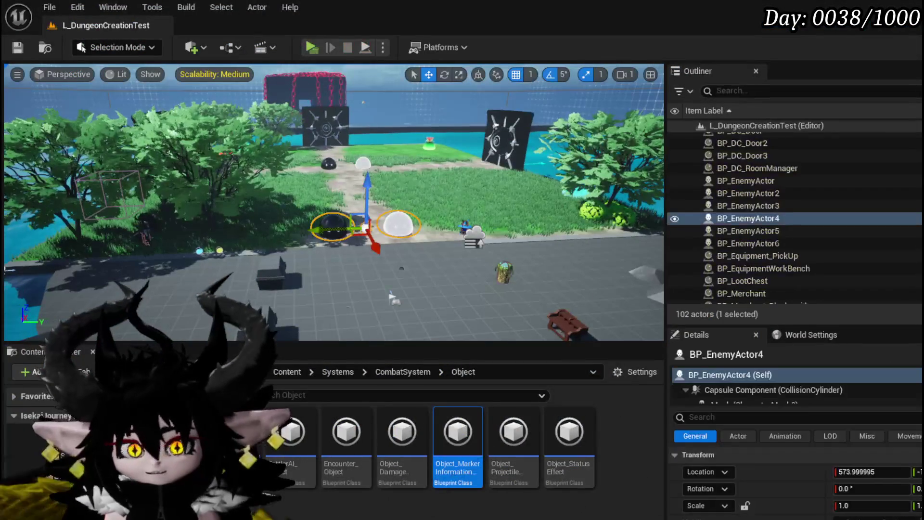
click(21, 53)
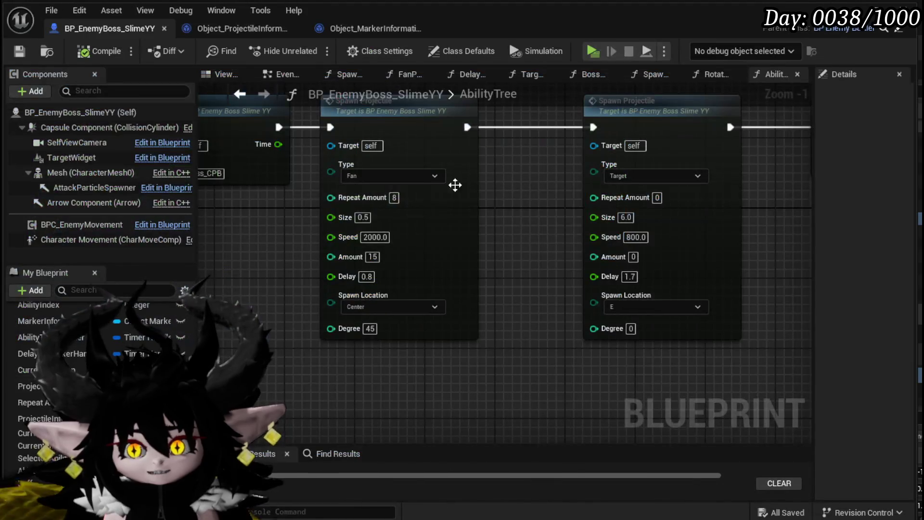
Step: Set Repeat Amount to 7 and replay the boss fight, then begin changing it to 6
text(7)
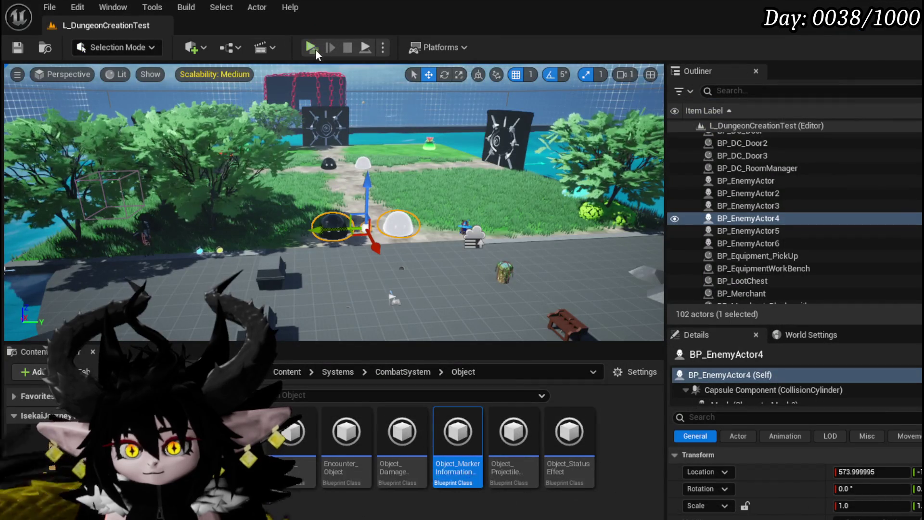
click(312, 46)
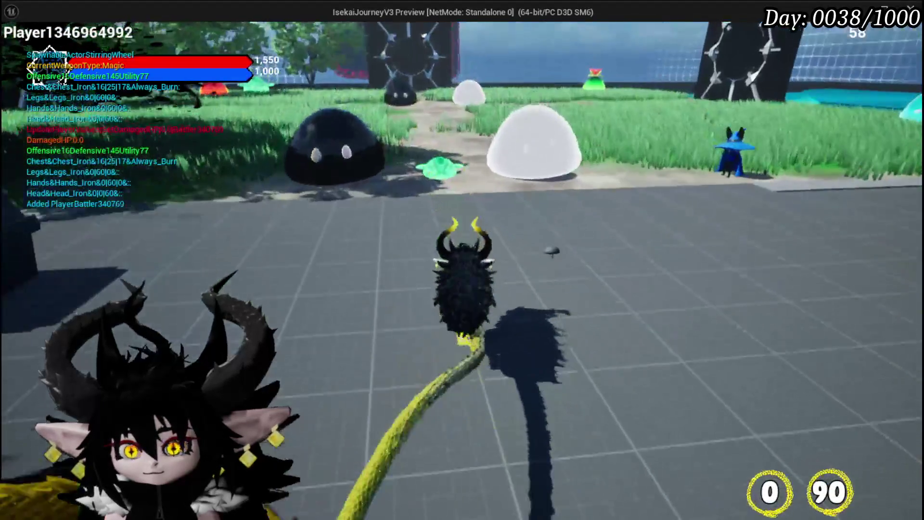
key(1)
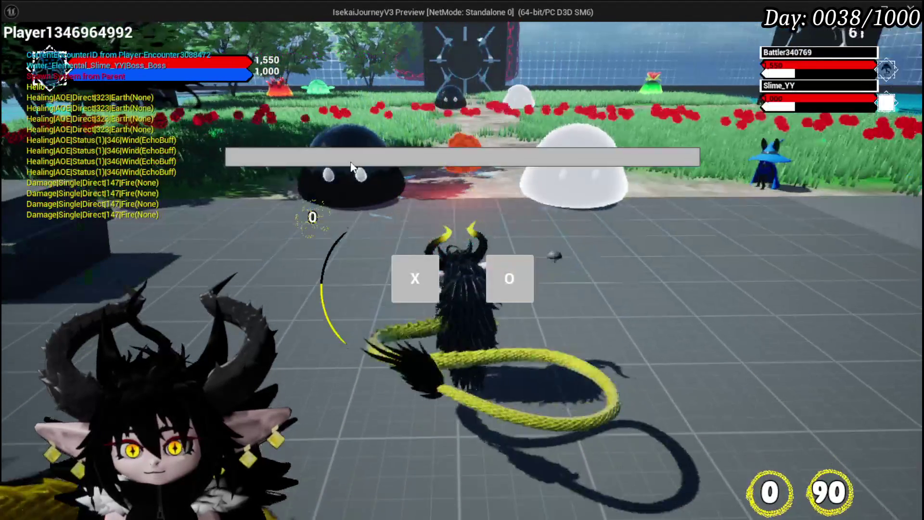
click(415, 278)
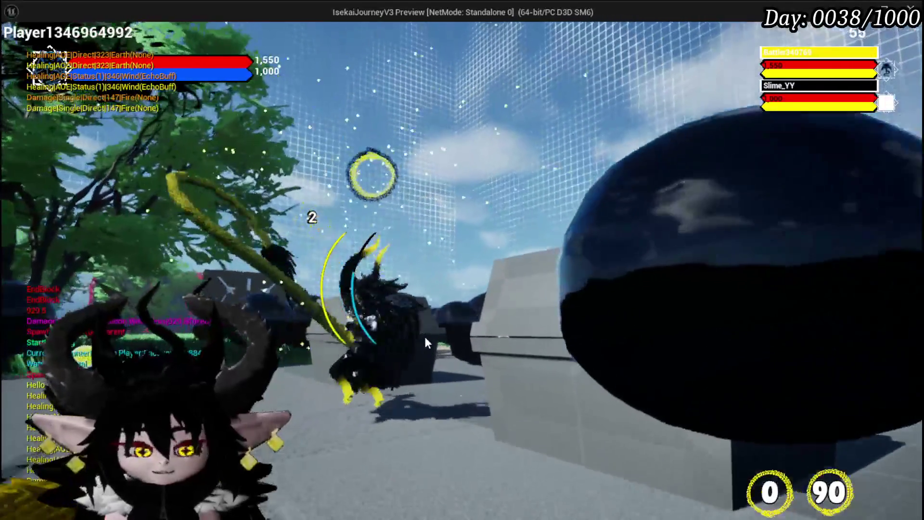
key(Escape)
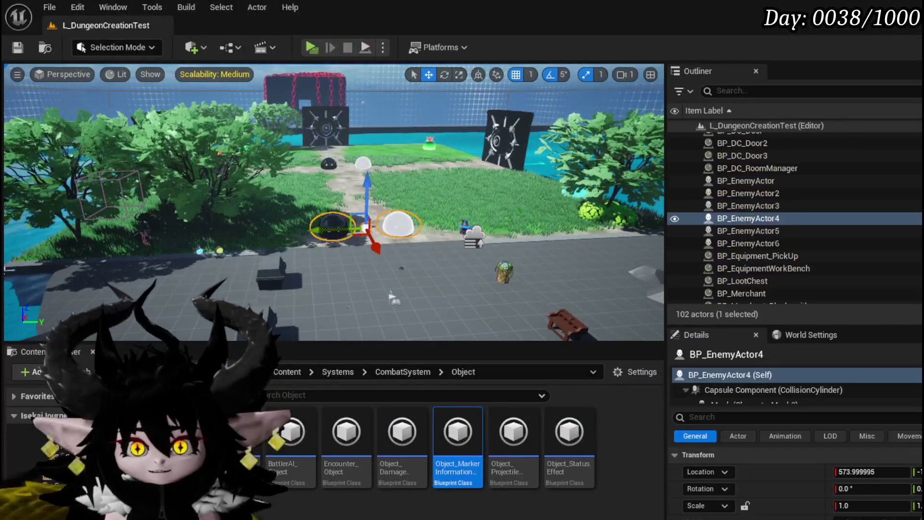
click(18, 48)
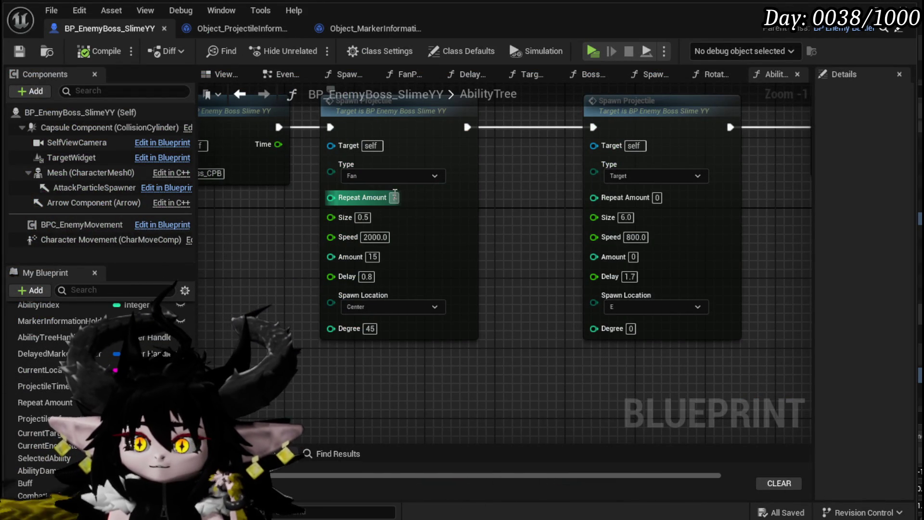
text(6)
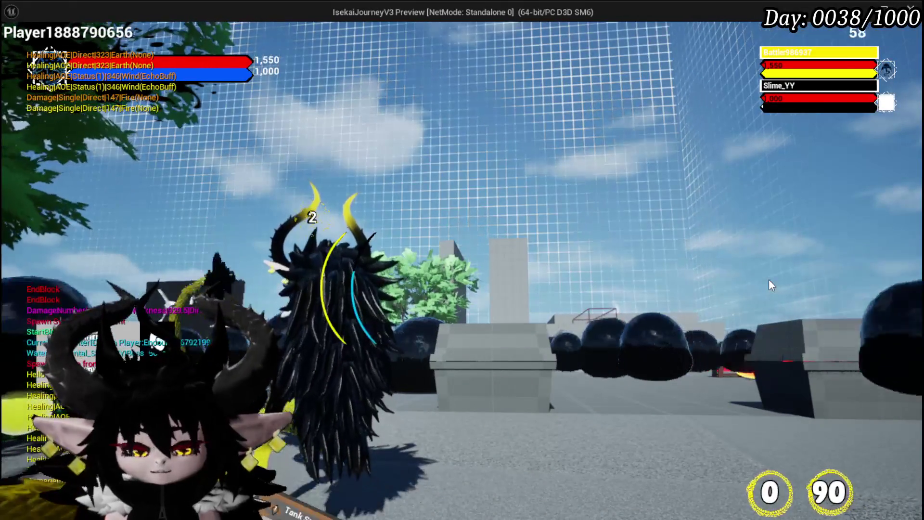
Step: Stop the preview, save, and change the fan call's projectile Amount from 15 to 7
key(Escape)
click(19, 49)
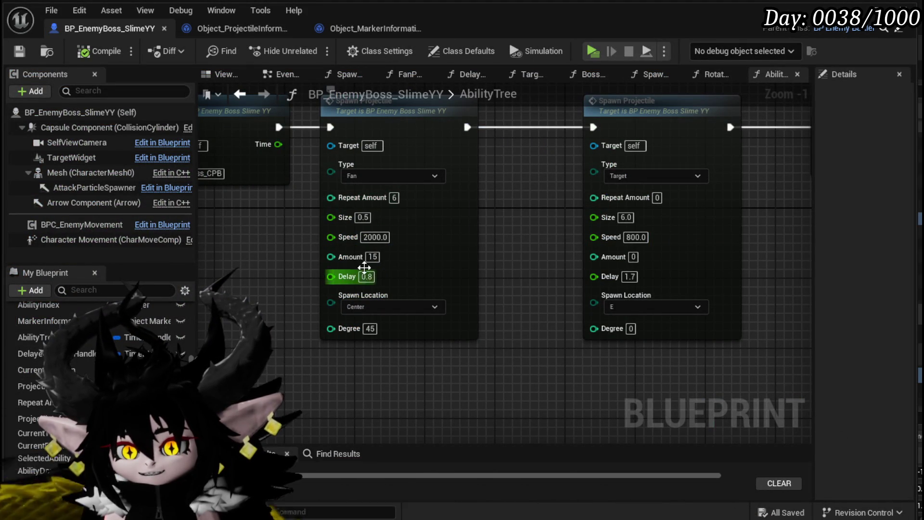
click(372, 256)
click(376, 257)
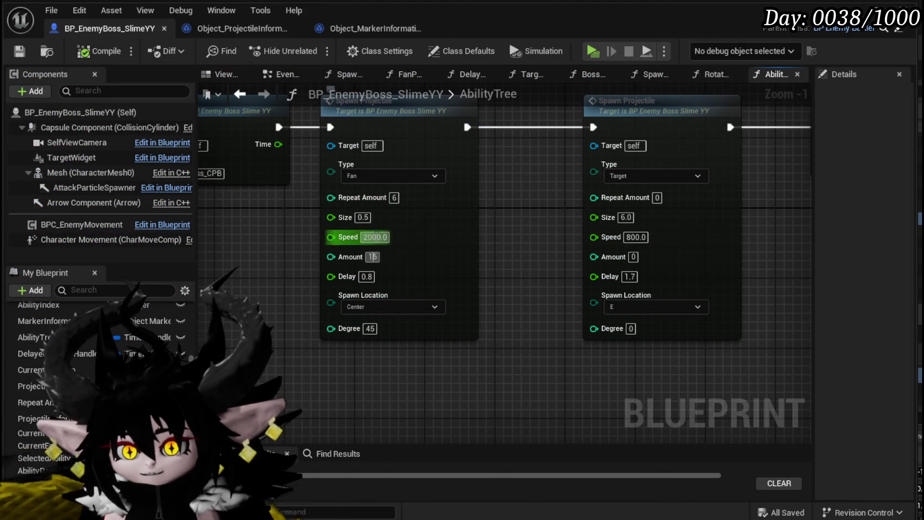
double_click(372, 257)
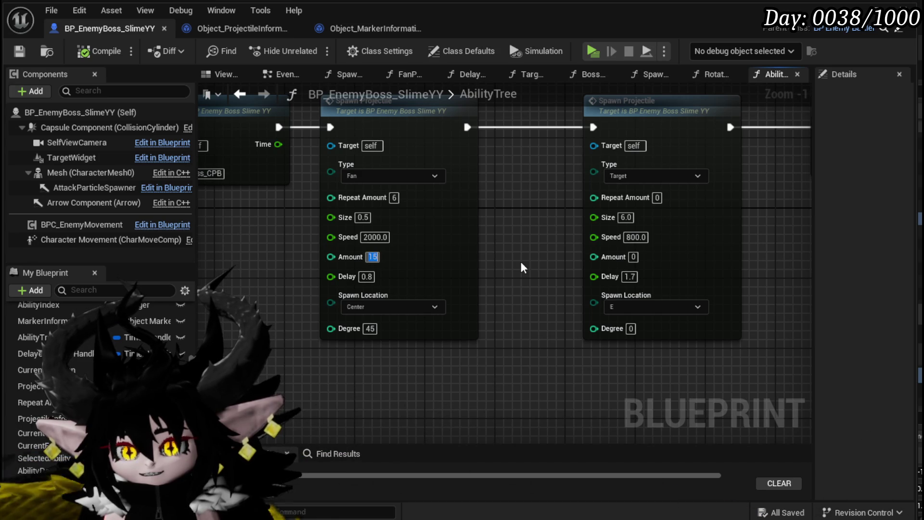
text(7)
key(Return)
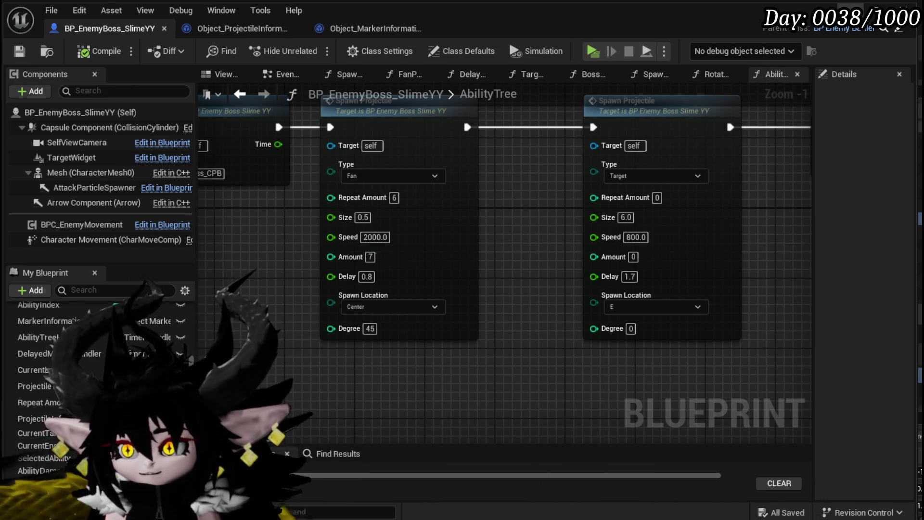
Step: Play-test the boss fight with Amount 7, then save and stop the play session
key(alt+p)
key(w)
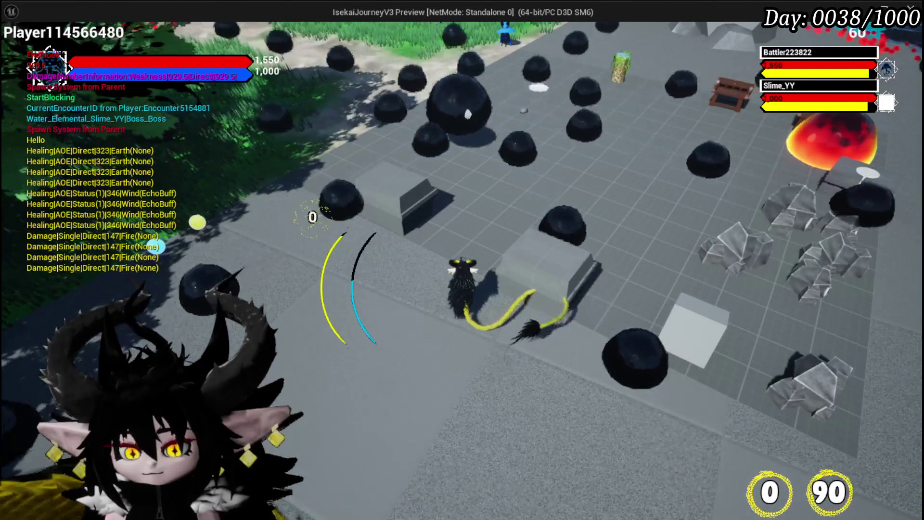
key(Escape)
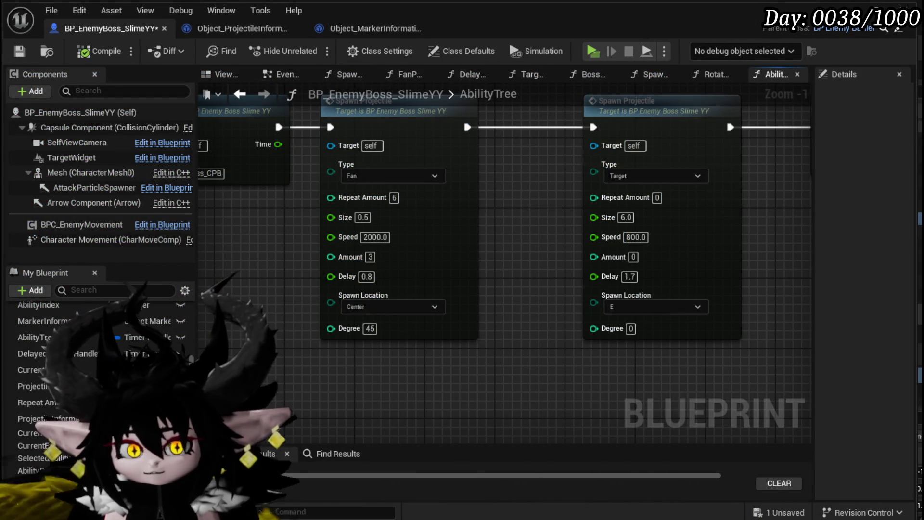
key(ctrl+s)
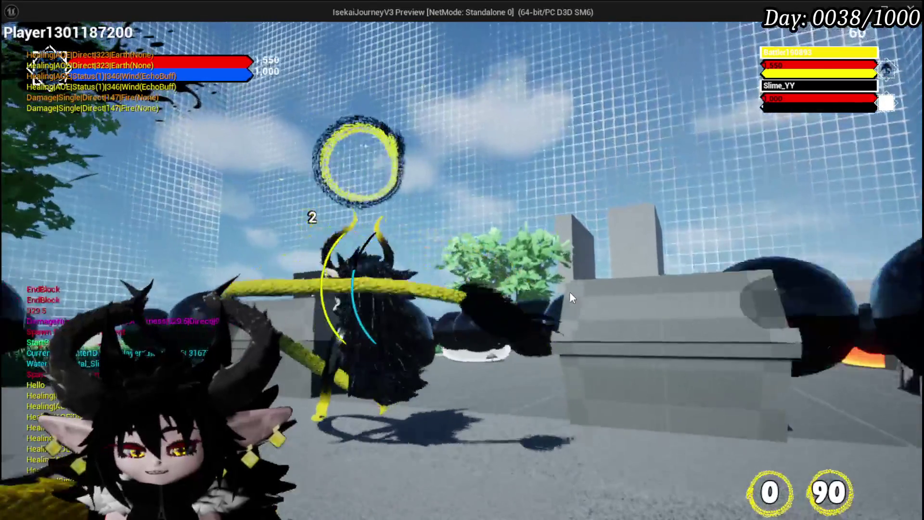
key(Escape)
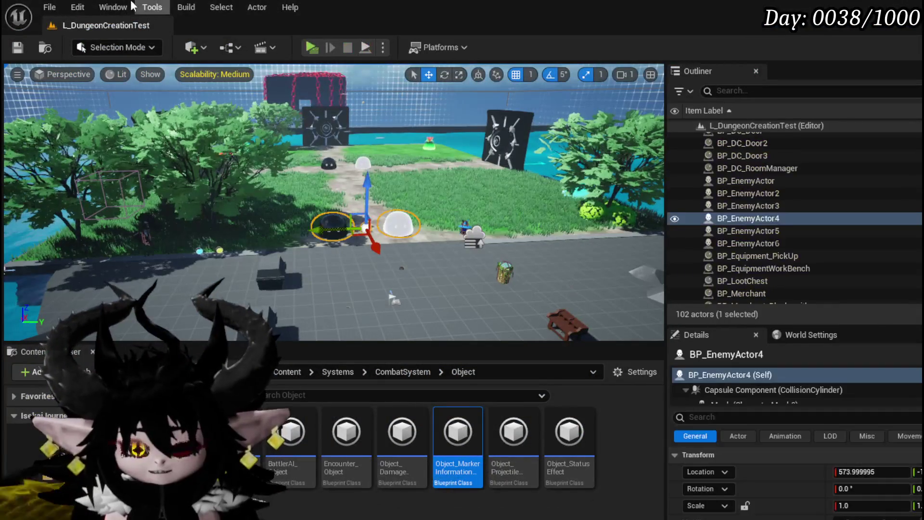
Step: Save all assets, open Object_MarkerInformationHolder, then return to the boss slime blueprint
click(19, 46)
double_click(462, 431)
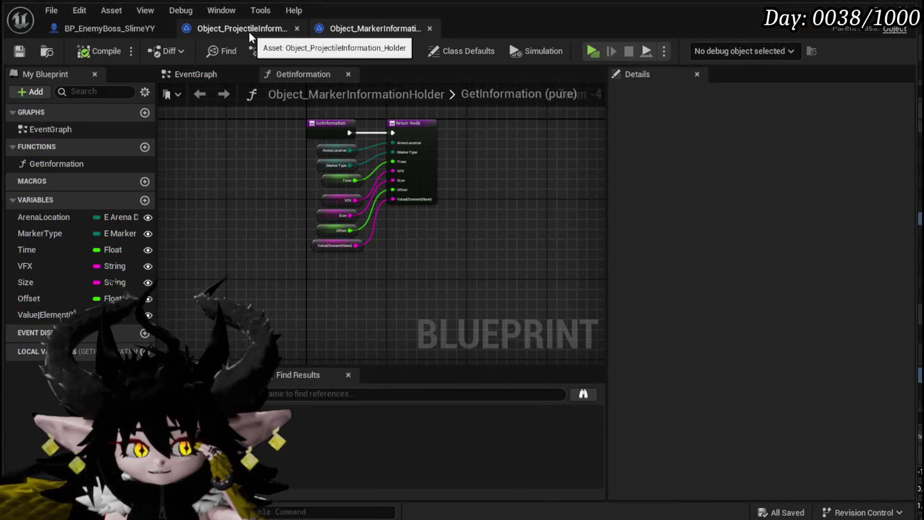
click(101, 27)
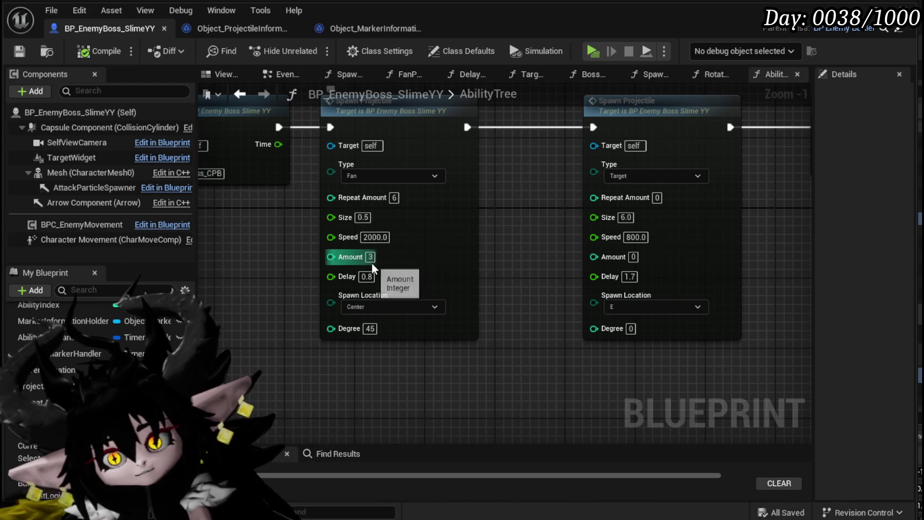
Step: Set the fan Spawn Projectile Amount to 4, compile and save, and open SpawnProjectile
text(4)
key(Return)
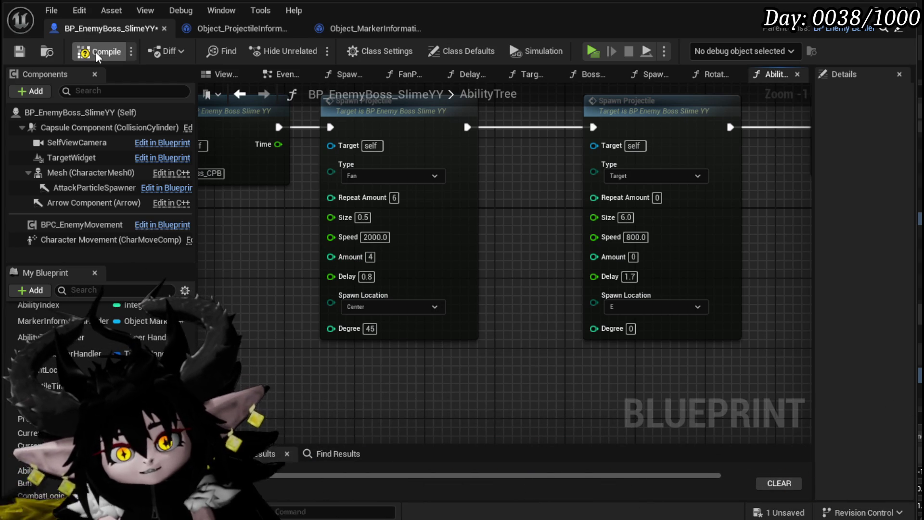
click(19, 51)
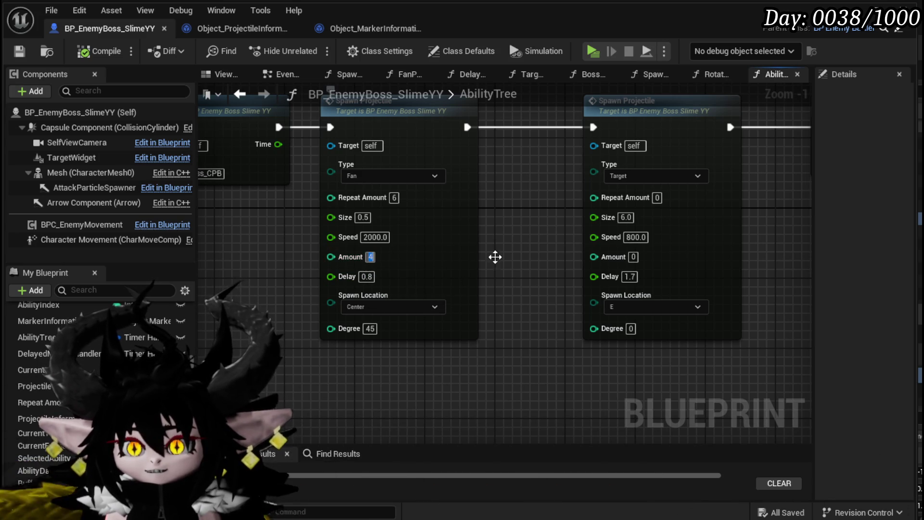
scroll(545, 246, down, 2)
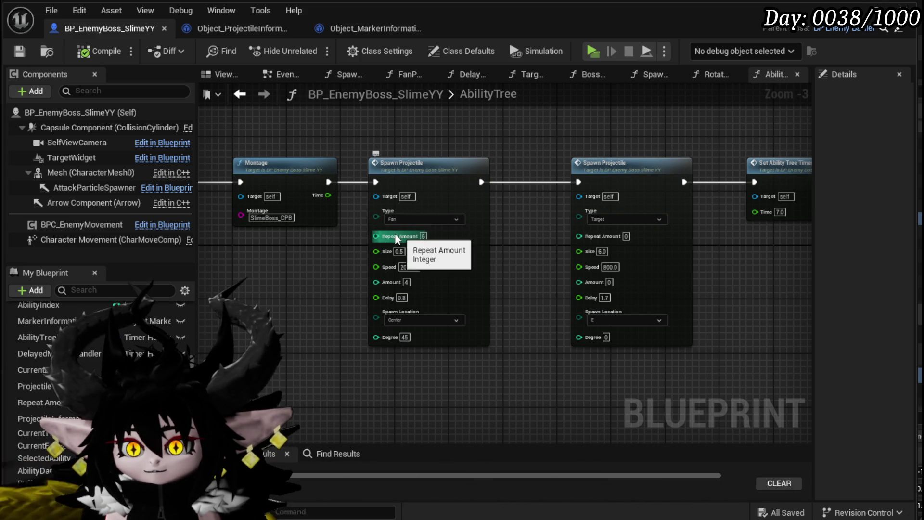
double_click(446, 240)
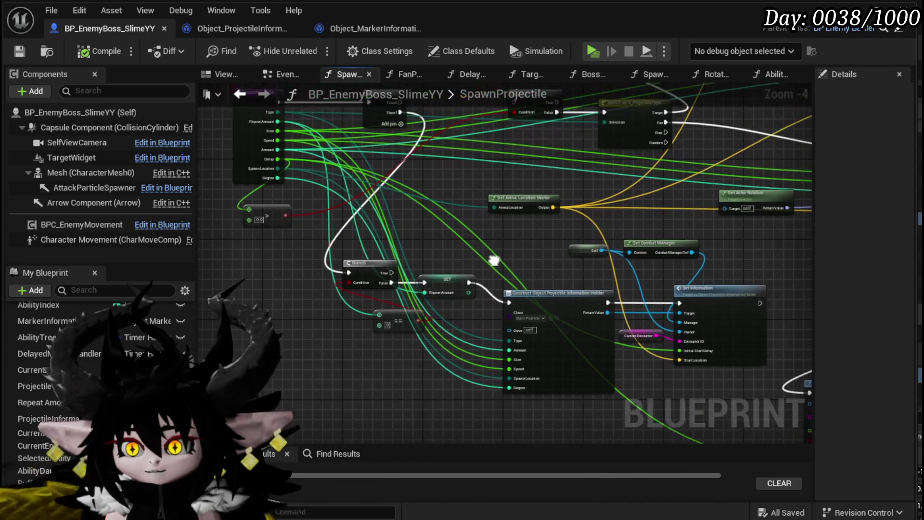
Step: Inspect the boss's SpawnProjectile graph: Branch, ==, Set Timer and Set Information nodes
scroll(339, 346, up, 3)
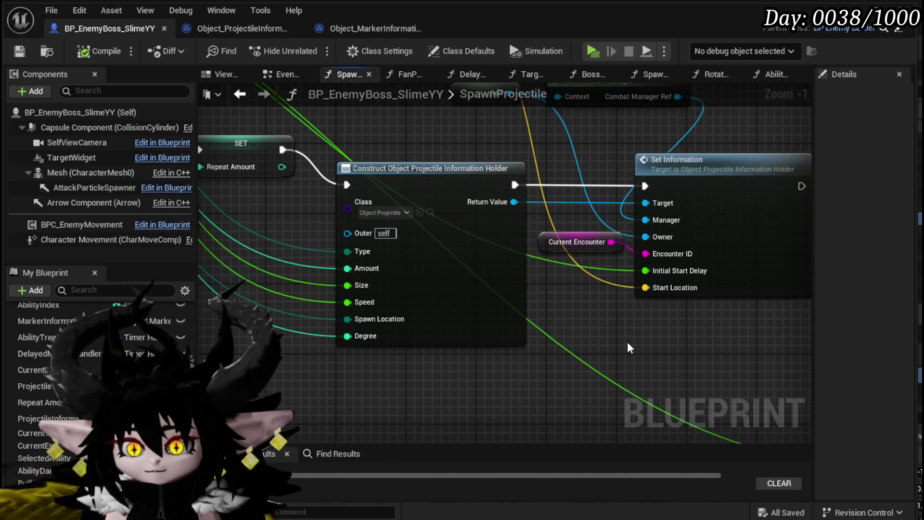
scroll(628, 343, down, 3)
scroll(590, 367, up, 1)
mouse_move(585, 394)
mouse_down()
mouse_move(489, 392)
mouse_move(514, 351)
mouse_up()
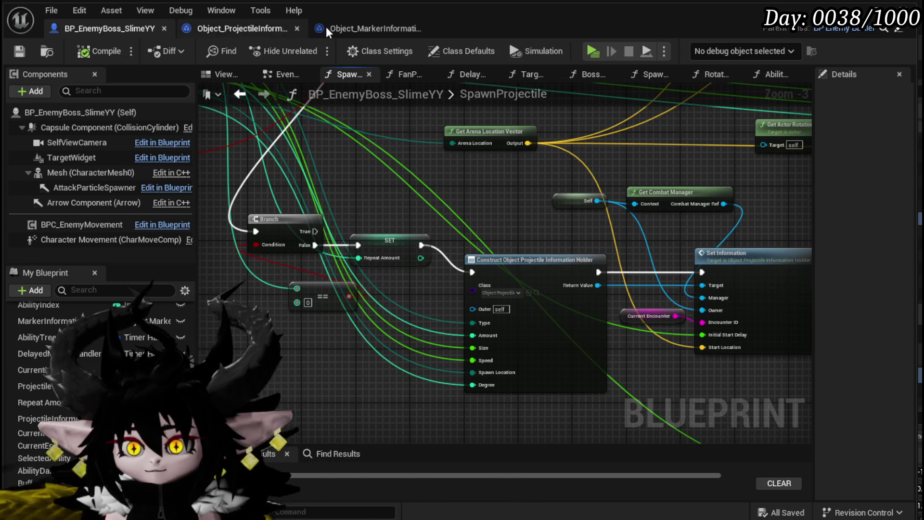
drag(586, 207, 419, 181)
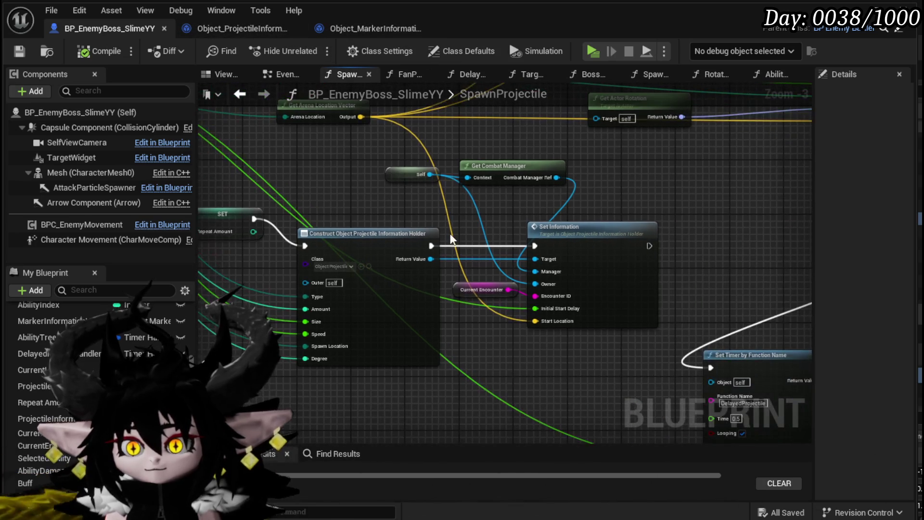
drag(354, 213, 580, 384)
drag(370, 421, 604, 251)
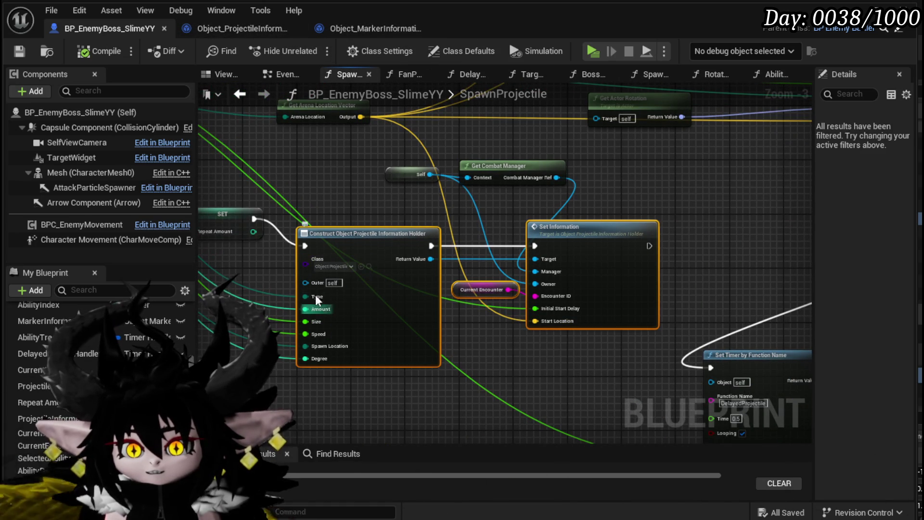
click(394, 201)
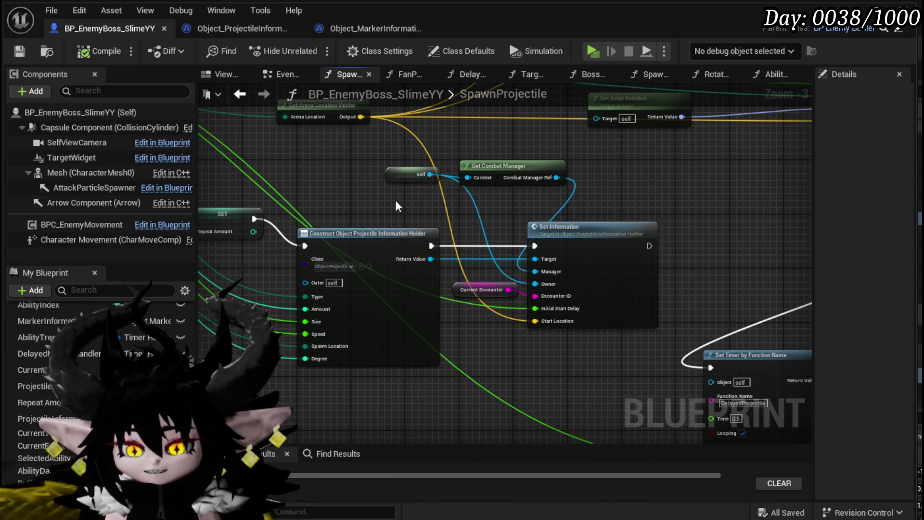
Step: Switch to the Object_ProjectileInformation_Holder blueprint after glancing at the marker holder
click(217, 31)
click(371, 28)
click(231, 28)
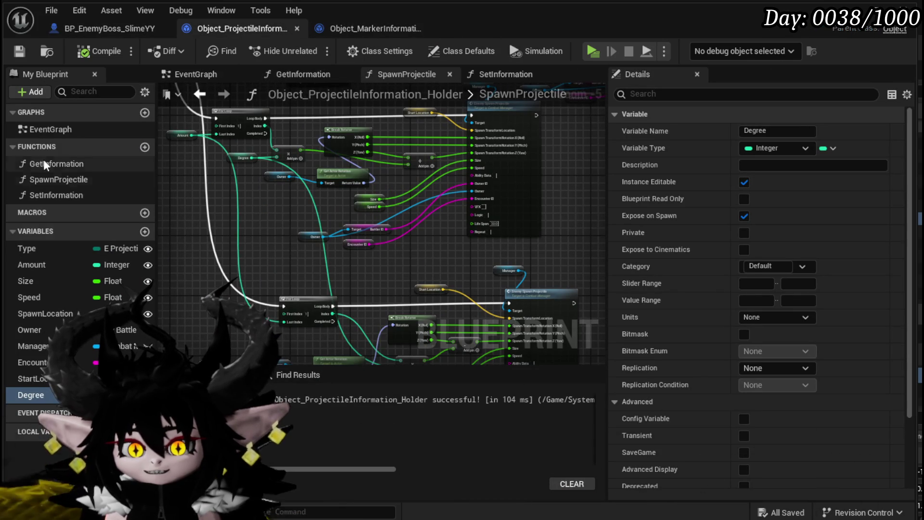
Step: Add a single Integer variable RepeatAmount to the projectile holder and compile
click(144, 232)
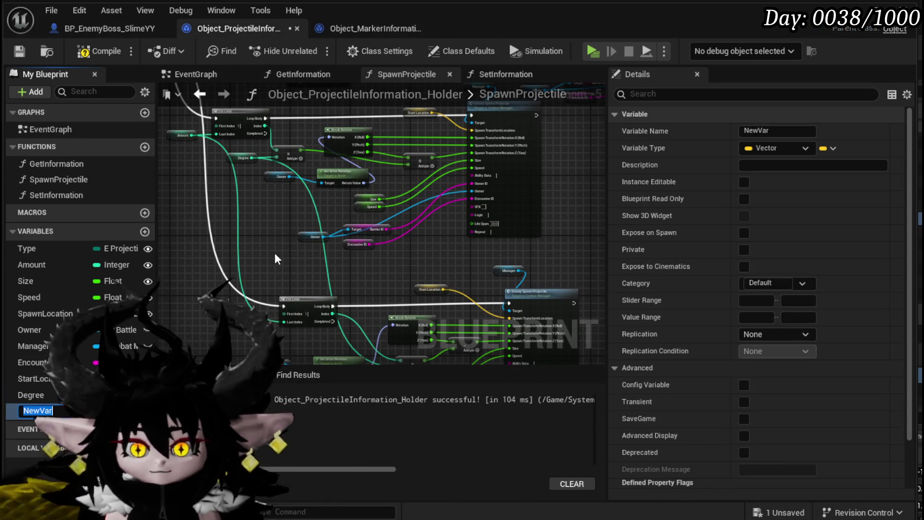
text(Repeat)
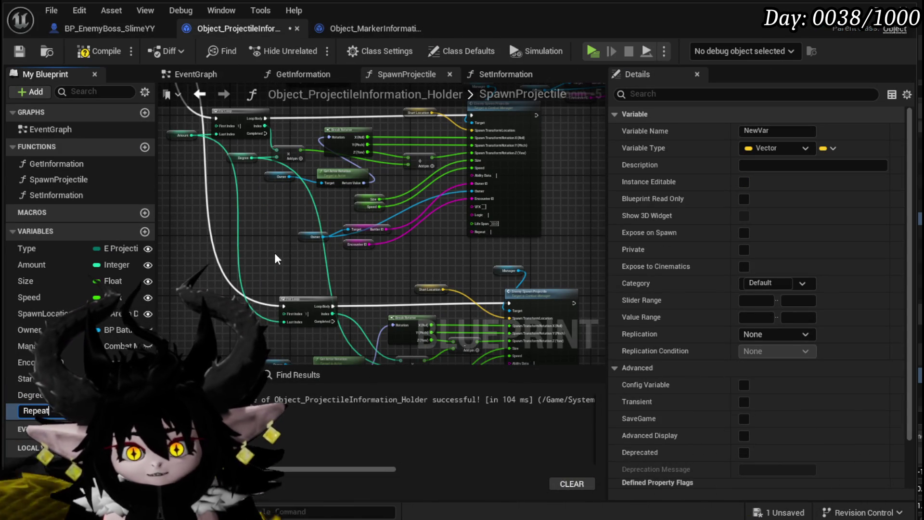
text(Amount)
key(Return)
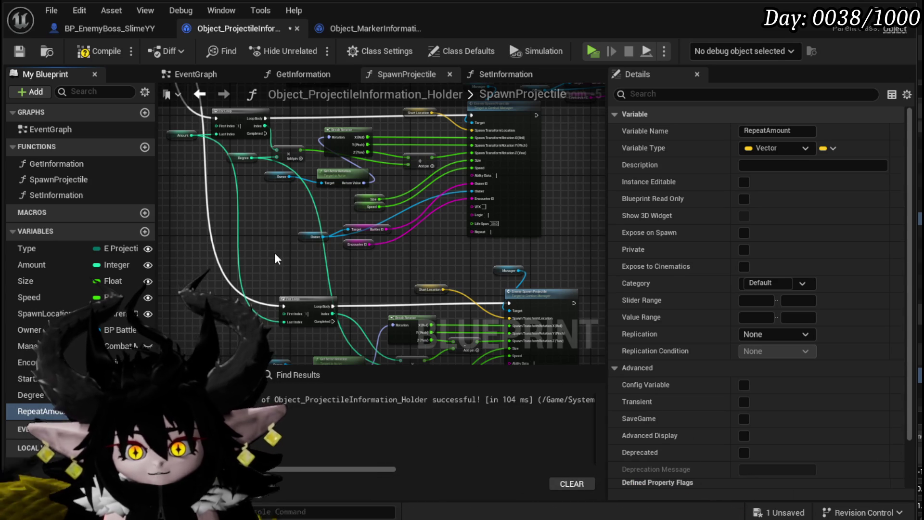
click(831, 149)
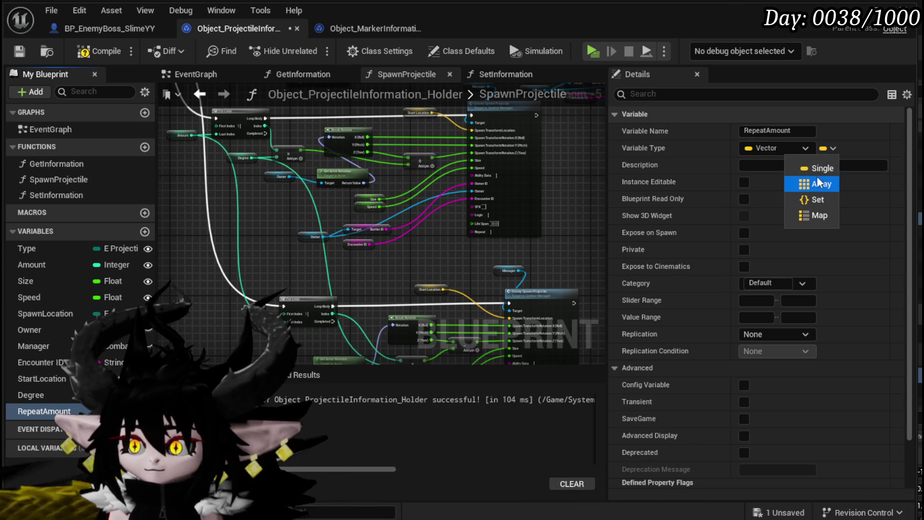
click(822, 169)
click(777, 148)
click(784, 206)
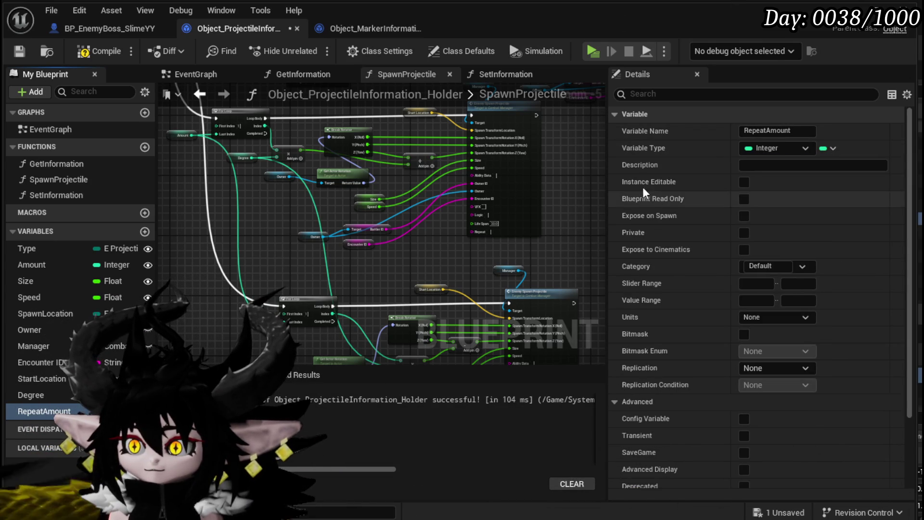
click(27, 51)
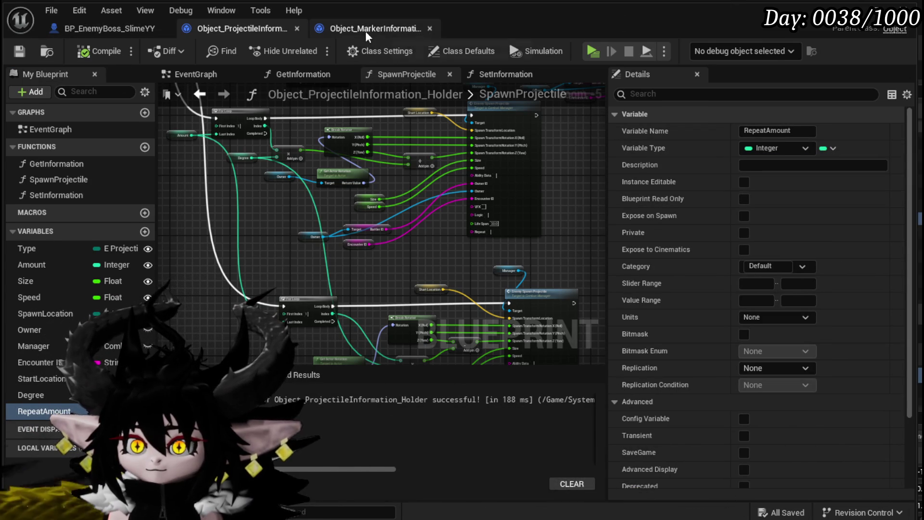
Step: Make RepeatAmount Instance Editable and Expose on Spawn
click(366, 31)
click(209, 34)
click(114, 26)
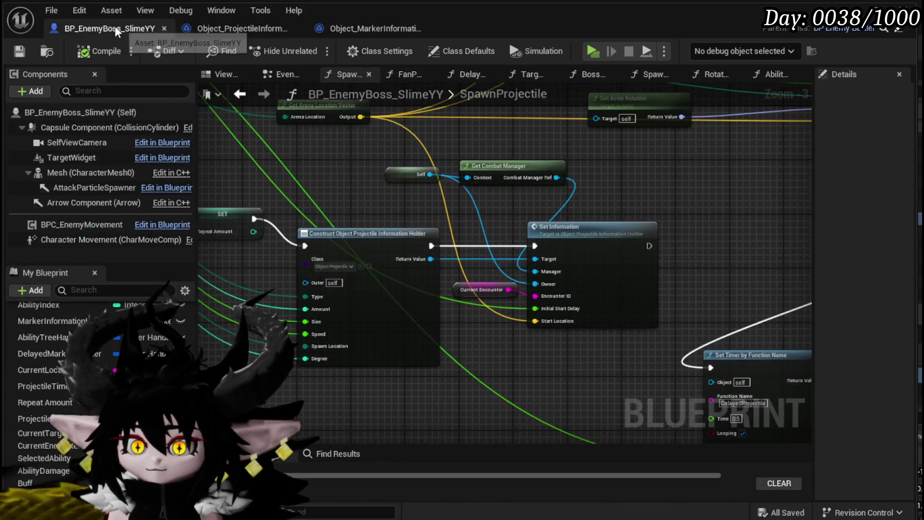
click(238, 29)
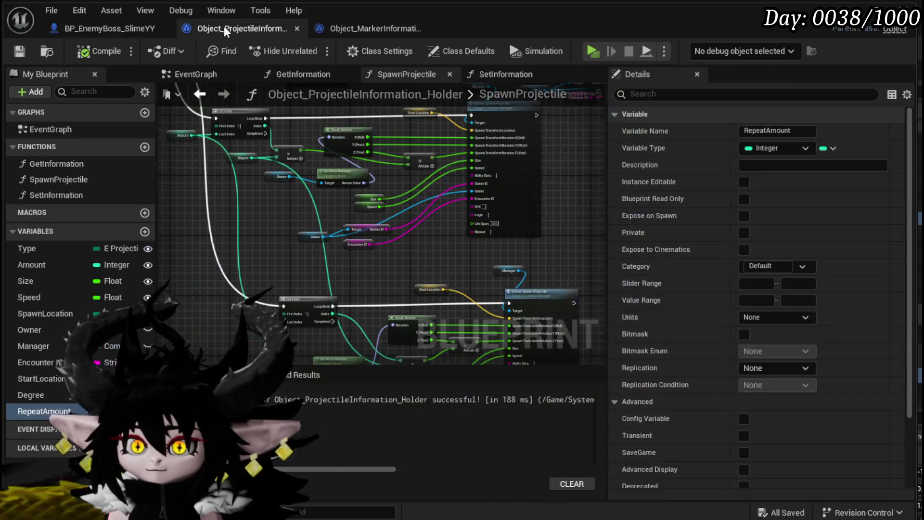
click(744, 182)
click(744, 216)
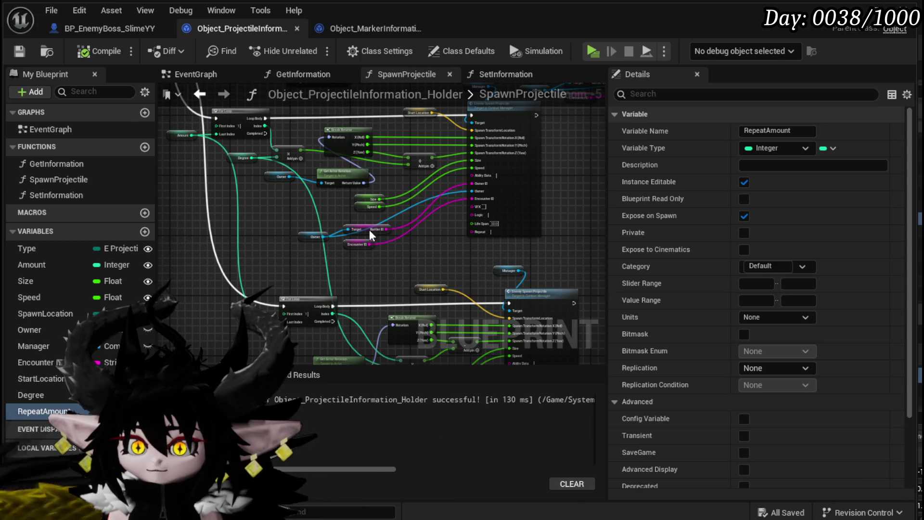
Step: Refresh the boss's Construct Object node to show the Repeat Amount pin, then compile and save
click(110, 29)
click(367, 241)
right_click(367, 241)
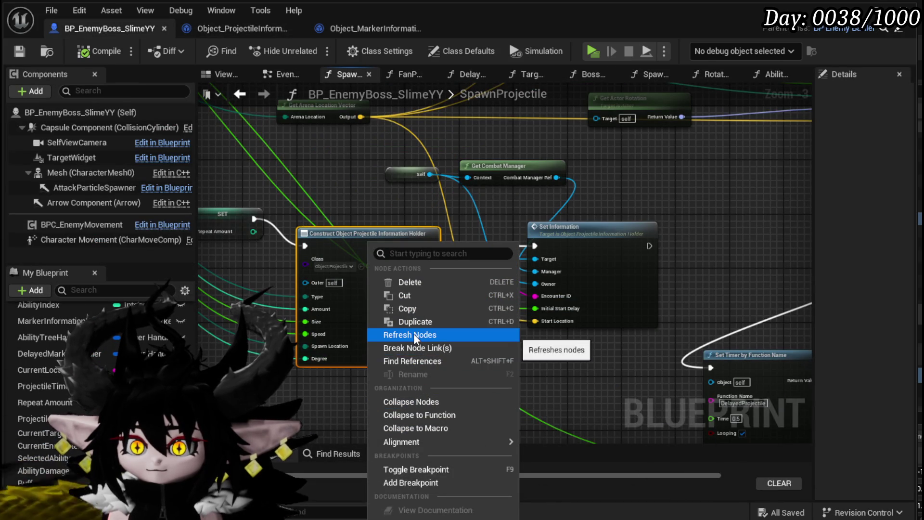
click(413, 333)
mouse_move(408, 280)
mouse_down()
mouse_move(488, 398)
mouse_move(523, 421)
mouse_up()
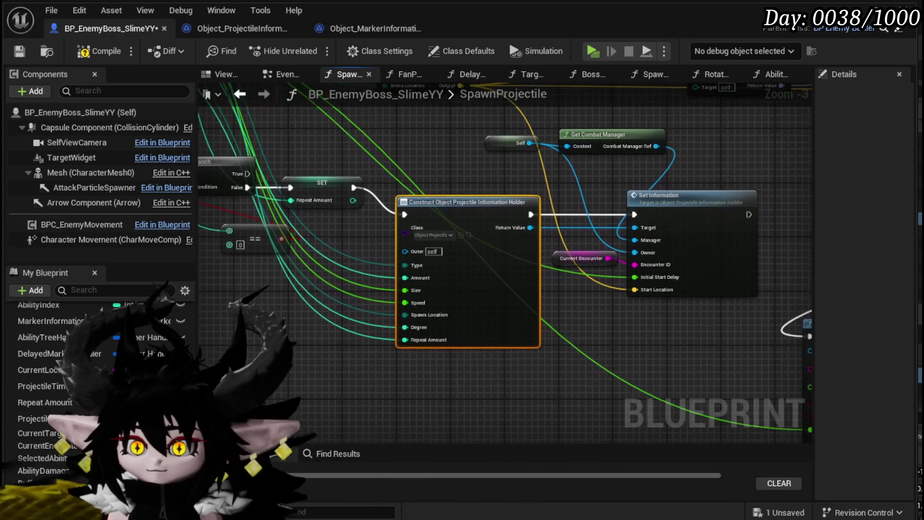
click(90, 51)
click(18, 51)
mouse_move(602, 216)
mouse_down()
mouse_move(279, 195)
mouse_move(499, 243)
mouse_up()
drag(529, 269, 451, 254)
drag(498, 278, 605, 273)
Step: In the holder's SpawnProjectile function, add another output to the Sequence node
double_click(529, 152)
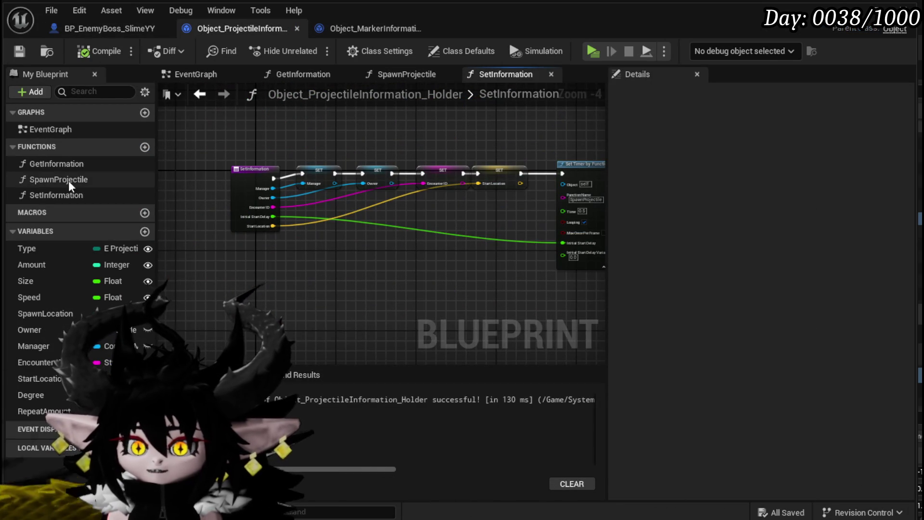
mouse_move(367, 252)
mouse_down()
mouse_move(202, 252)
mouse_move(233, 252)
mouse_up()
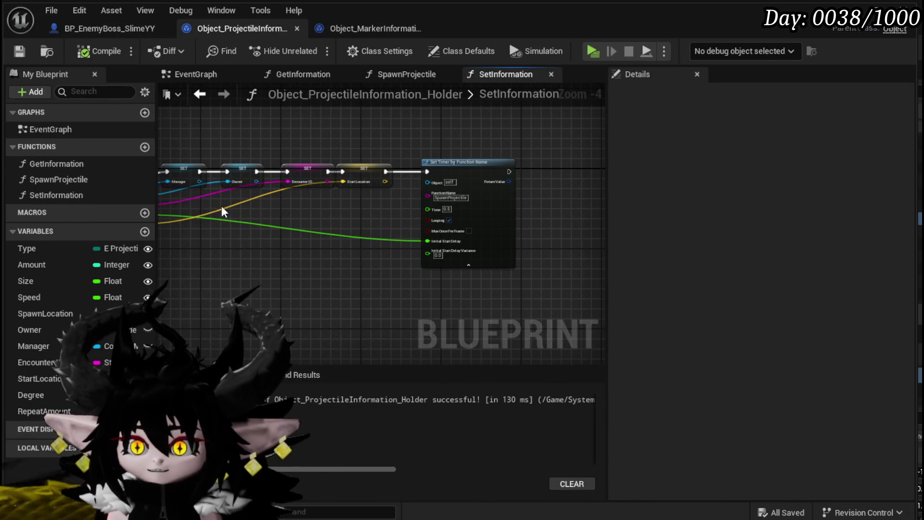
double_click(57, 173)
scroll(559, 190, down, 3)
mouse_move(559, 190)
mouse_down()
mouse_move(340, 290)
mouse_move(250, 203)
mouse_up()
scroll(254, 208, up, 3)
drag(384, 197, 450, 224)
drag(416, 155, 334, 155)
click(359, 196)
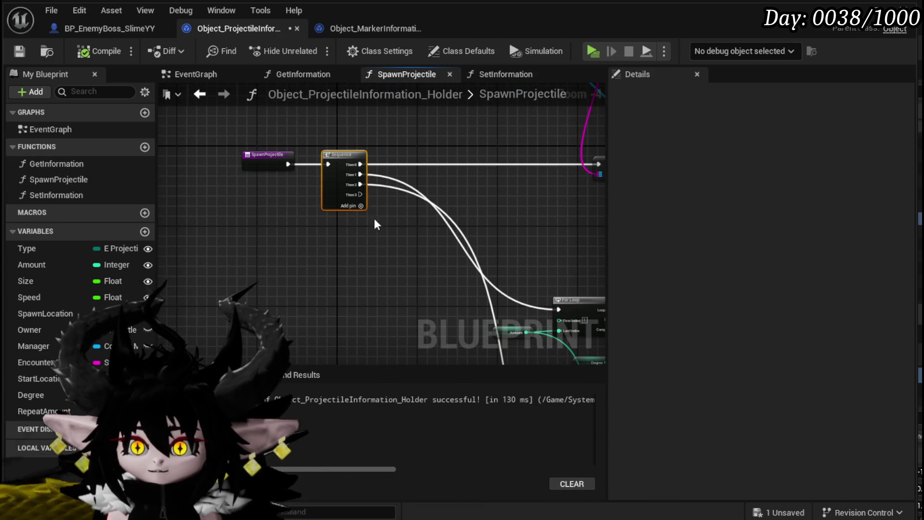
drag(360, 201, 445, 190)
Step: Feed a RepeatAmount getter into a Decrement Int node and a SET RepeatAmount node
mouse_move(44, 410)
mouse_down()
mouse_move(245, 292)
mouse_move(275, 228)
mouse_up()
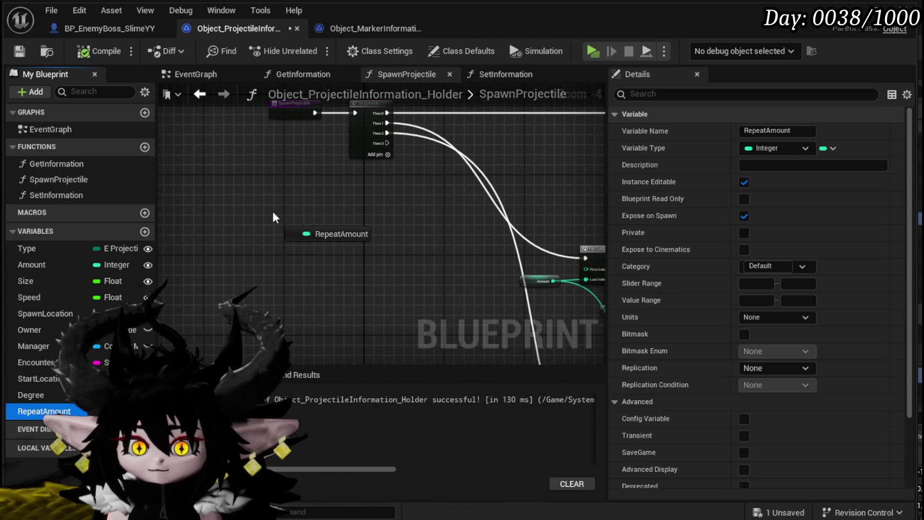
click(218, 206)
mouse_move(211, 181)
mouse_down()
mouse_move(237, 206)
mouse_move(281, 201)
mouse_up()
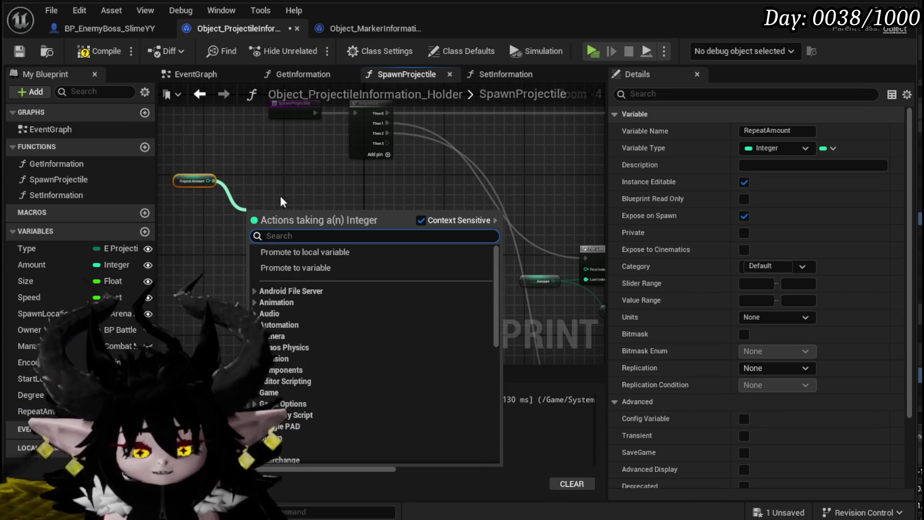
text(D)
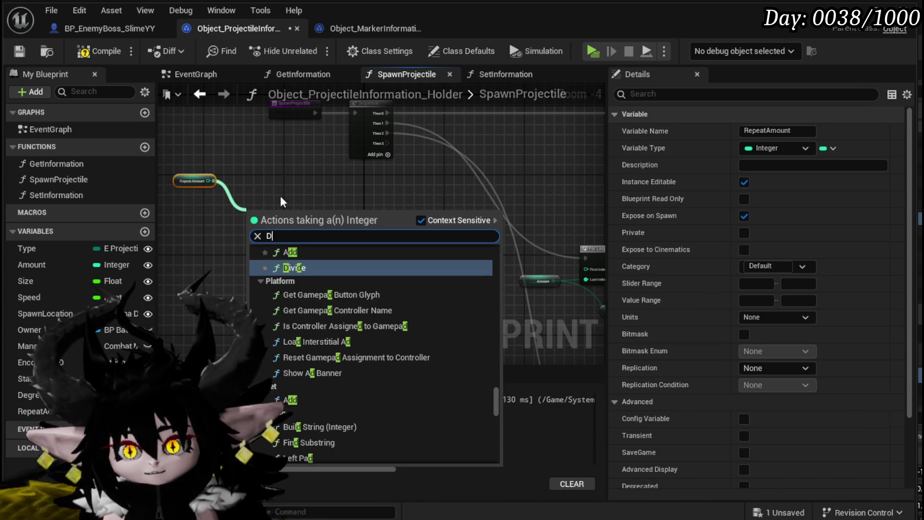
text(ecr)
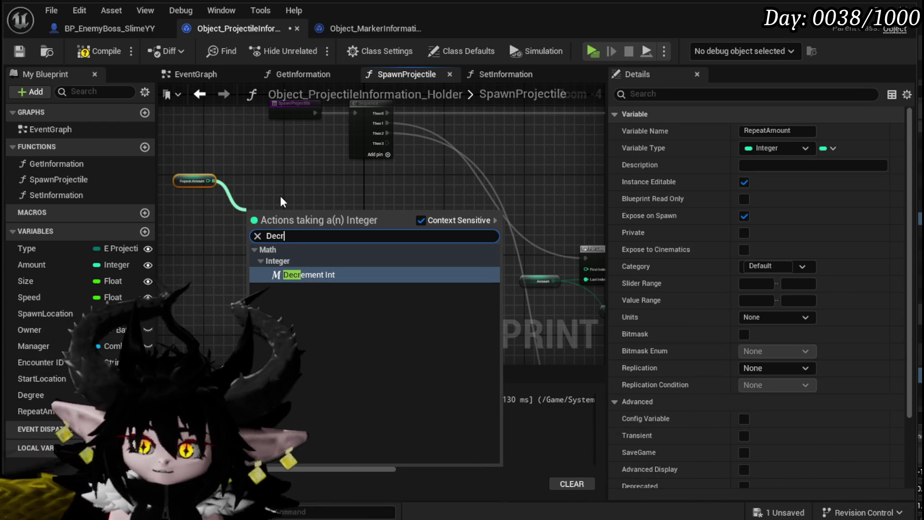
click(287, 275)
mouse_move(39, 411)
mouse_down()
mouse_move(283, 208)
mouse_move(288, 228)
mouse_move(352, 250)
mouse_move(300, 276)
mouse_up()
click(337, 253)
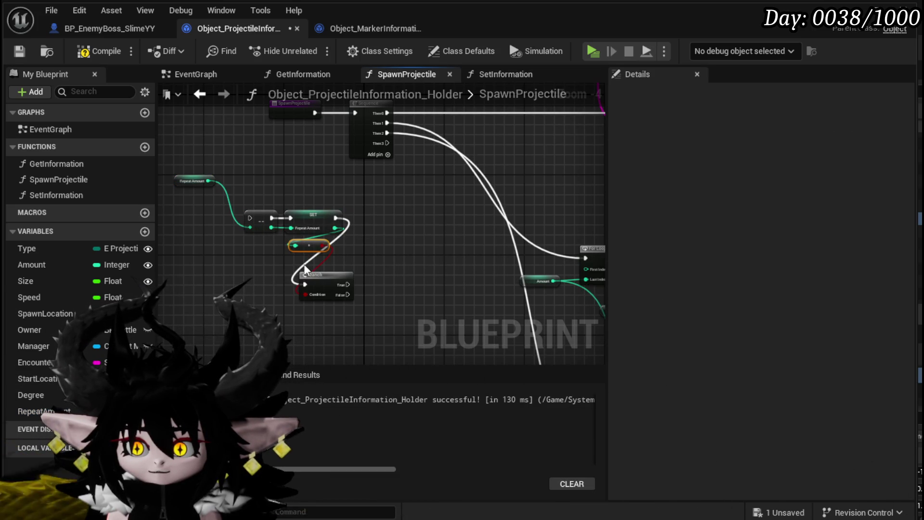
key(Delete)
Step: Add a less-or-equal (<=) comparison on Repeat Amount beside the Branch
drag(335, 227, 271, 261)
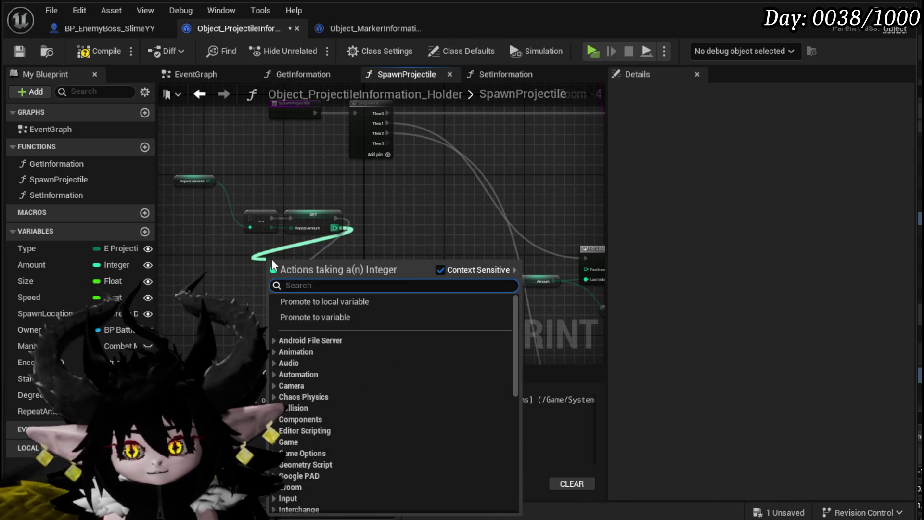
text(Less)
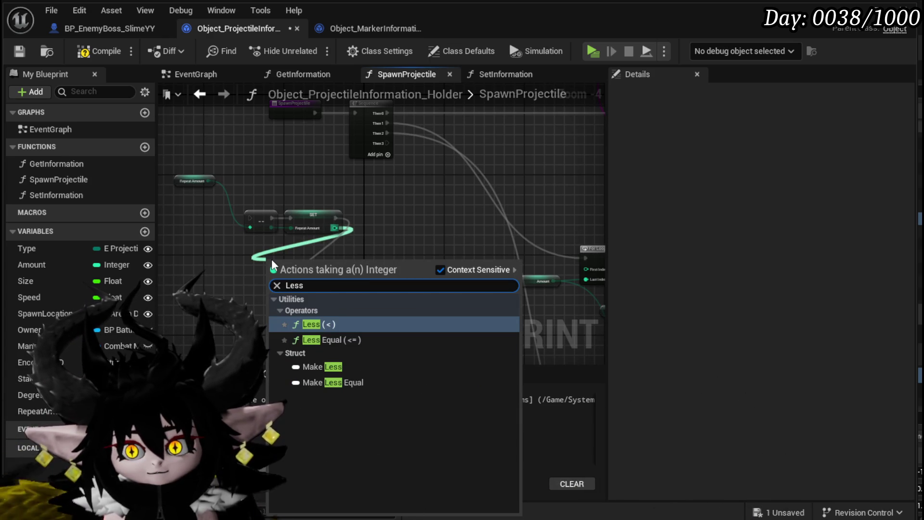
click(321, 339)
mouse_move(320, 281)
mouse_down()
mouse_move(268, 267)
mouse_move(265, 285)
mouse_move(305, 293)
mouse_up()
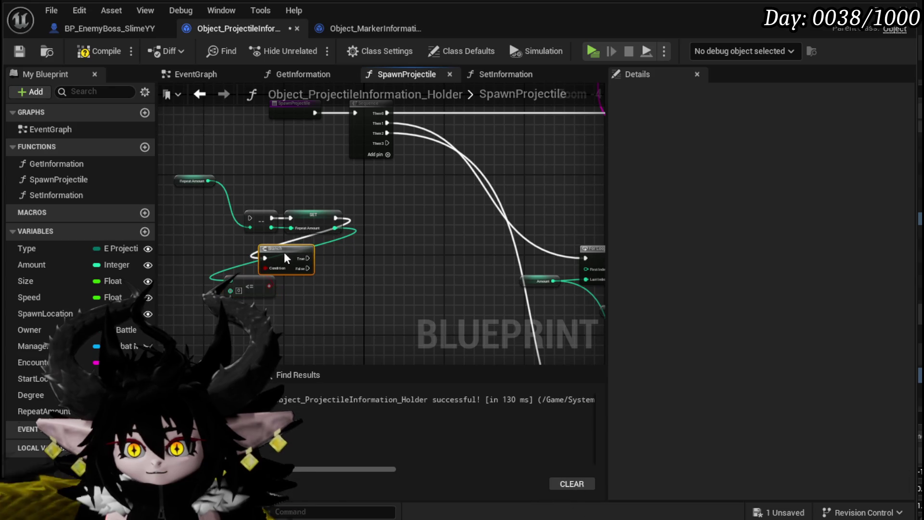
mouse_move(311, 255)
mouse_down()
mouse_move(342, 285)
mouse_move(408, 284)
mouse_up()
text(Destr)
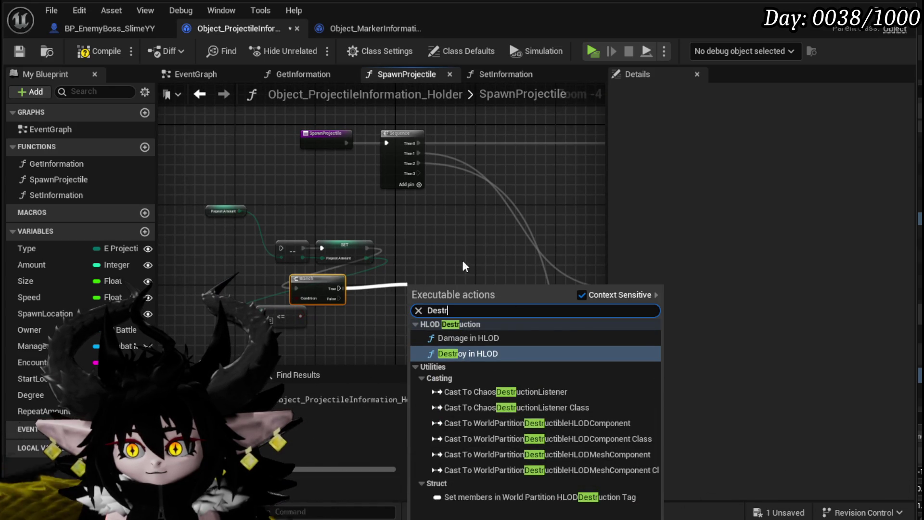
key(Escape)
scroll(258, 247, up, 1)
scroll(387, 281, down, 2)
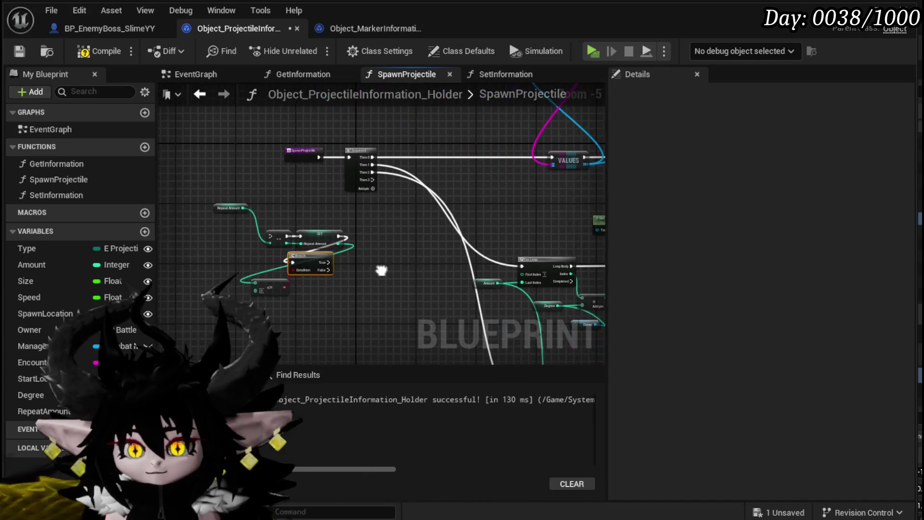
drag(381, 270, 207, 277)
Step: Compile and save the holder blueprint and open the SetInformation function
click(92, 51)
click(21, 51)
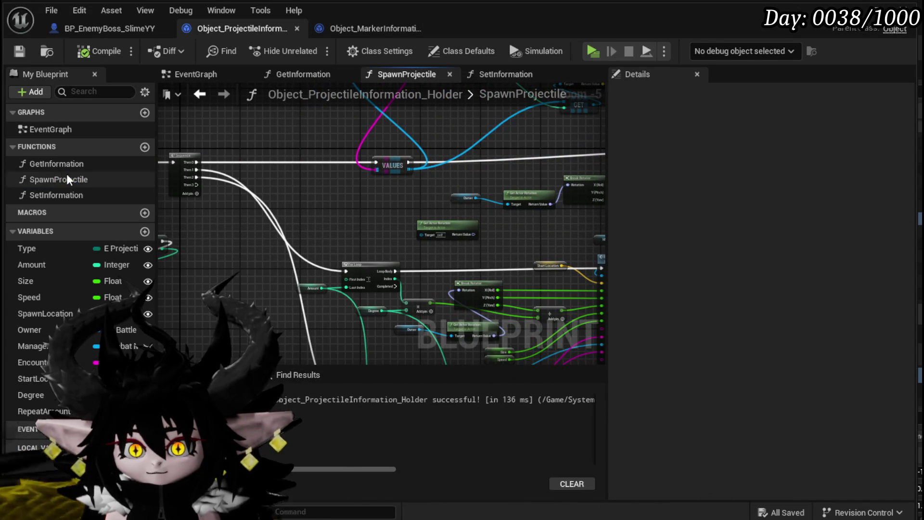
double_click(51, 191)
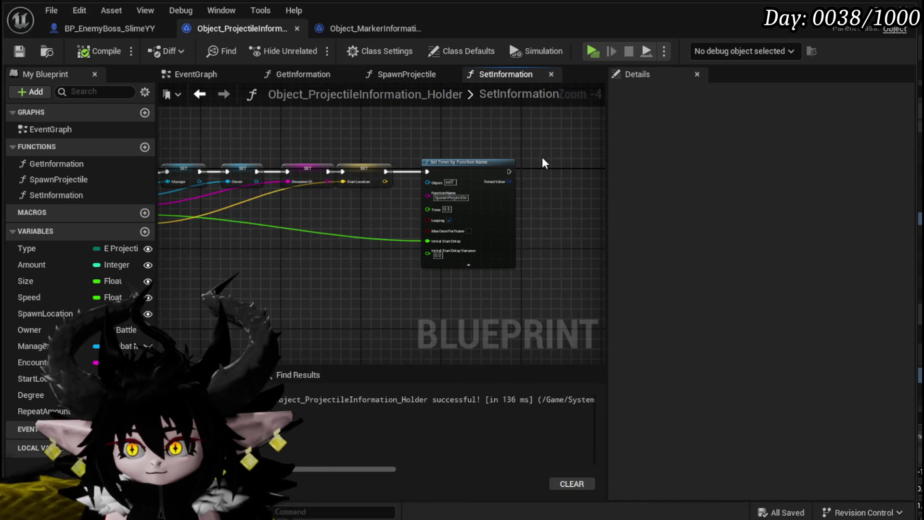
Step: Promote the Set Timer by Function Name return value to a new ProjectileSpawnHandler variable
scroll(469, 207, up, 4)
right_click(471, 206)
click(522, 244)
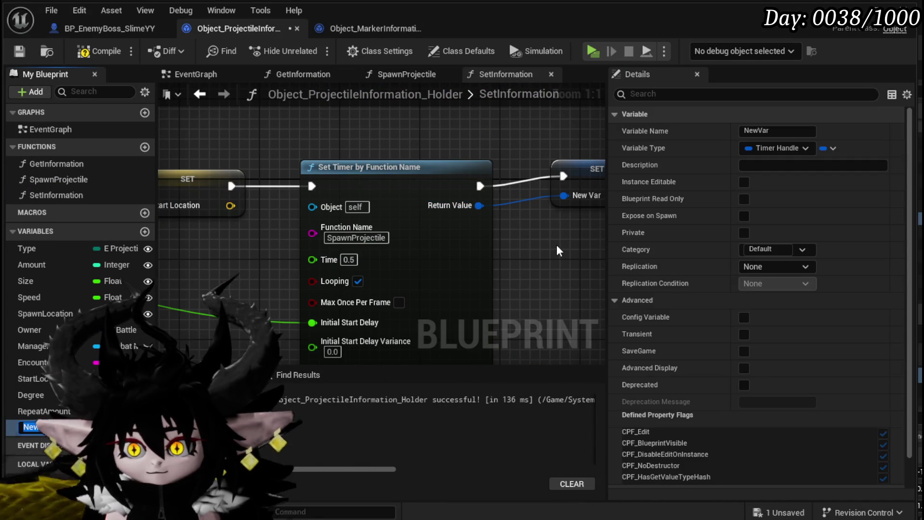
text(Pro)
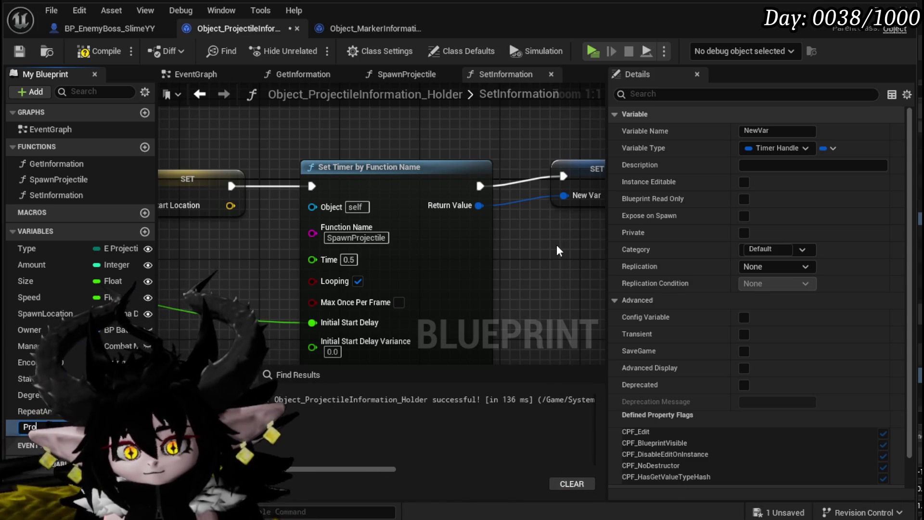
text(jectileSpa)
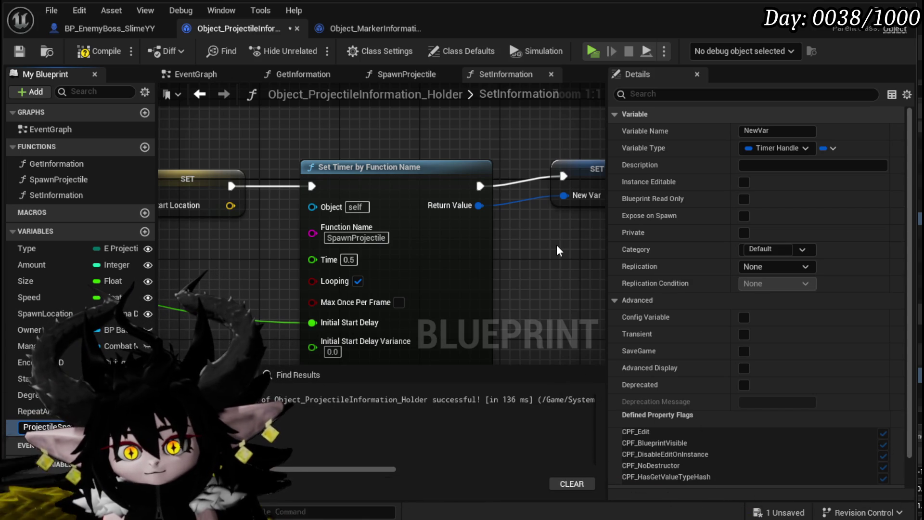
text(wnHandler)
key(Return)
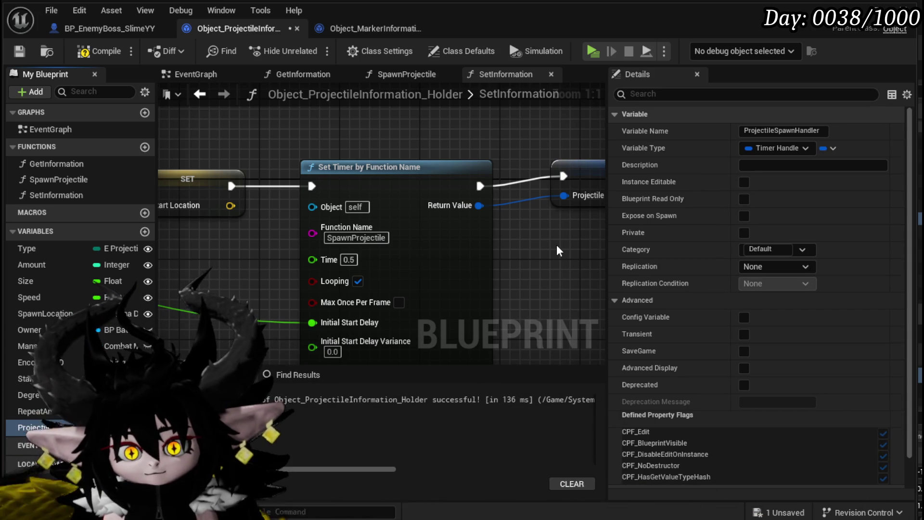
click(558, 198)
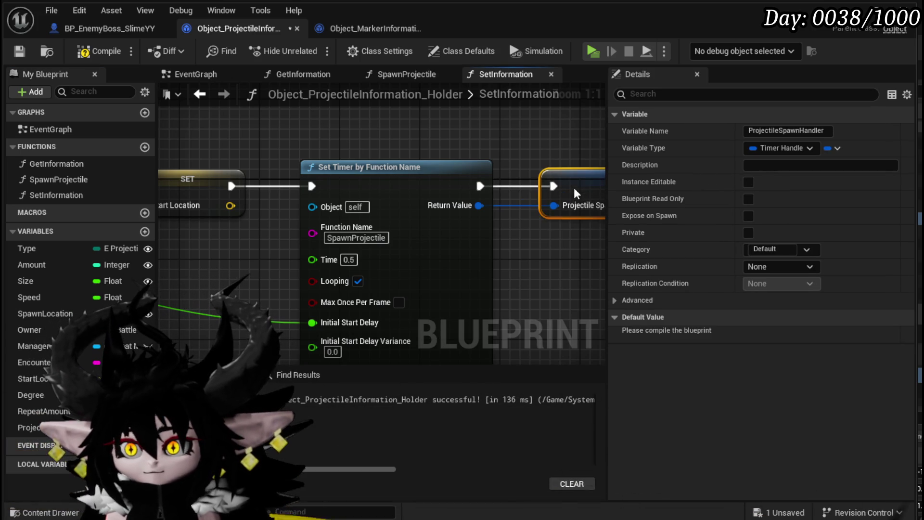
click(518, 158)
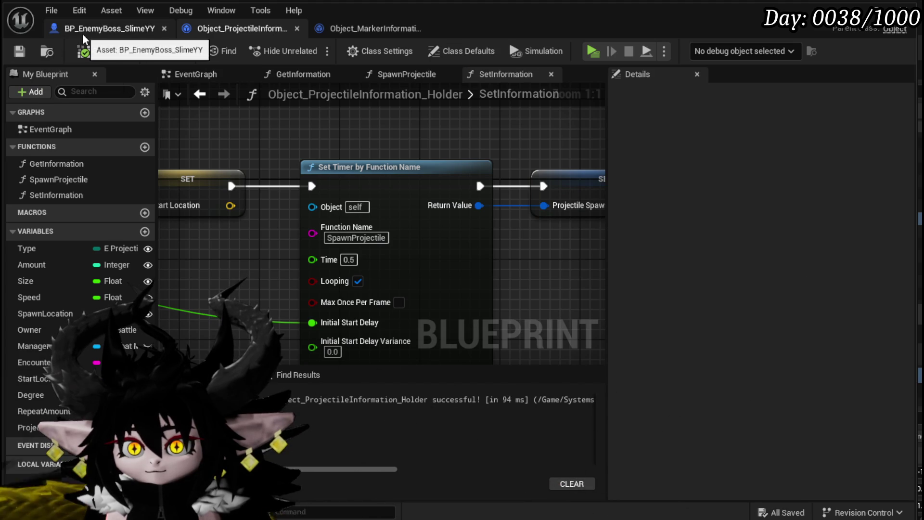
click(83, 31)
click(233, 30)
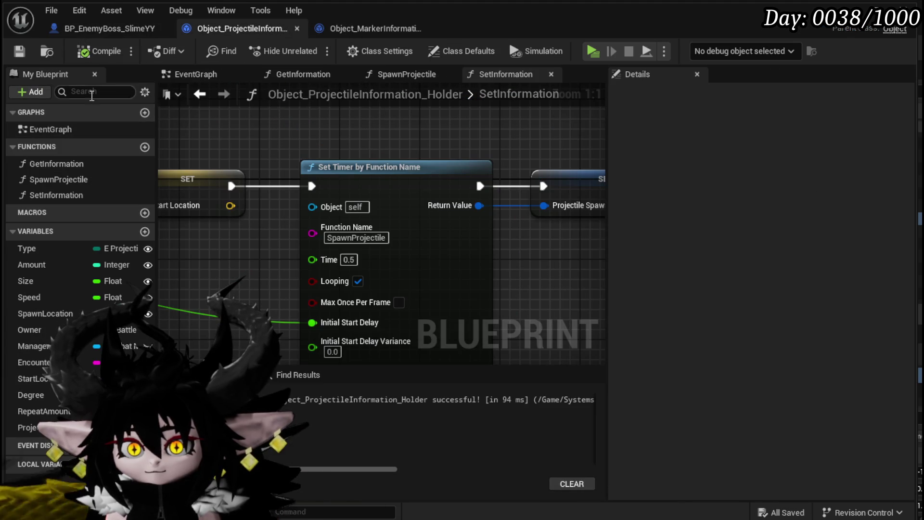
click(199, 94)
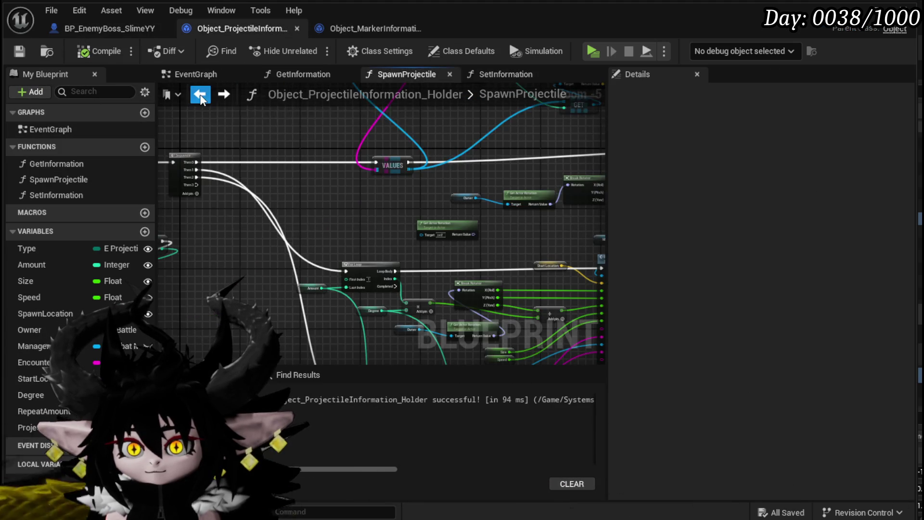
Step: Add a Projectile Spawn Handler getter to the SpawnProjectile graph and compile
scroll(264, 241, up, 3)
mouse_move(54, 418)
mouse_down()
mouse_move(273, 179)
mouse_move(357, 226)
mouse_up()
click(290, 196)
text(Clear)
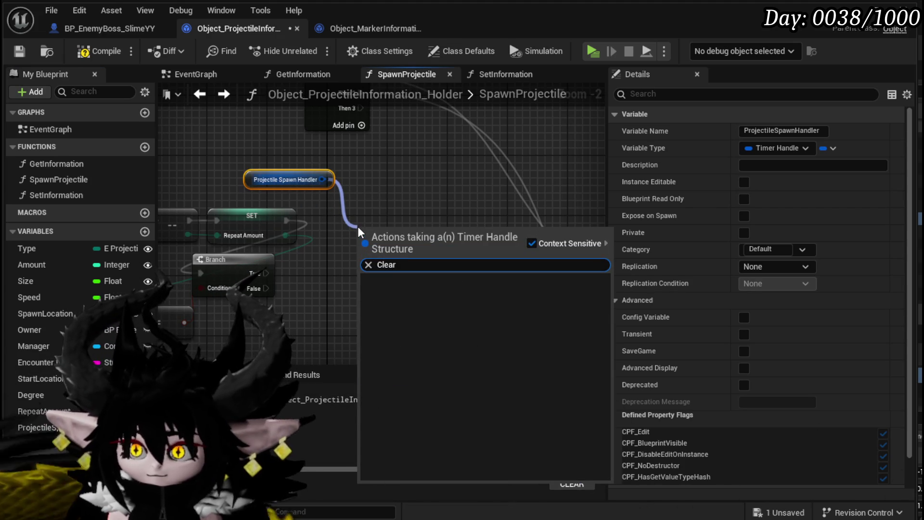
mouse_move(390, 196)
mouse_down()
mouse_move(408, 182)
mouse_move(480, 171)
mouse_up()
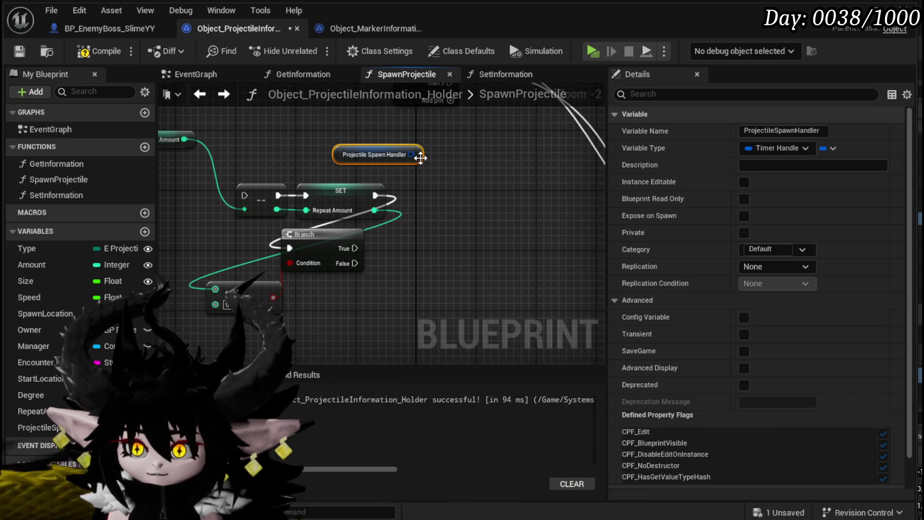
drag(412, 154, 462, 192)
text(pa)
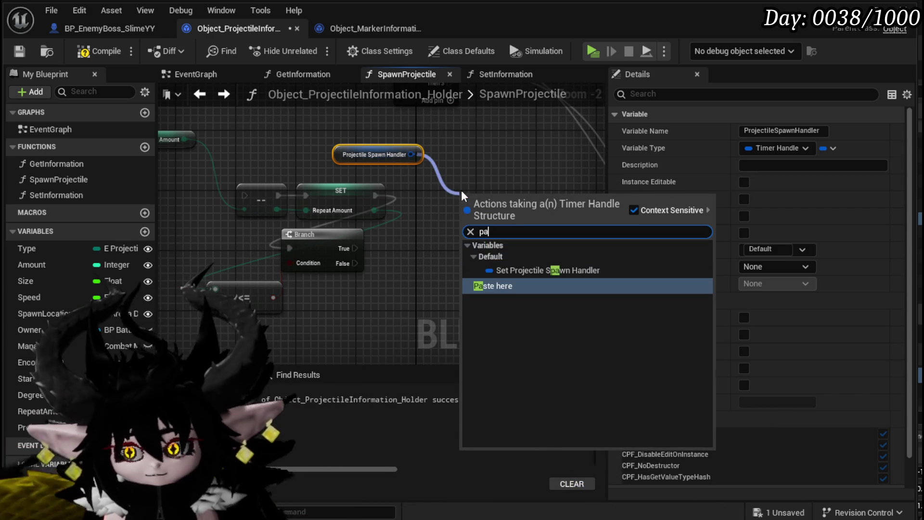
key(BackSpace)
key(BackSpace)
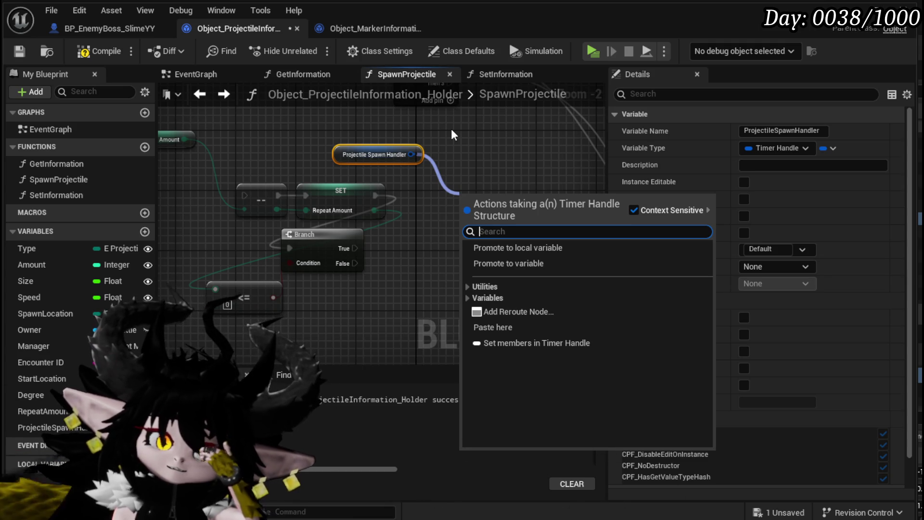
key(Escape)
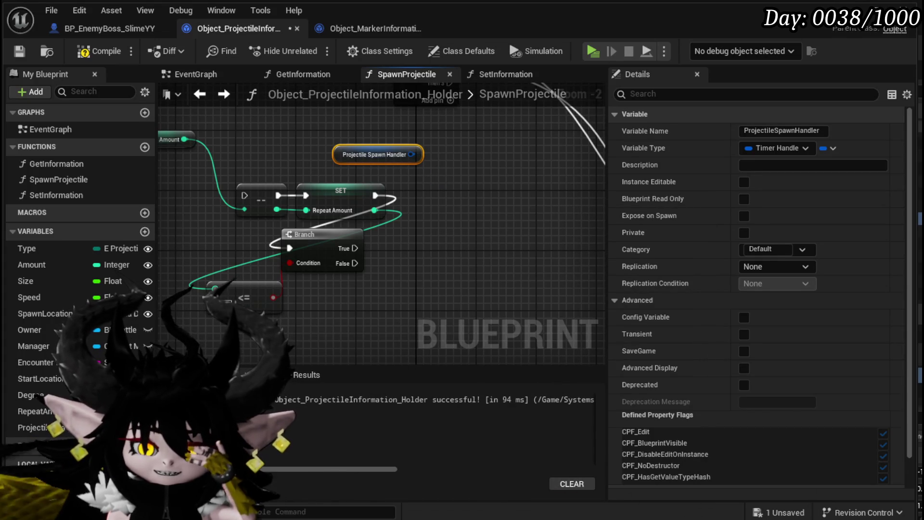
click(424, 182)
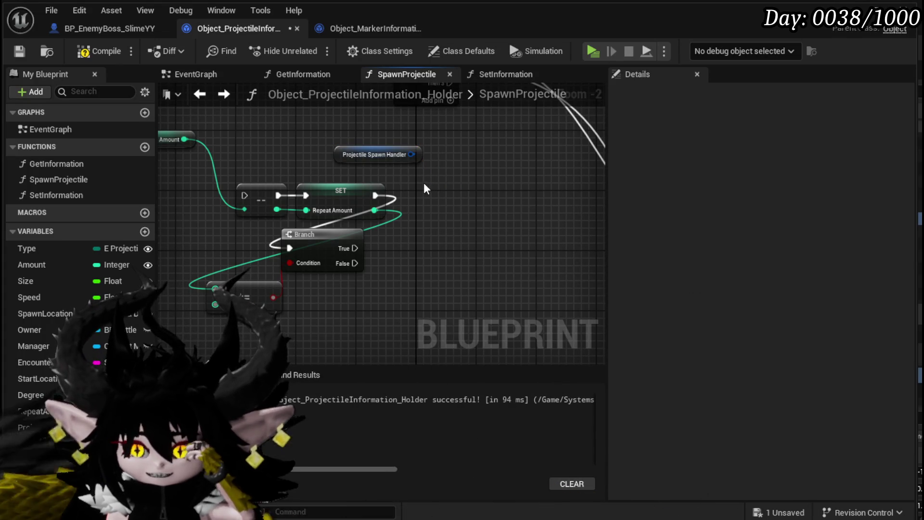
click(83, 53)
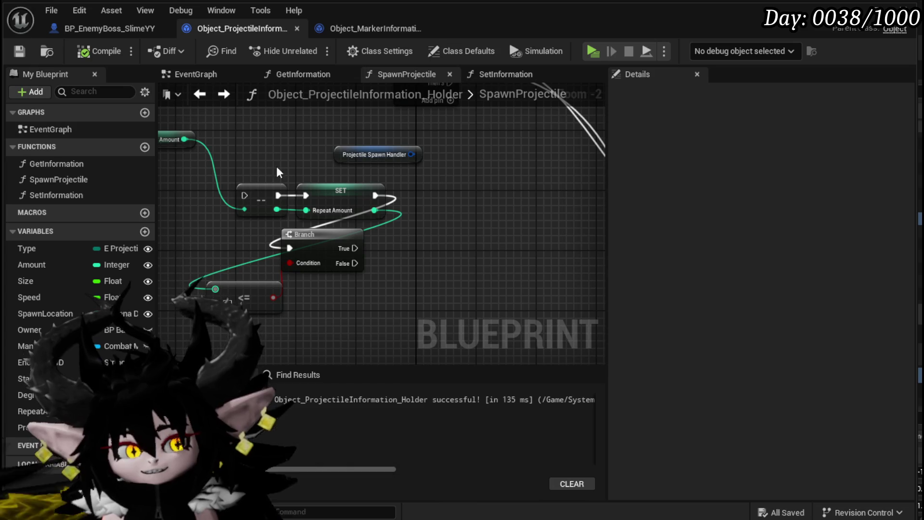
Step: Line up the Branch with SET, move the Projectile Spawn Handler node left, and save
scroll(394, 190, up, 3)
mouse_move(339, 234)
mouse_down()
mouse_move(504, 188)
mouse_move(323, 238)
mouse_move(335, 231)
mouse_up()
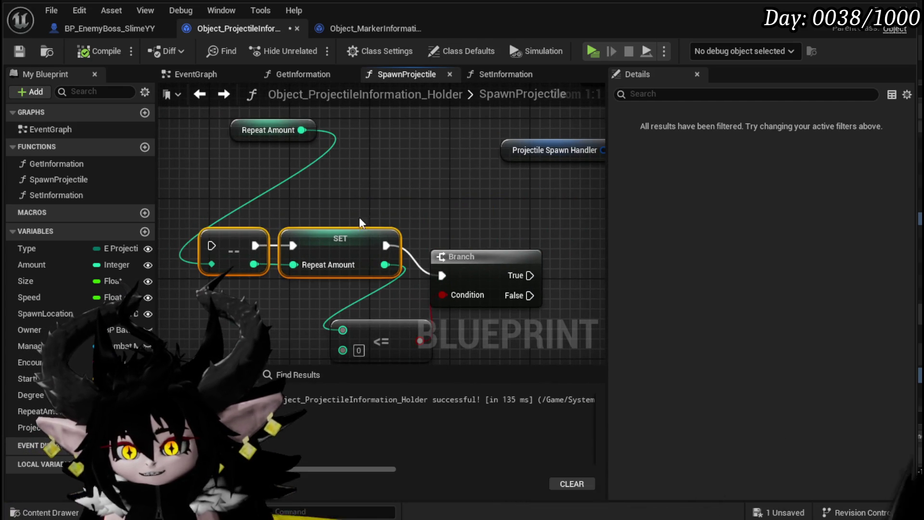
click(244, 157)
click(249, 134)
scroll(241, 210, down, 3)
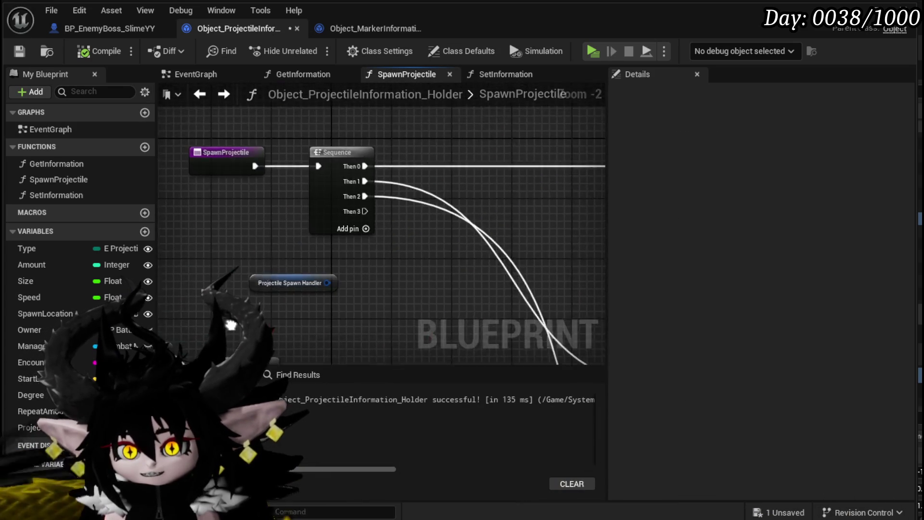
drag(258, 312, 285, 228)
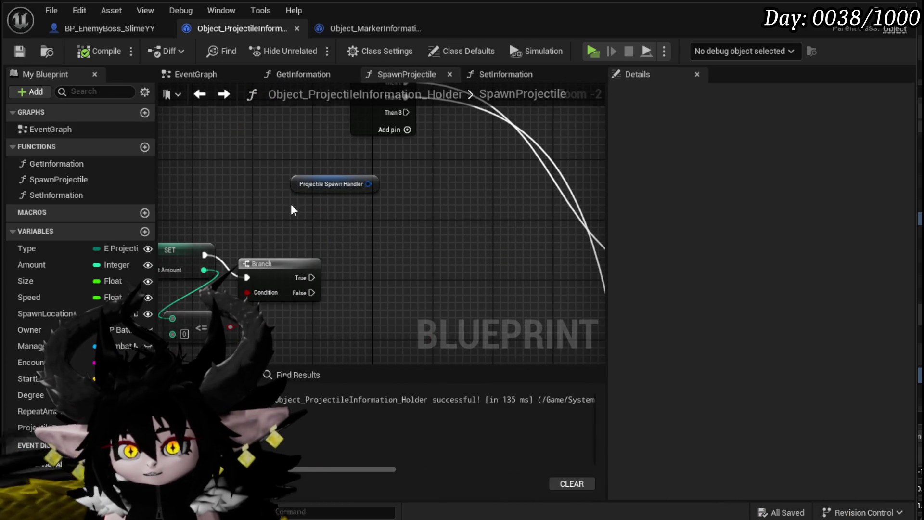
drag(309, 198, 433, 167)
mouse_move(398, 235)
mouse_down()
mouse_move(406, 218)
mouse_move(378, 250)
mouse_up()
click(304, 278)
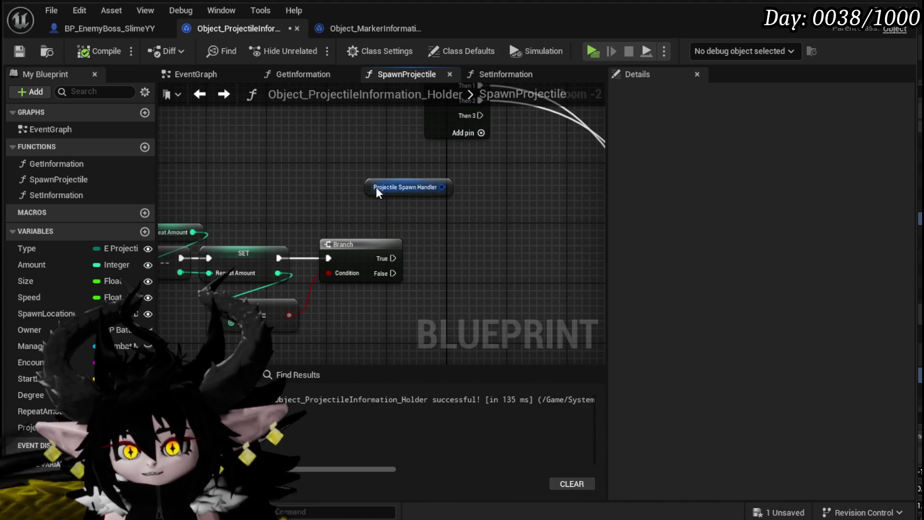
drag(380, 192, 304, 192)
click(180, 124)
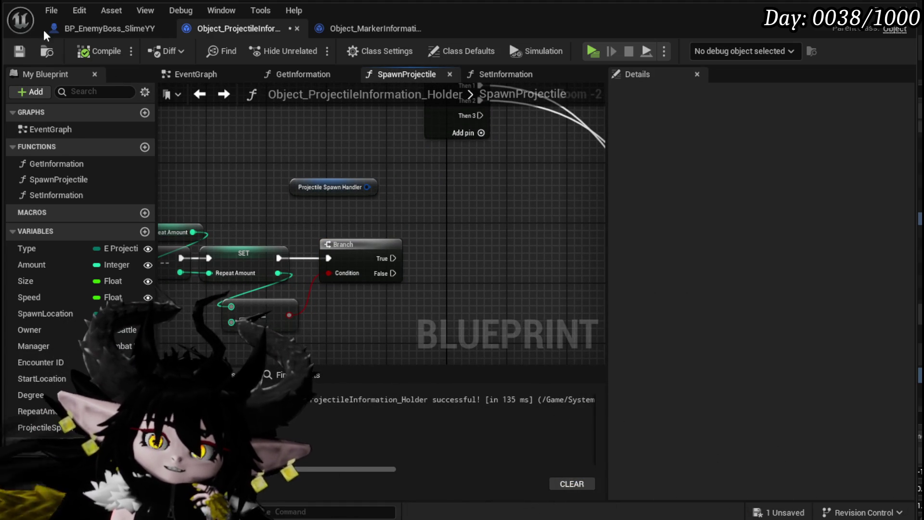
click(22, 50)
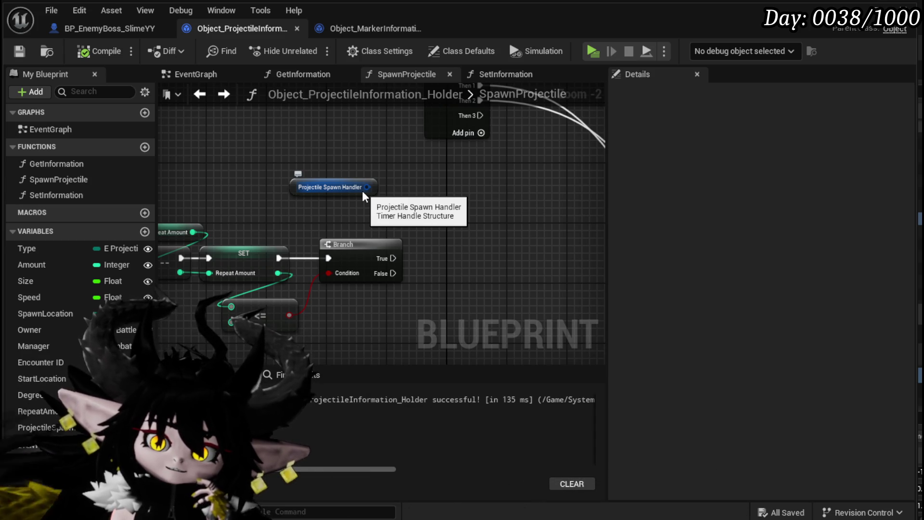
Step: Nudge the Projectile Spawn Handler node down-right and save the holder blueprint
click(431, 202)
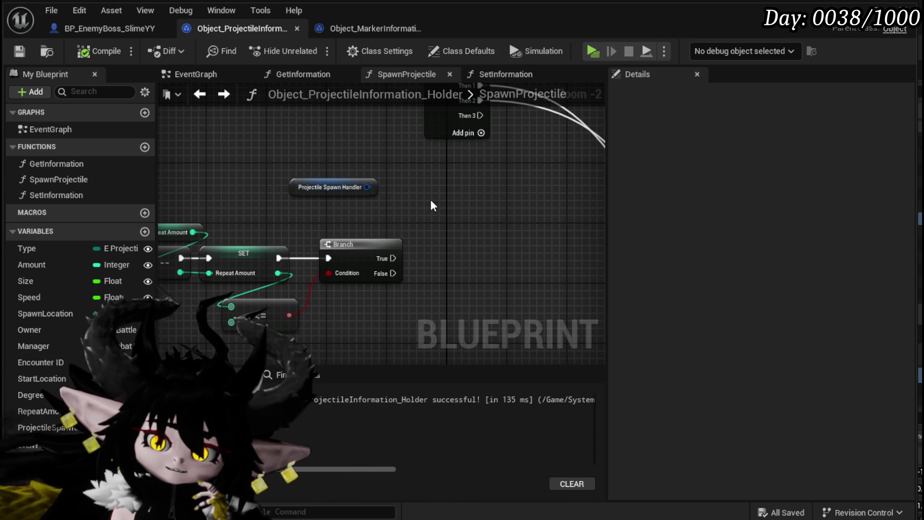
drag(431, 200, 370, 177)
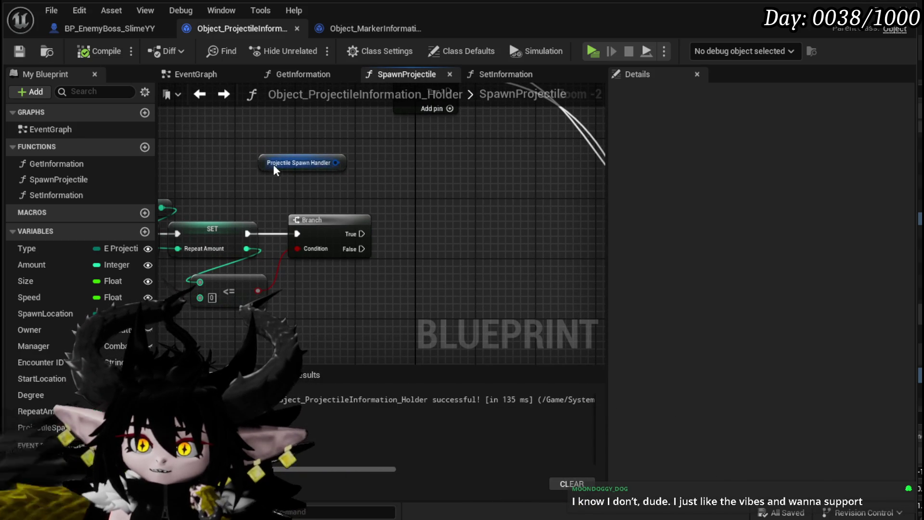
drag(273, 163, 298, 178)
click(434, 180)
click(20, 51)
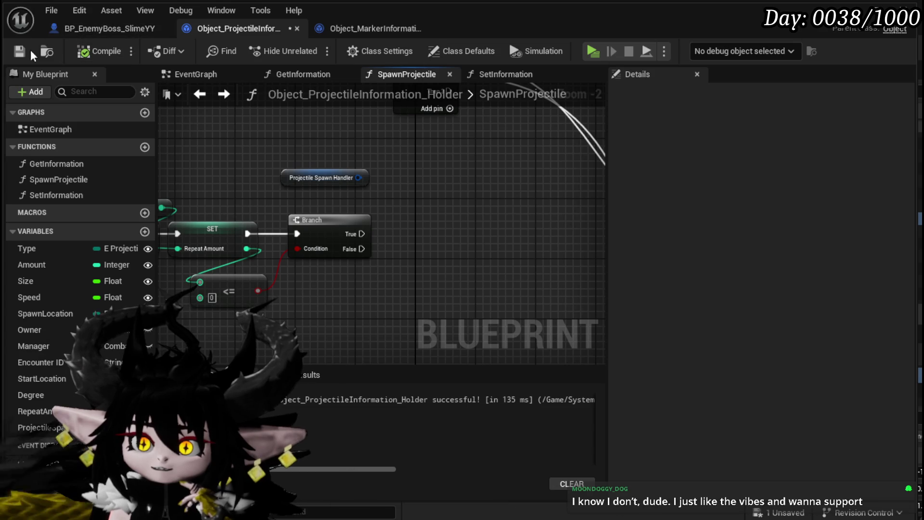
Step: Review the boss's SpawnProjectile graph around Get Combat Manager and Repeat Amount, then return to the holder
click(111, 31)
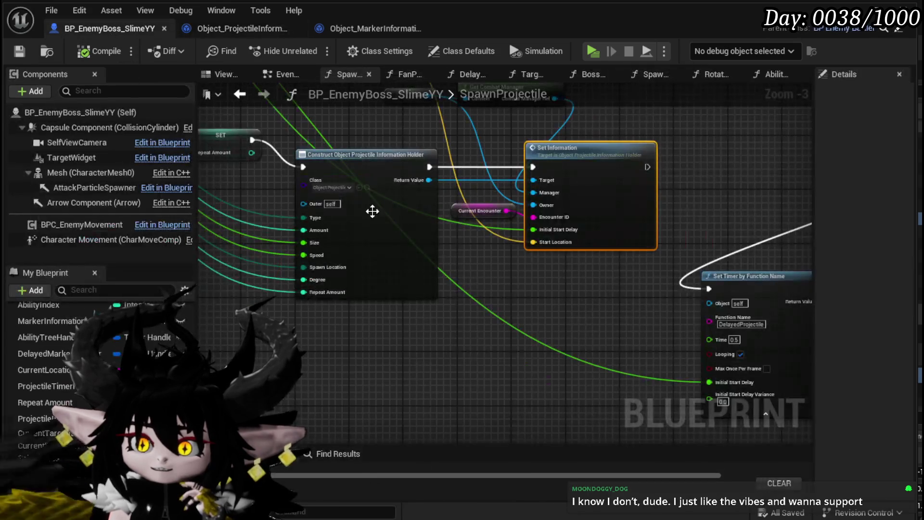
mouse_move(531, 276)
mouse_down()
mouse_move(522, 335)
mouse_move(522, 320)
mouse_move(427, 300)
mouse_up()
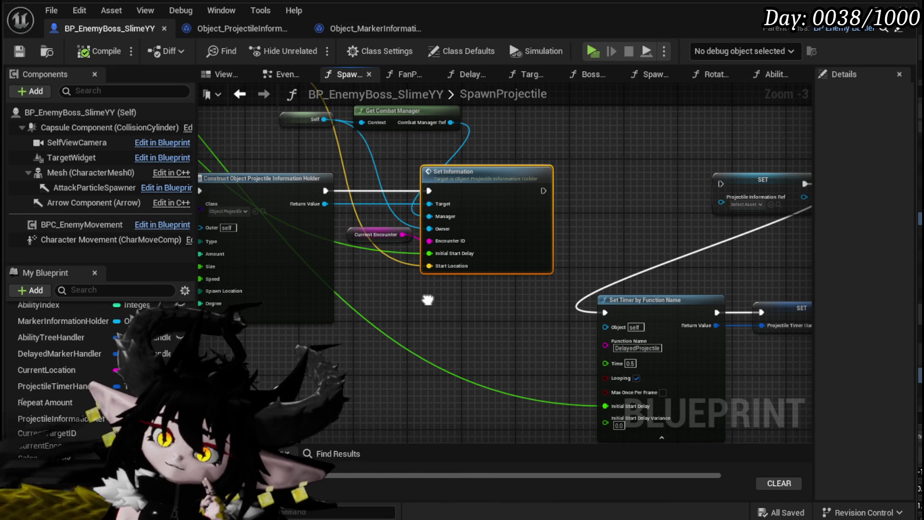
drag(428, 300, 541, 297)
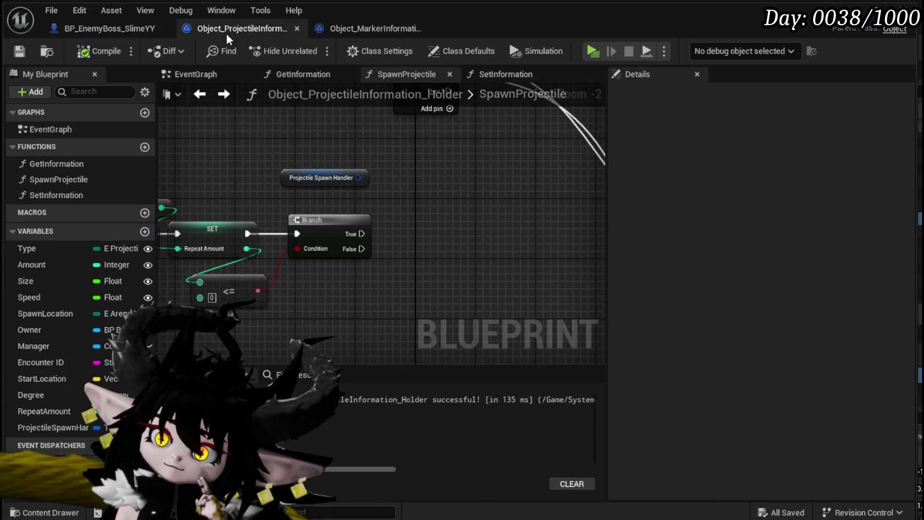
click(227, 36)
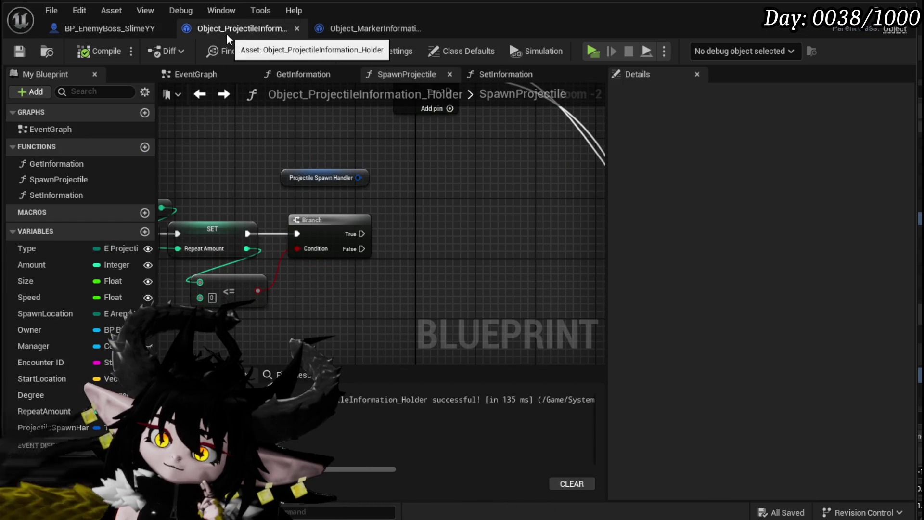
right_click(412, 224)
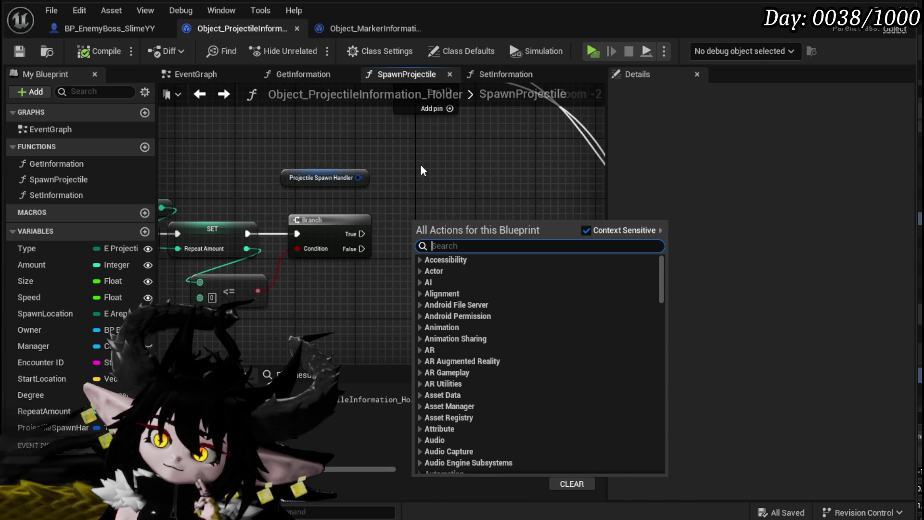
text(remove)
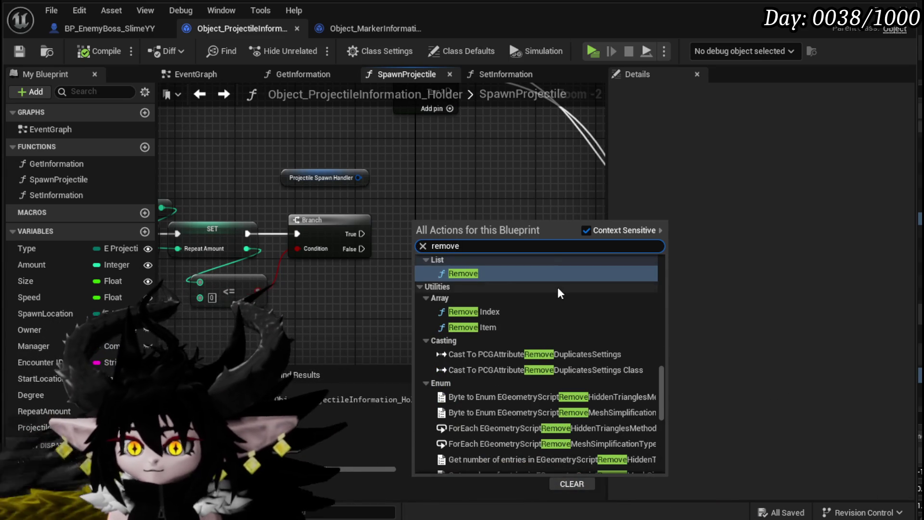
scroll(557, 288, down, 5)
scroll(570, 299, up, 3)
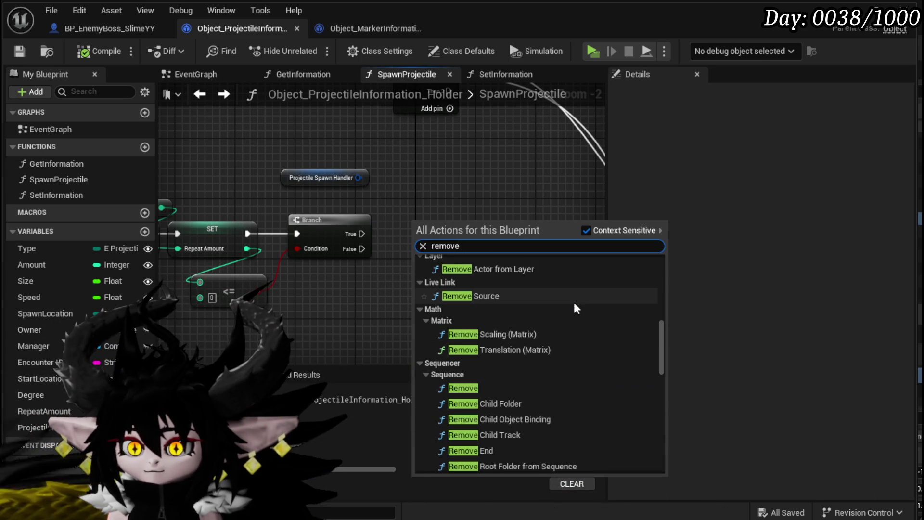
scroll(574, 302, up, 3)
scroll(574, 302, up, 6)
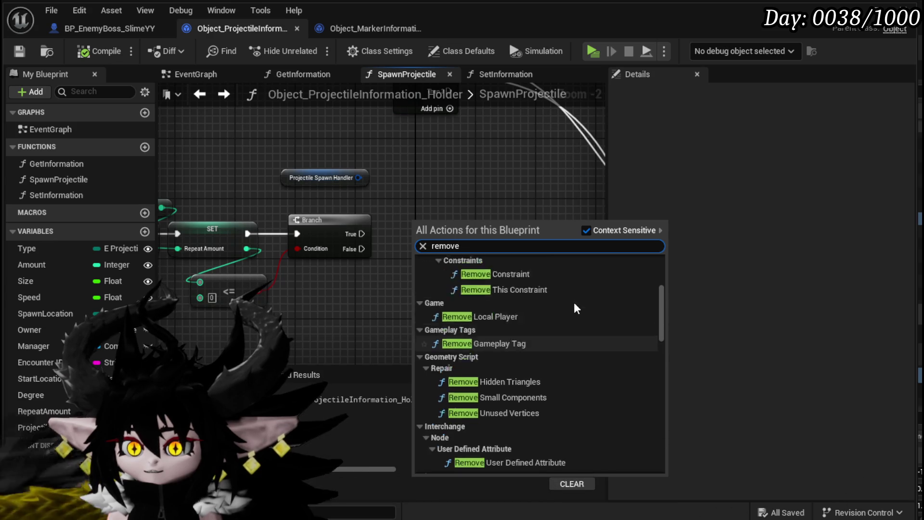
scroll(574, 303, up, 3)
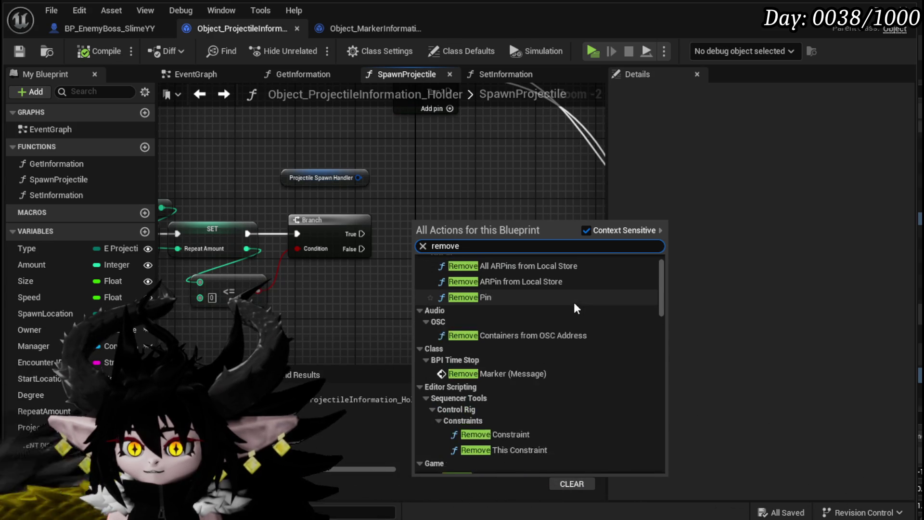
scroll(574, 302, down, 10)
scroll(573, 303, down, 15)
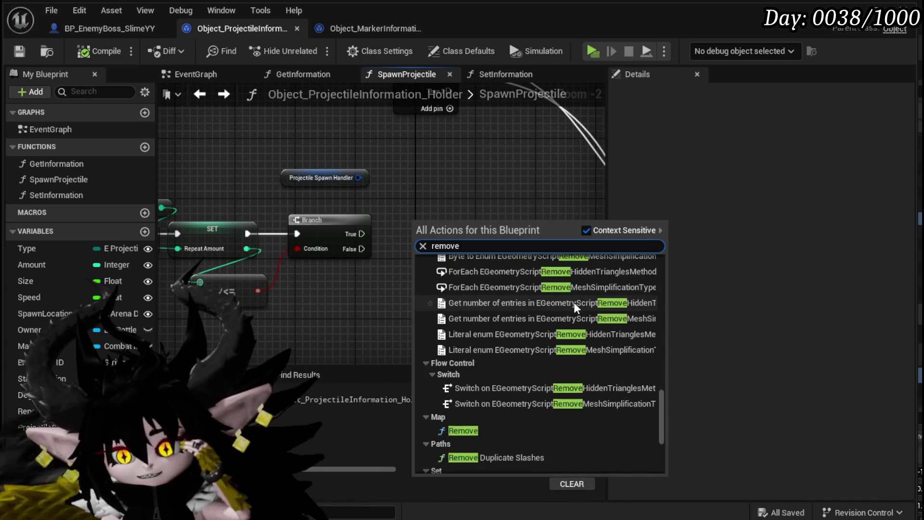
scroll(573, 303, down, 4)
scroll(574, 302, down, 2)
scroll(573, 302, up, 5)
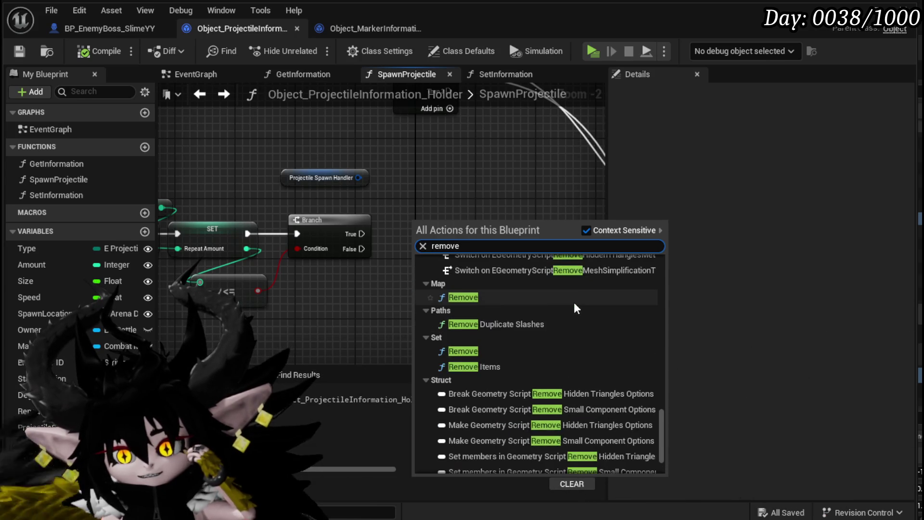
right_click(448, 196)
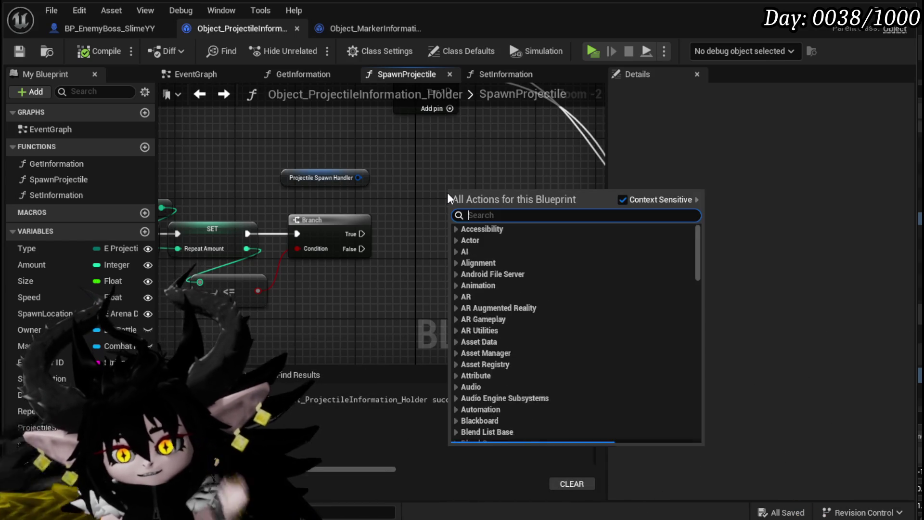
text(destro)
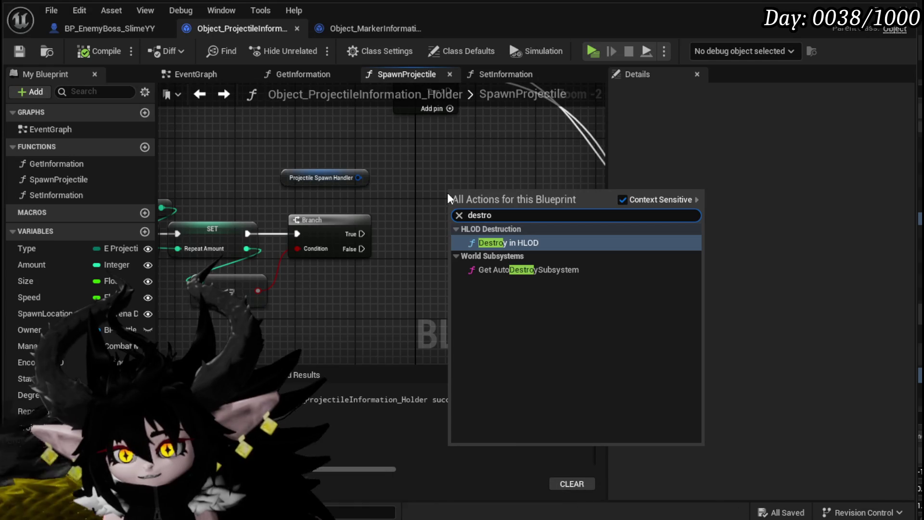
right_click(411, 177)
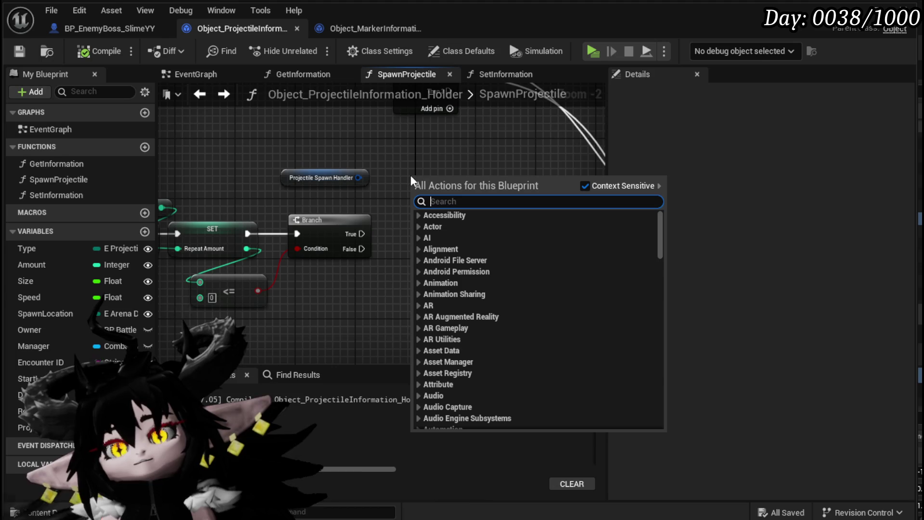
scroll(311, 215, down, 5)
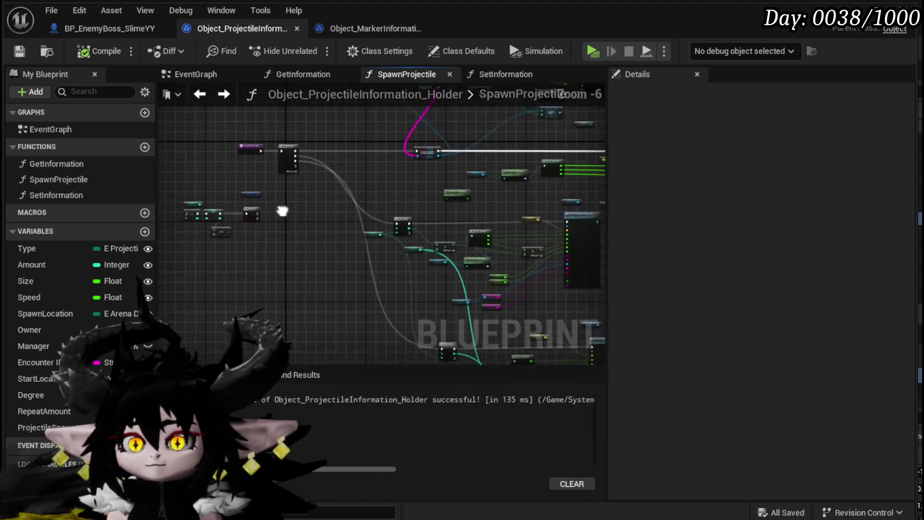
Step: Rearrange the Projectile Spawn Handler, SpawnProjectile entry and decrement-and-Branch nodes in the holder's graph
scroll(455, 209, up, 4)
scroll(455, 215, down, 3)
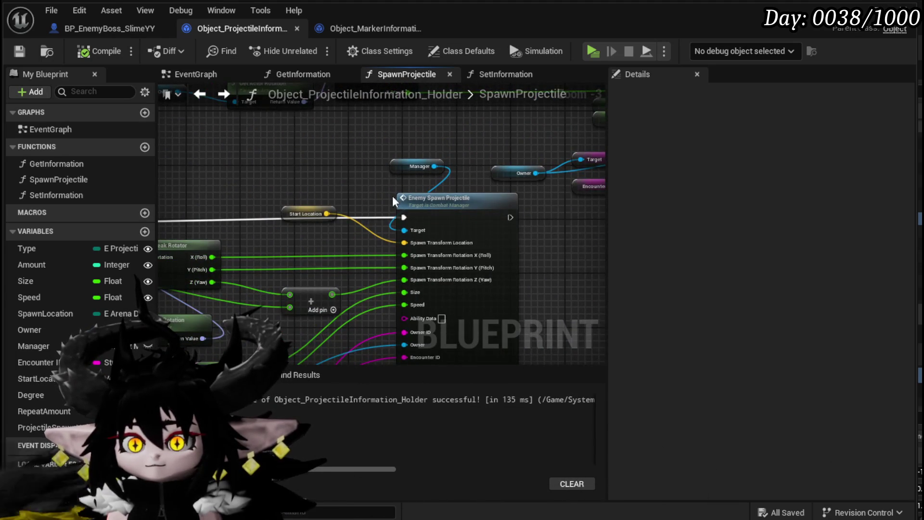
scroll(455, 215, up, 3)
scroll(416, 194, down, 3)
scroll(380, 194, up, 4)
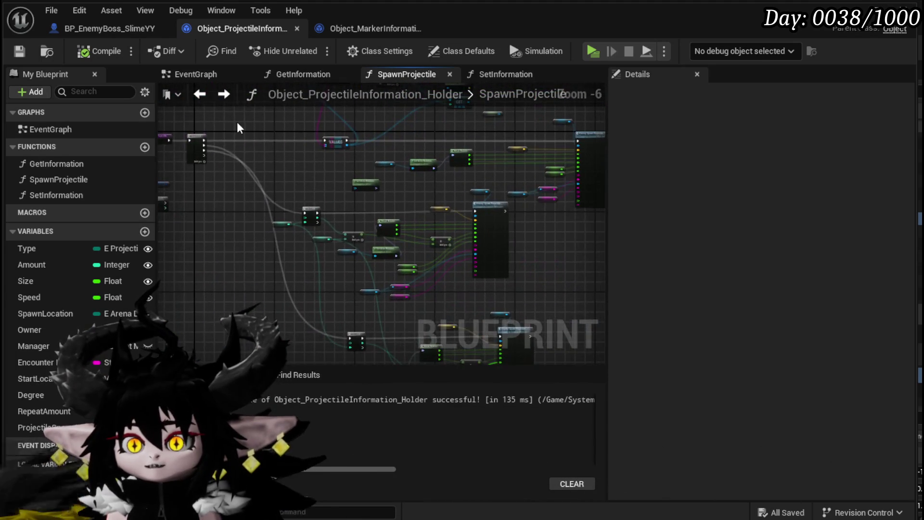
drag(259, 196, 307, 157)
drag(406, 199, 566, 192)
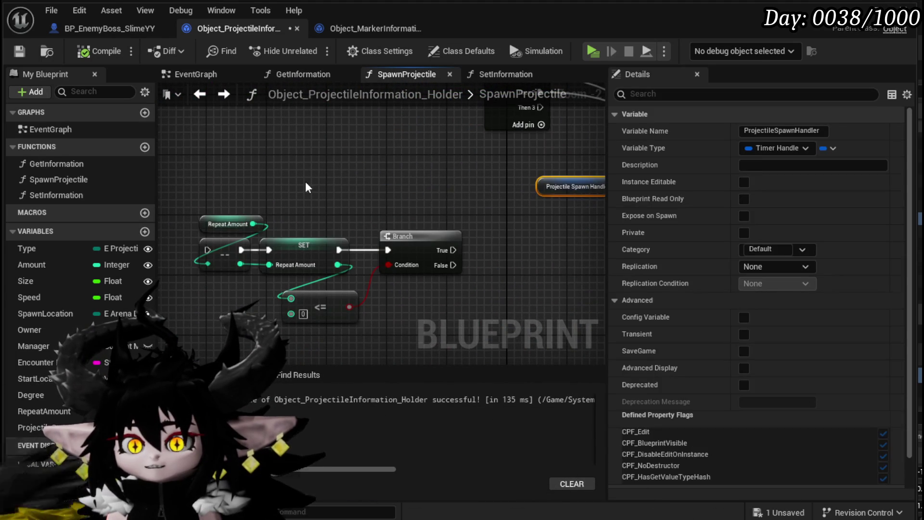
drag(424, 290, 418, 285)
mouse_move(421, 251)
mouse_down()
mouse_move(443, 256)
mouse_move(477, 298)
mouse_up()
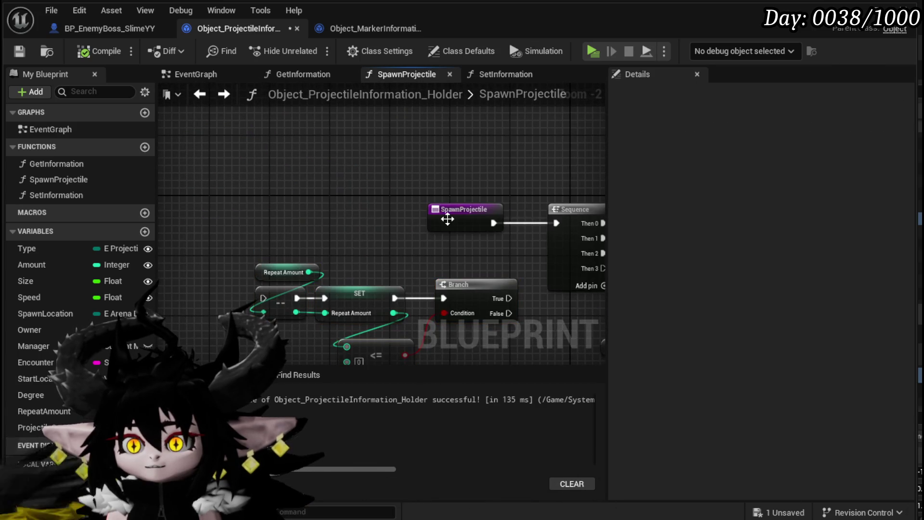
drag(437, 223, 236, 202)
mouse_move(327, 262)
mouse_down()
mouse_move(229, 171)
mouse_move(414, 284)
mouse_up()
mouse_move(413, 215)
mouse_down()
mouse_move(394, 123)
mouse_move(404, 146)
mouse_move(407, 136)
mouse_move(491, 175)
mouse_up()
Step: Wire the SpawnProjectile entry into the decrement node and Branch False into the Sequence
drag(241, 188, 266, 193)
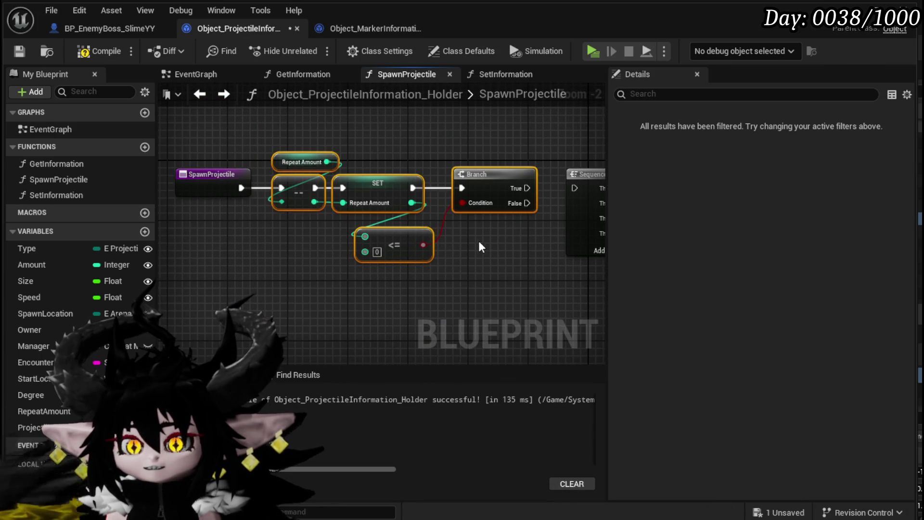
drag(481, 246, 328, 248)
drag(356, 204, 416, 189)
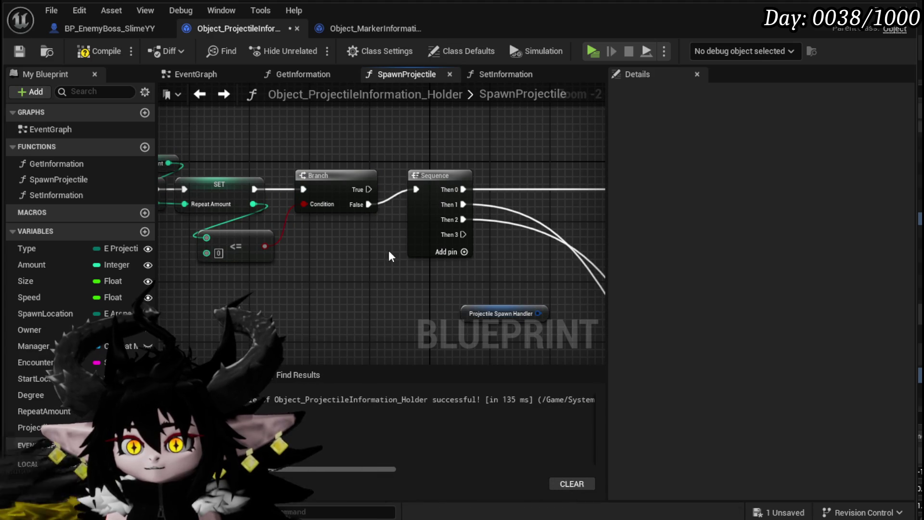
Step: Check the Sequence, For Loop and Branch nodes, save the holder, and switch to BP_EnemyBoss_SlimeYY
scroll(389, 250, down, 3)
drag(403, 263, 280, 216)
shift+click(451, 212)
drag(433, 245, 394, 229)
scroll(385, 242, up, 3)
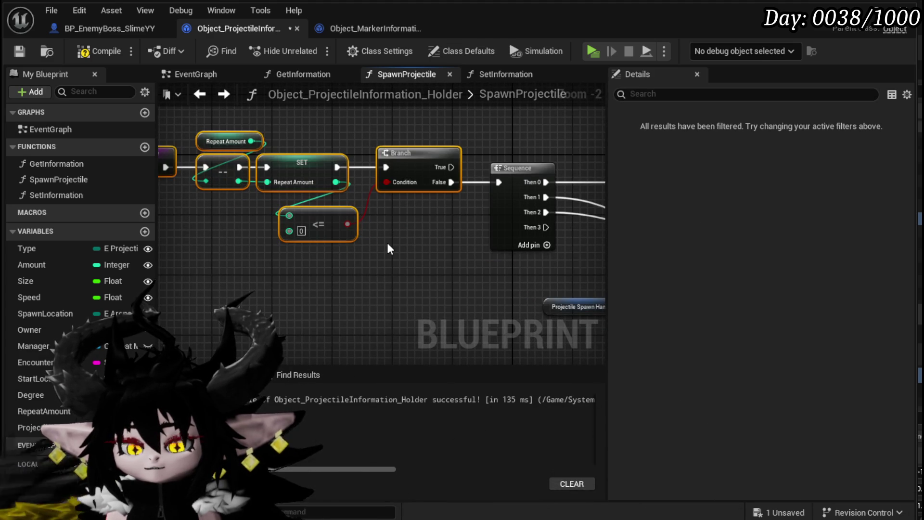
scroll(425, 248, down, 2)
mouse_move(425, 247)
mouse_down()
mouse_move(313, 262)
mouse_move(264, 235)
mouse_up()
drag(407, 255, 474, 244)
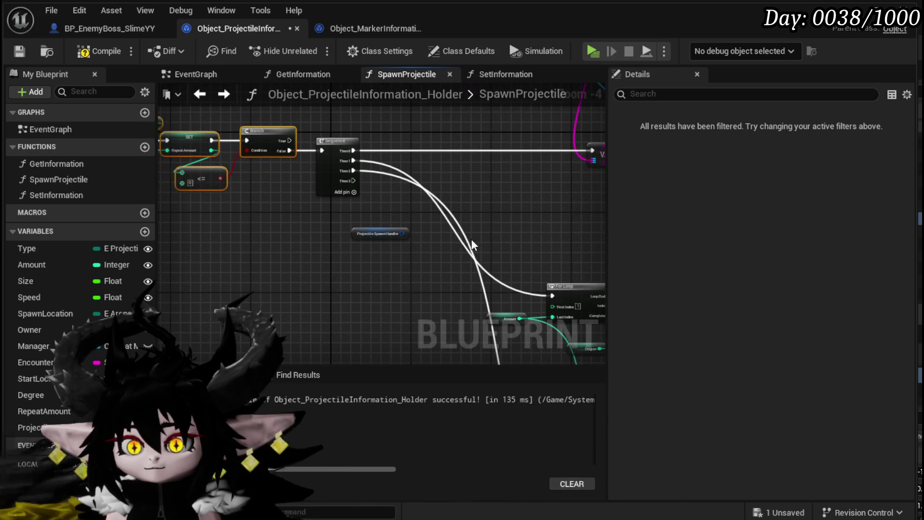
click(402, 233)
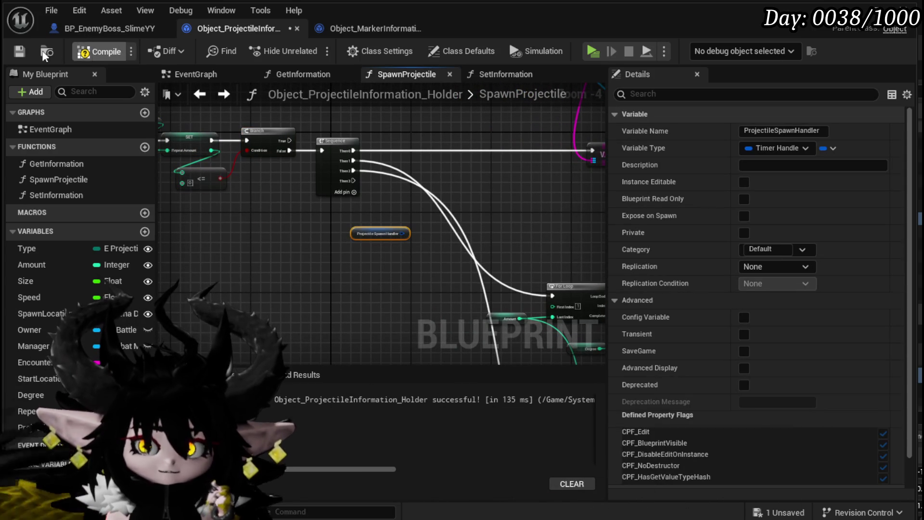
click(19, 51)
click(133, 31)
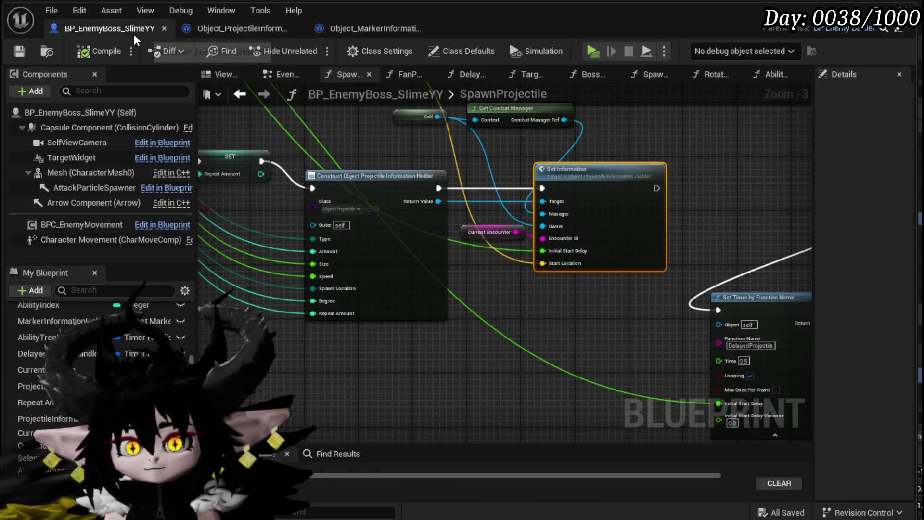
Step: Check the Fan Spawn Projectile node (Repeat Amount 6) in the AbilityTree, then start a level playtest
drag(548, 289, 712, 302)
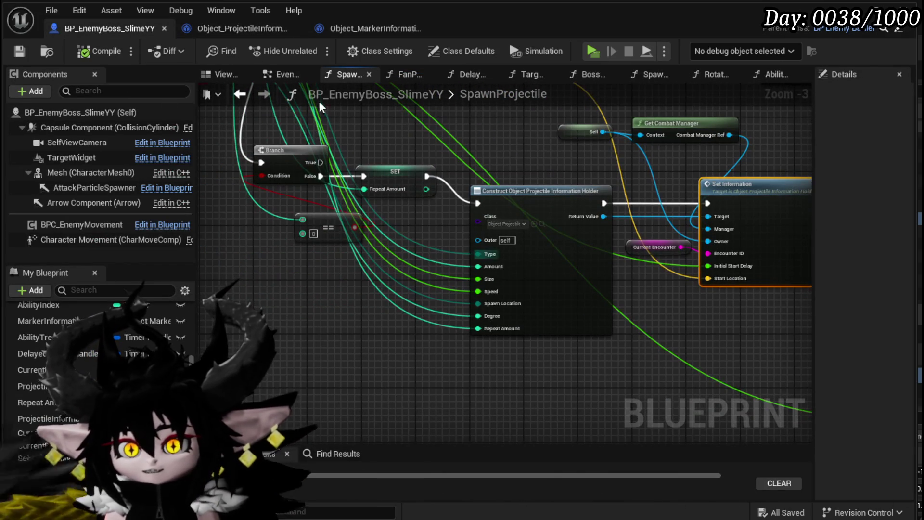
click(240, 94)
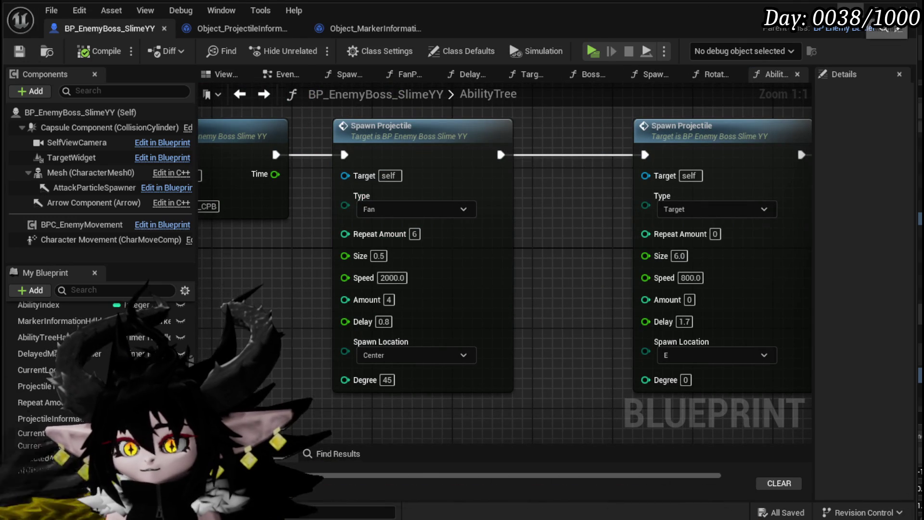
key(alt+Tab)
click(311, 47)
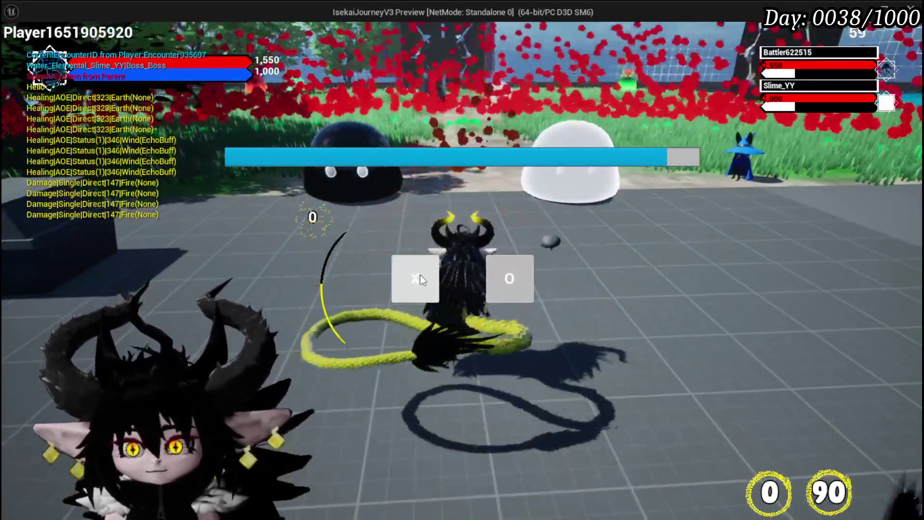
Step: Play the boss slime battle, then stop the preview and return to the editor
click(420, 275)
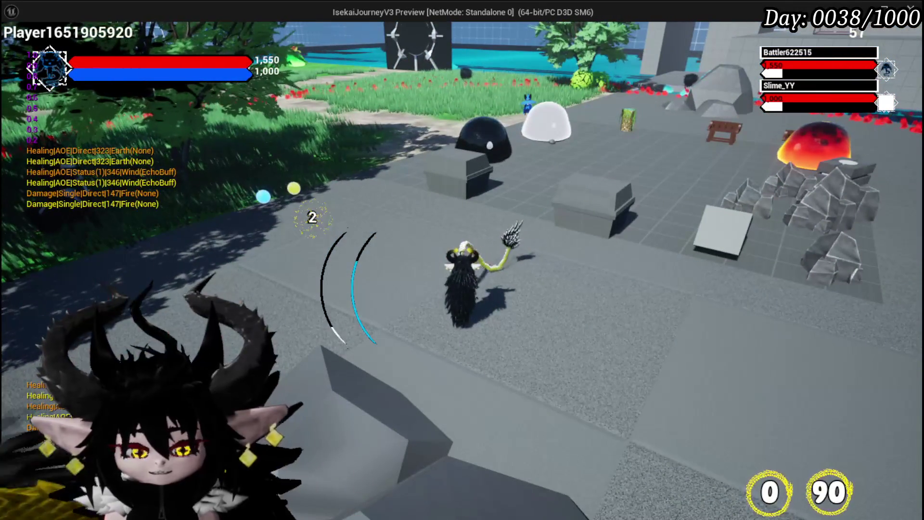
key(Escape)
key(ctrl+s)
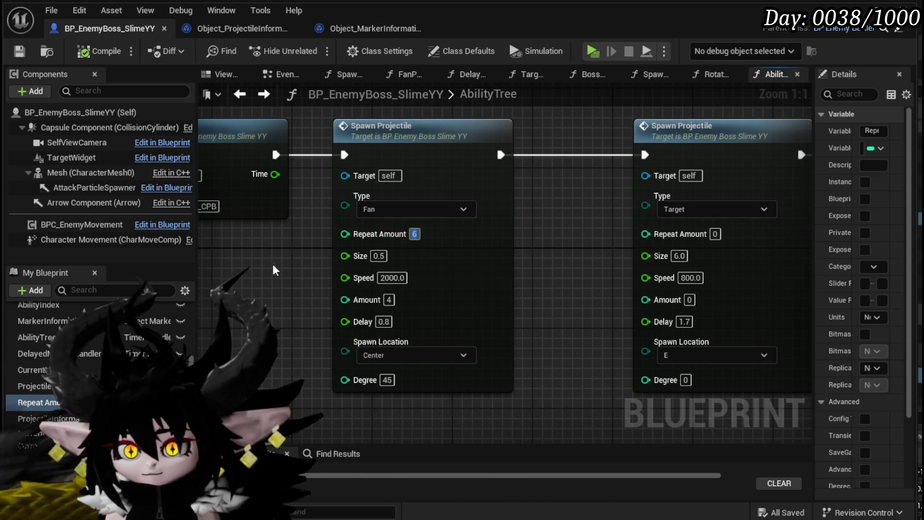
Step: Save the boss blueprint with Repeat Amount 0, run another playtest, then stop it
click(20, 52)
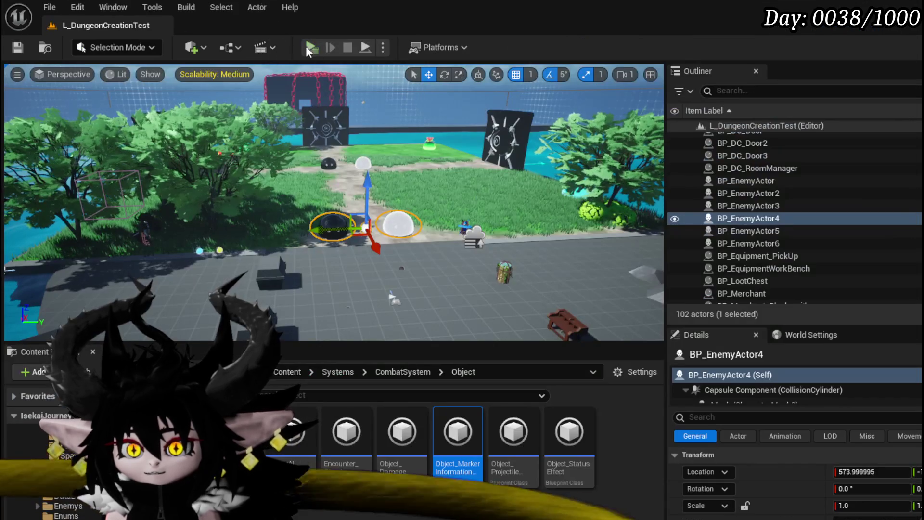
click(310, 47)
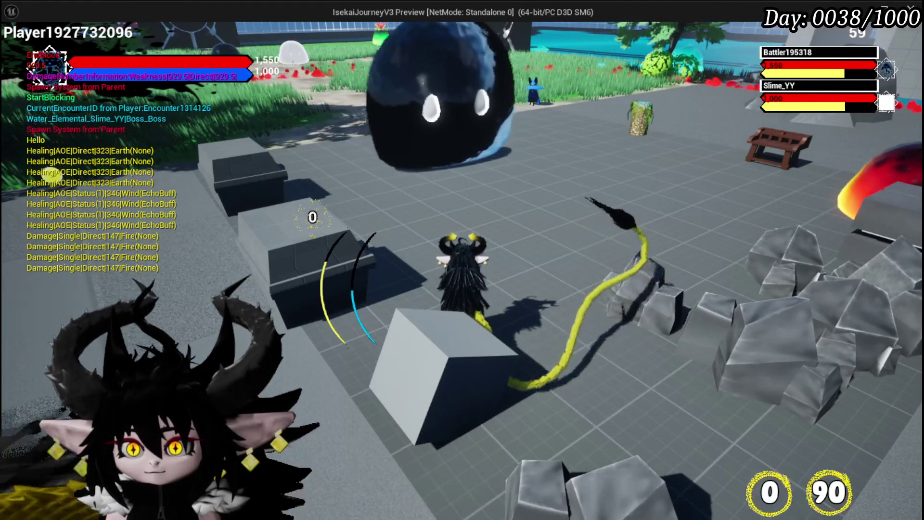
key(Escape)
key(ctrl+s)
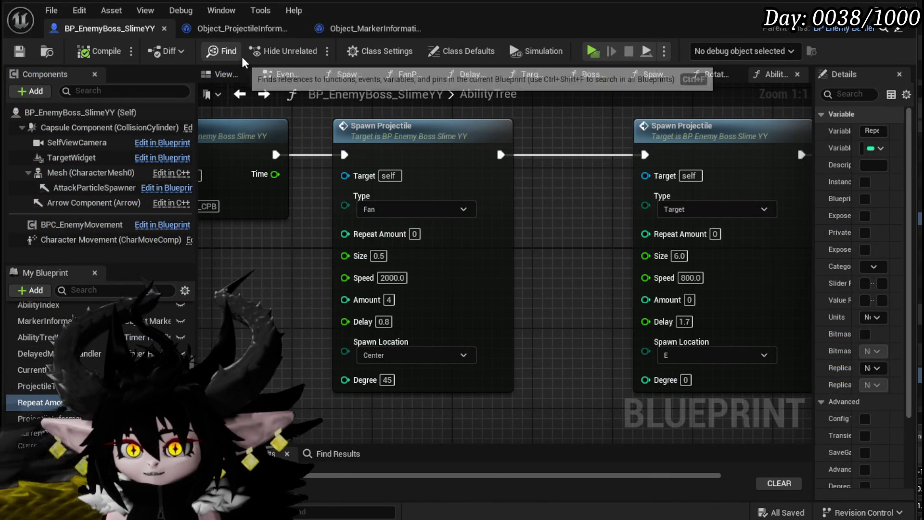
Step: Insert an Integer Add node so Repeat Amount plus 1 feeds the holder's Repeat Amount, then save
double_click(501, 232)
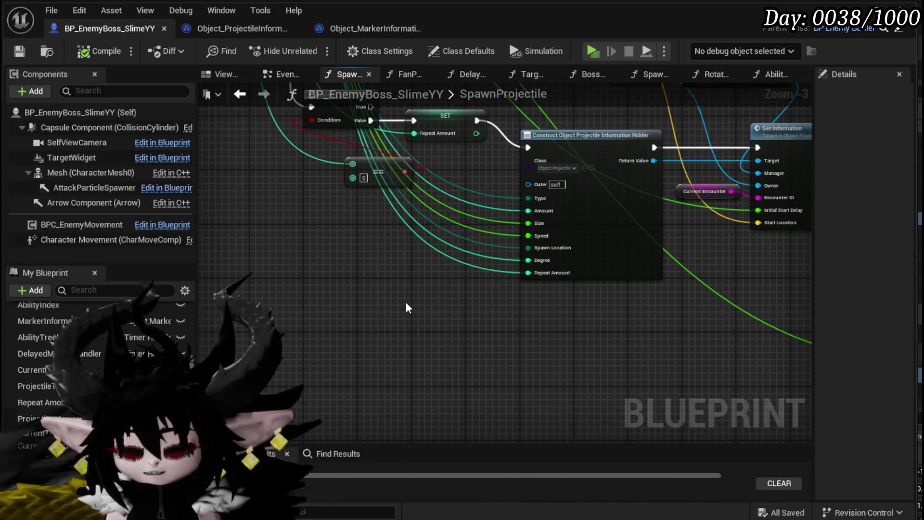
drag(528, 272, 474, 279)
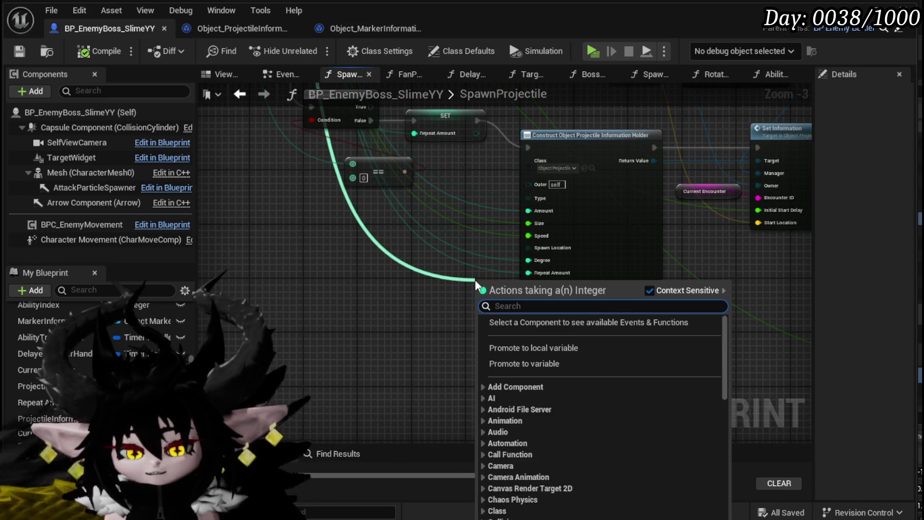
text(+)
click(517, 380)
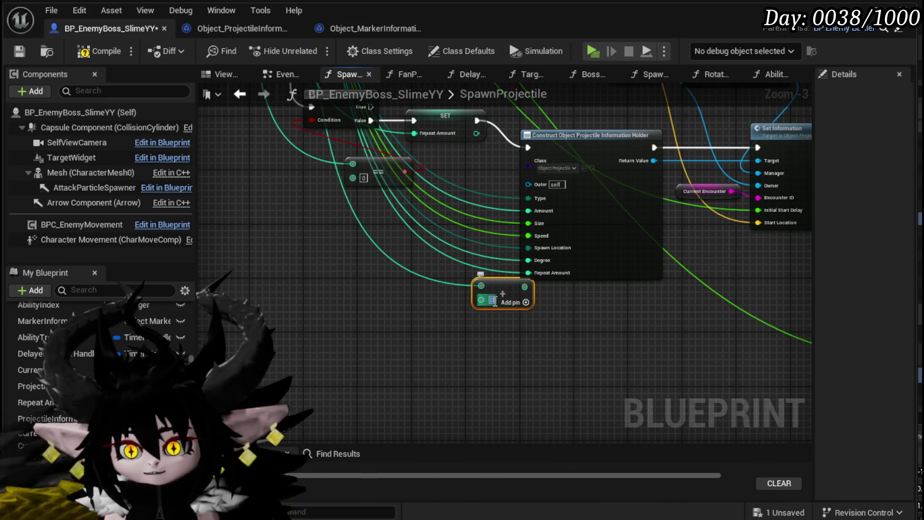
mouse_move(525, 287)
mouse_down()
mouse_move(538, 276)
mouse_move(529, 273)
mouse_up()
drag(506, 291, 480, 277)
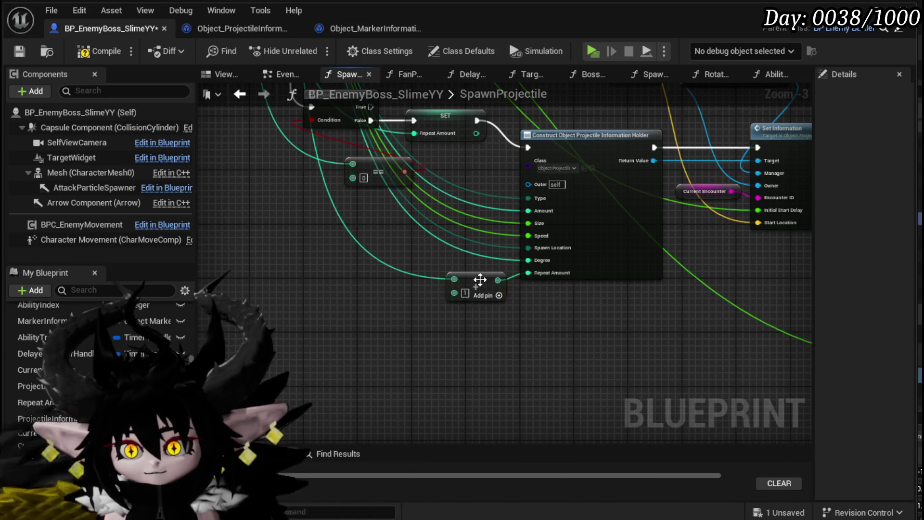
click(476, 328)
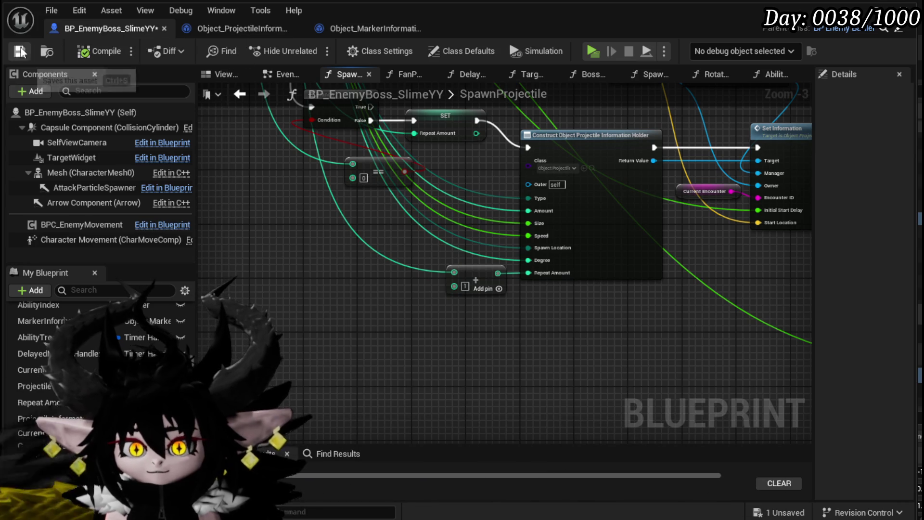
click(20, 51)
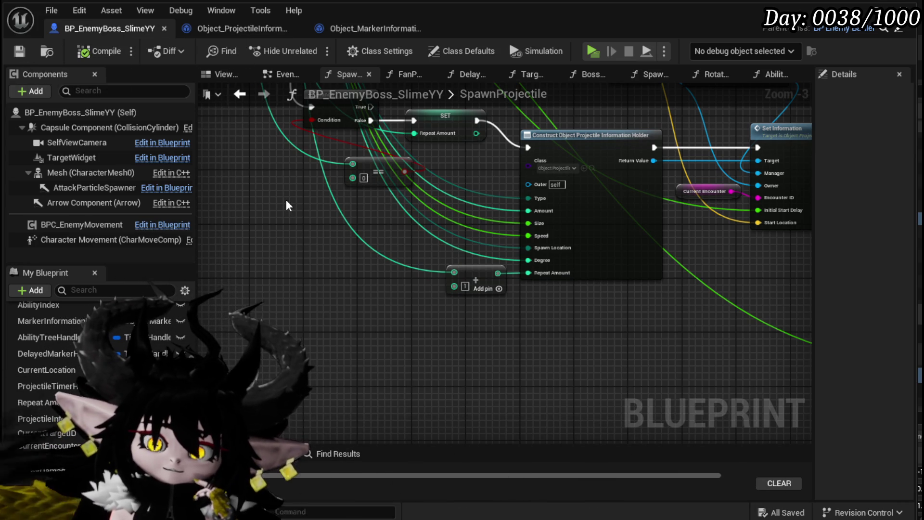
Step: Compare with the holder blueprint, look over the SpawnProjectile graph, and return to AbilityTree
click(241, 35)
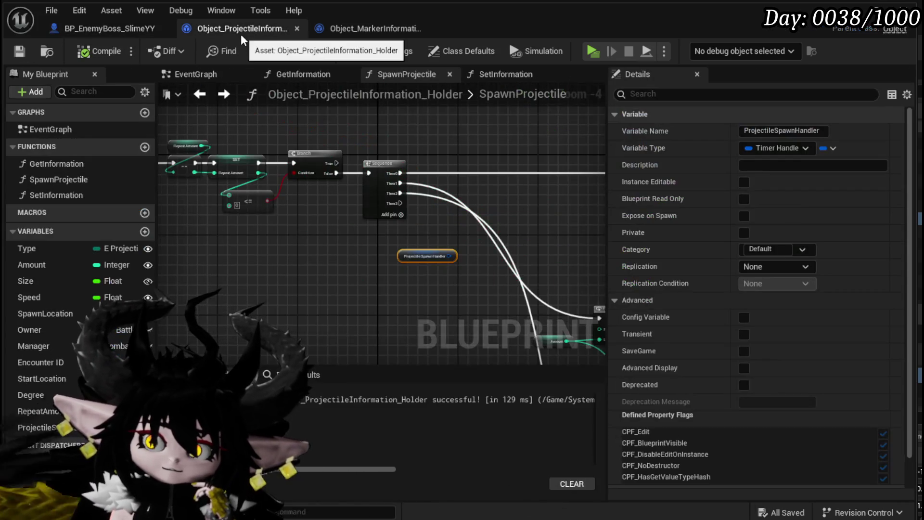
click(137, 28)
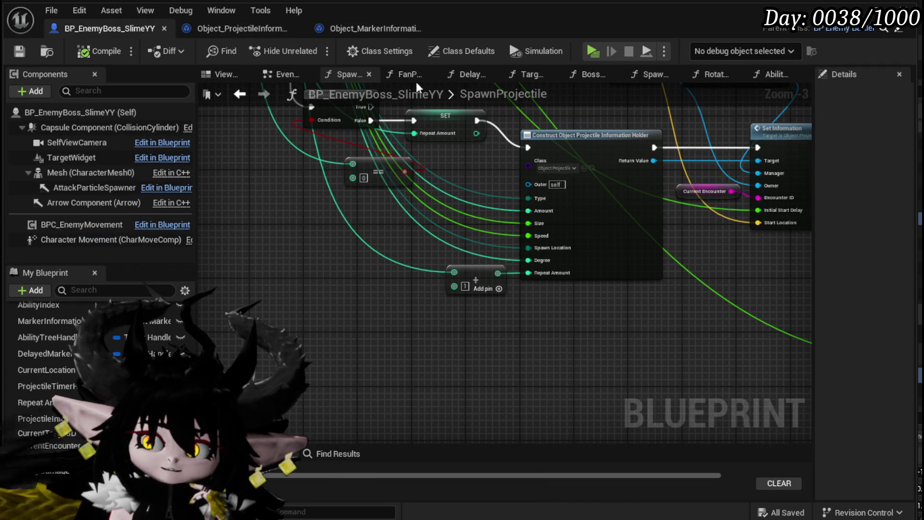
drag(411, 256, 405, 383)
scroll(405, 383, down, 2)
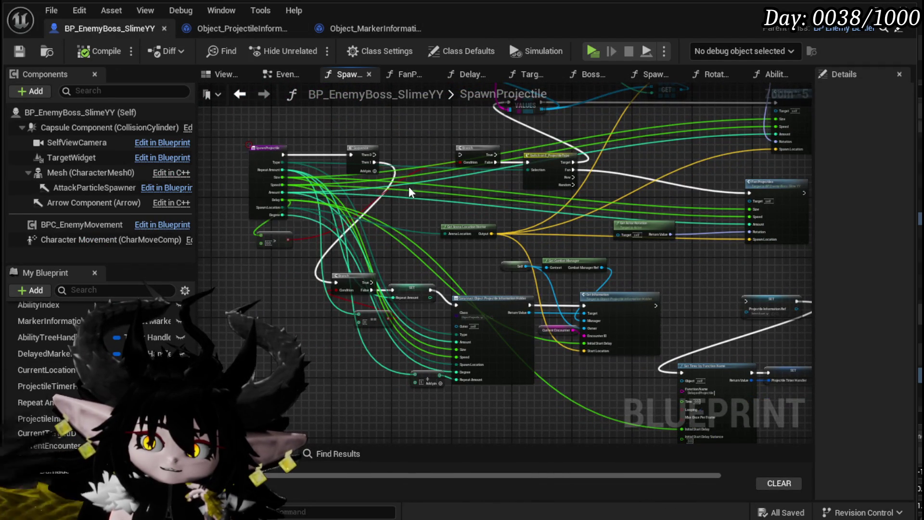
drag(409, 186, 270, 126)
mouse_move(367, 192)
mouse_down()
mouse_move(276, 162)
mouse_move(538, 220)
mouse_move(480, 261)
mouse_move(455, 172)
mouse_move(458, 232)
mouse_move(618, 199)
mouse_up()
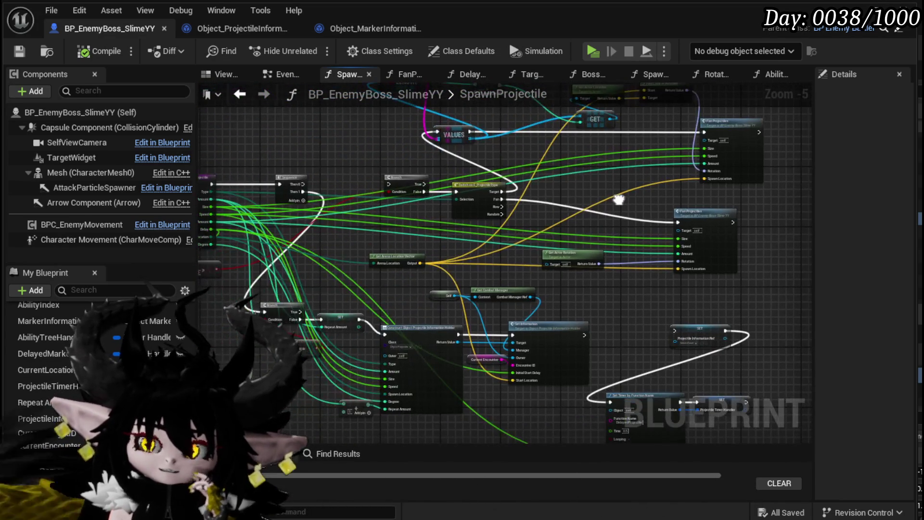
click(240, 93)
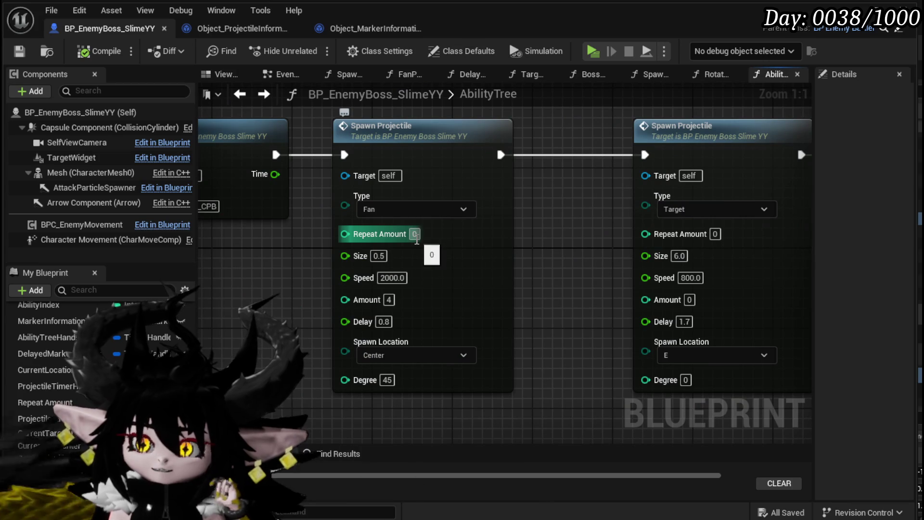
Step: Set the Fan Spawn Projectile's Repeat Amount to 5, compile and save, then switch to the holder blueprint
click(414, 234)
text(5)
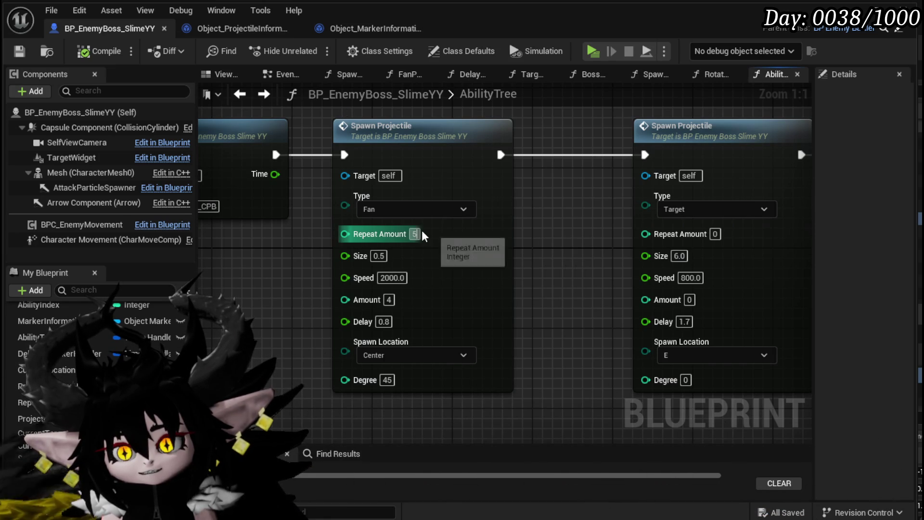
click(414, 234)
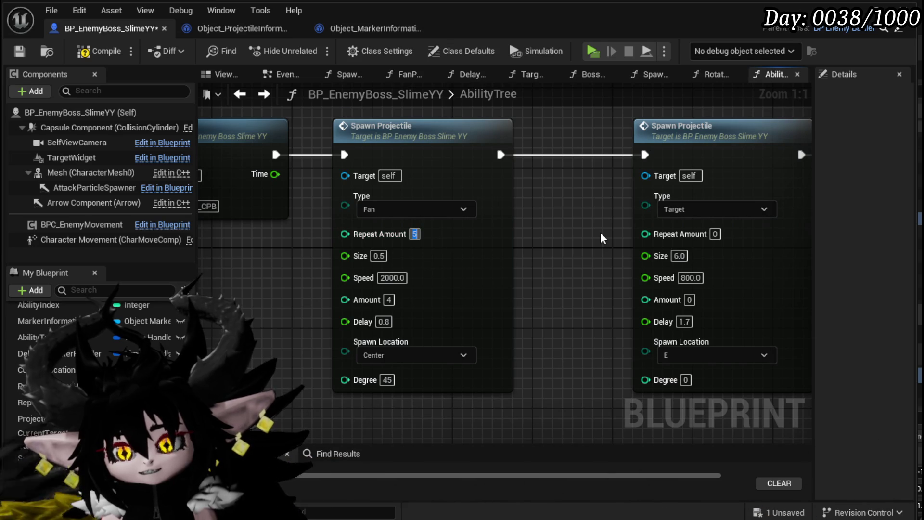
click(592, 260)
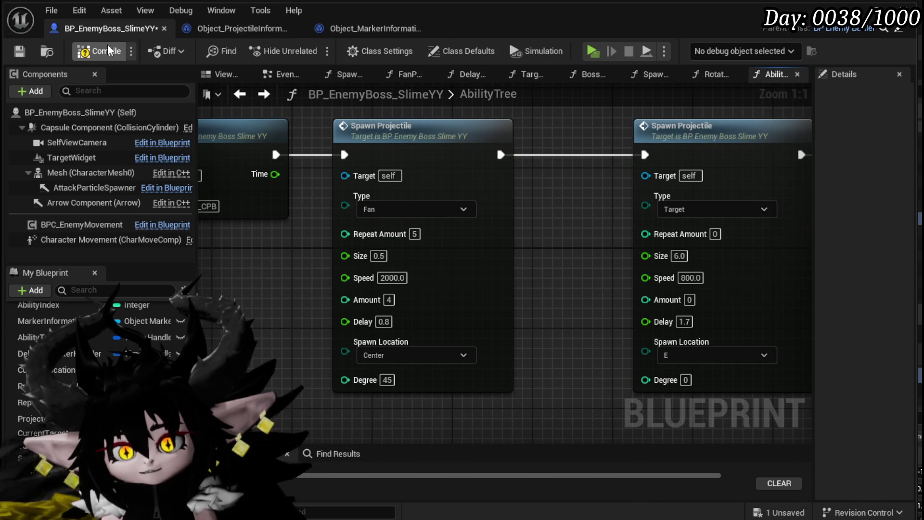
click(20, 51)
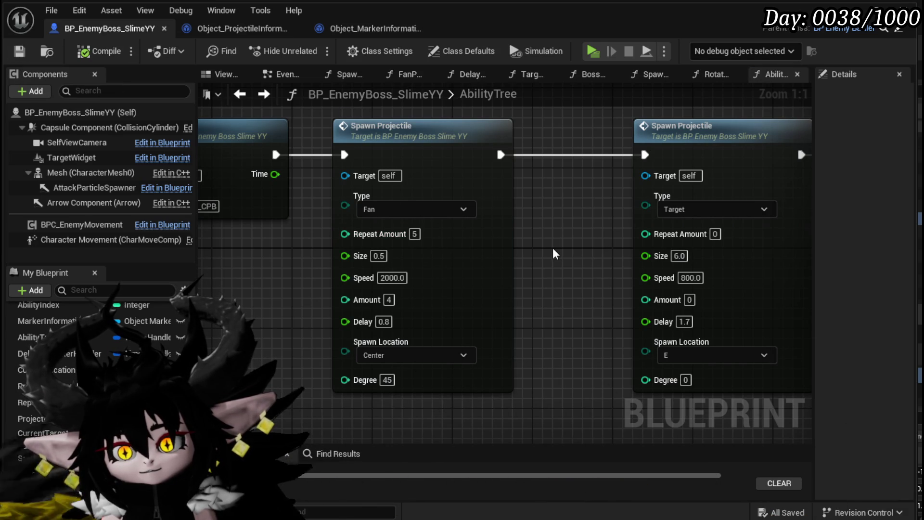
scroll(553, 254, down, 1)
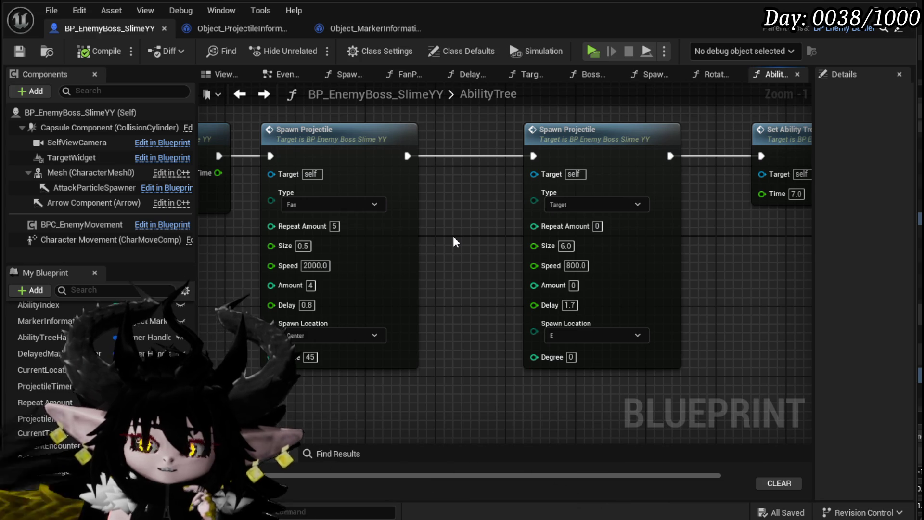
click(226, 28)
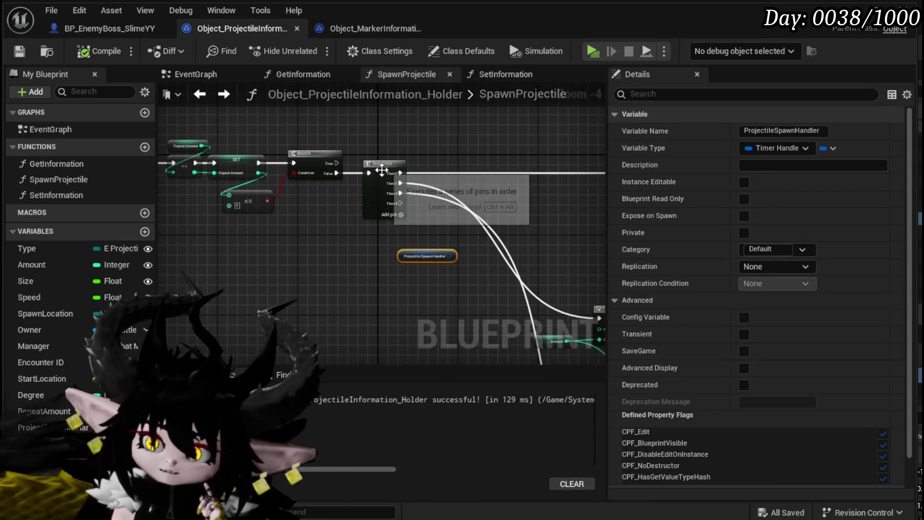
Step: Move the Projectile Spawn Handler node aside and try connecting its timer handle value
scroll(261, 207, up, 3)
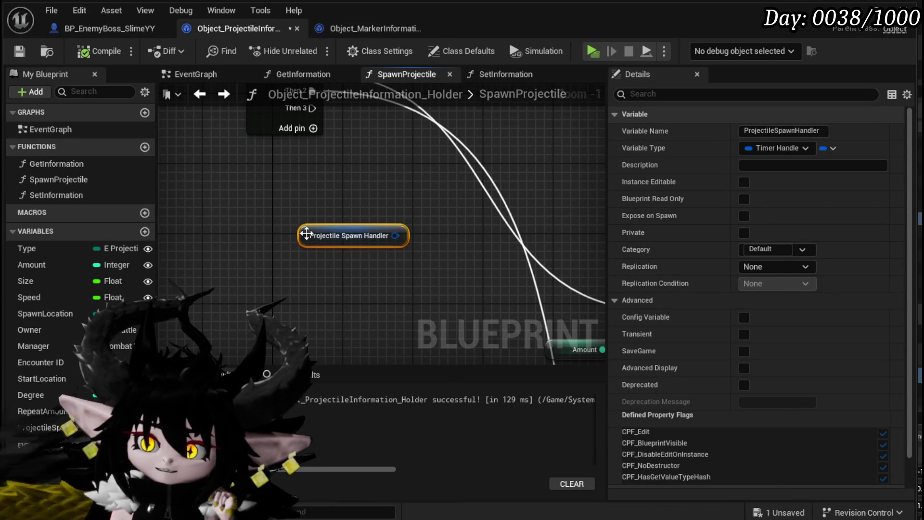
drag(327, 240, 282, 244)
click(372, 230)
scroll(372, 230, down, 3)
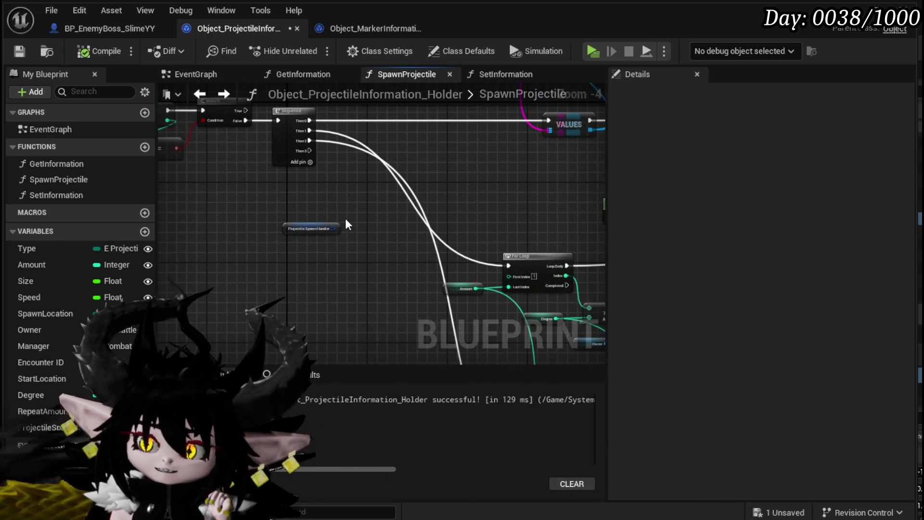
drag(332, 229, 386, 224)
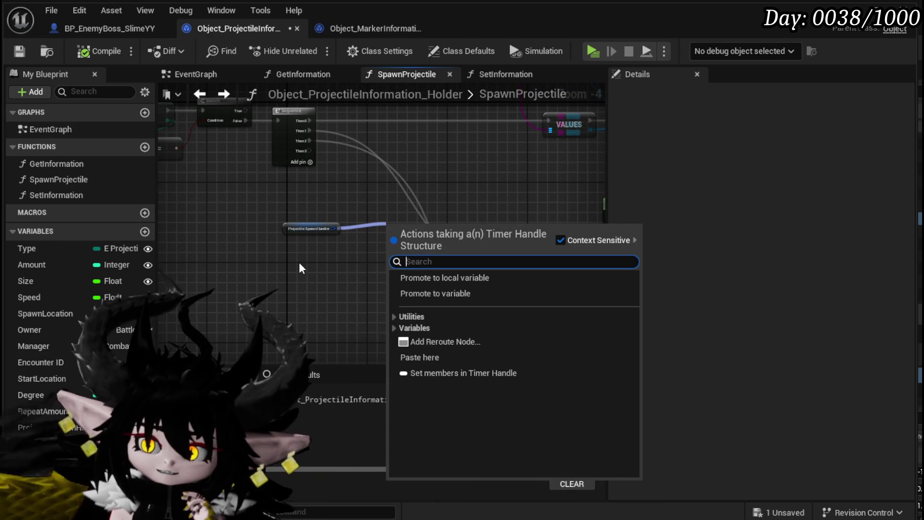
click(299, 262)
scroll(320, 238, up, 3)
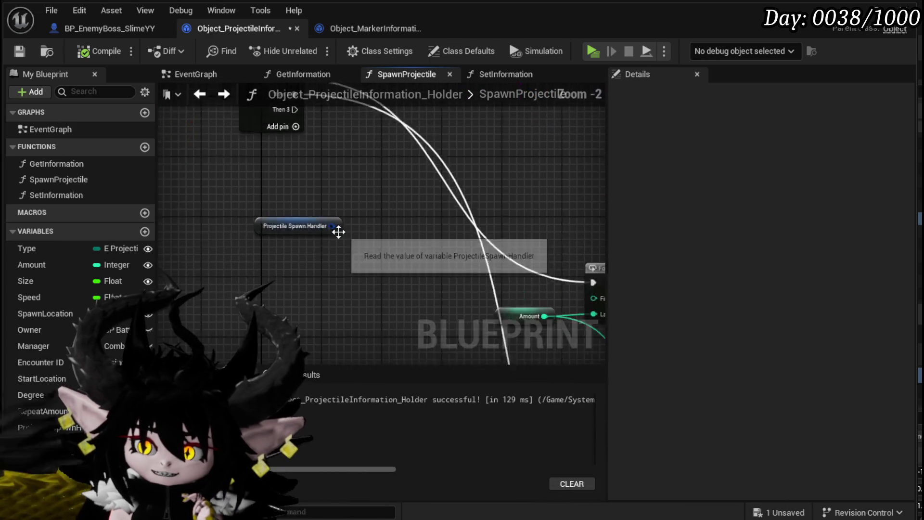
mouse_move(336, 225)
mouse_down()
mouse_move(284, 262)
mouse_move(294, 263)
mouse_up()
click(317, 226)
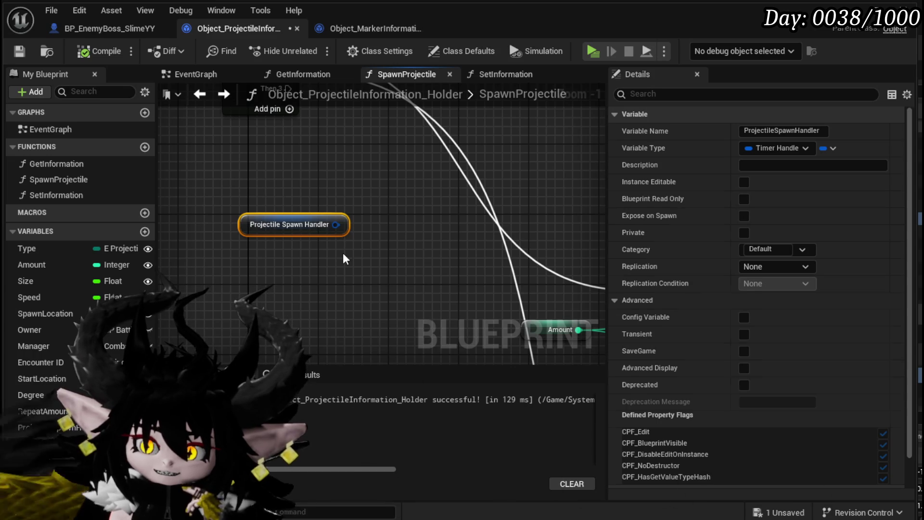
Step: Delete the Projectile Spawn Handler node, compile and save the holder, and return to AbilityTree
key(Delete)
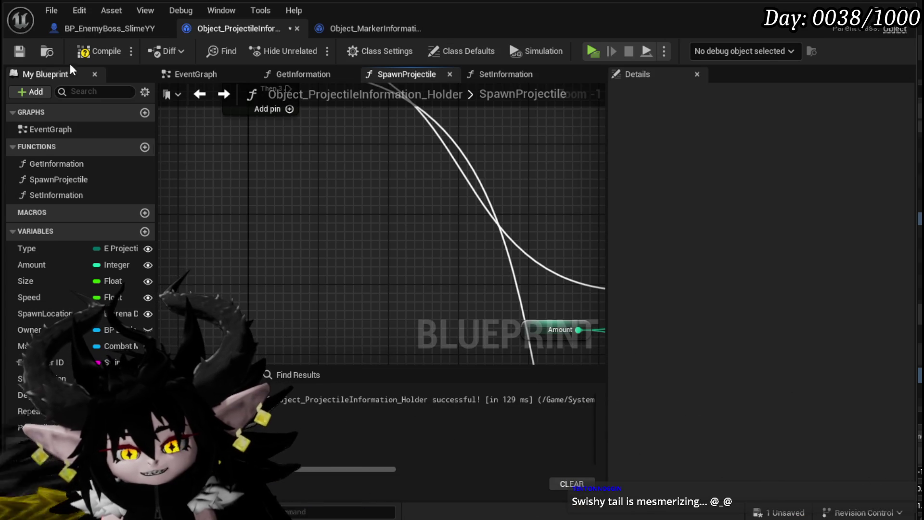
click(91, 52)
click(19, 51)
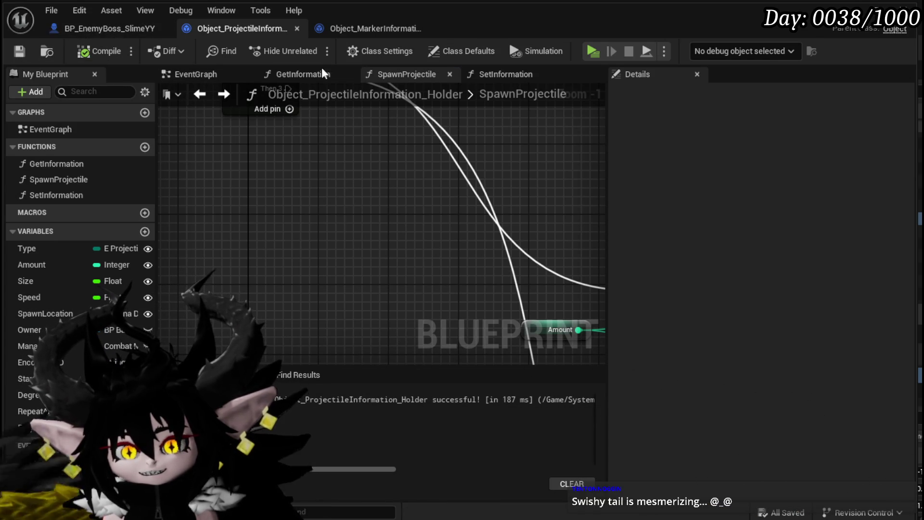
click(126, 31)
scroll(517, 262, down, 2)
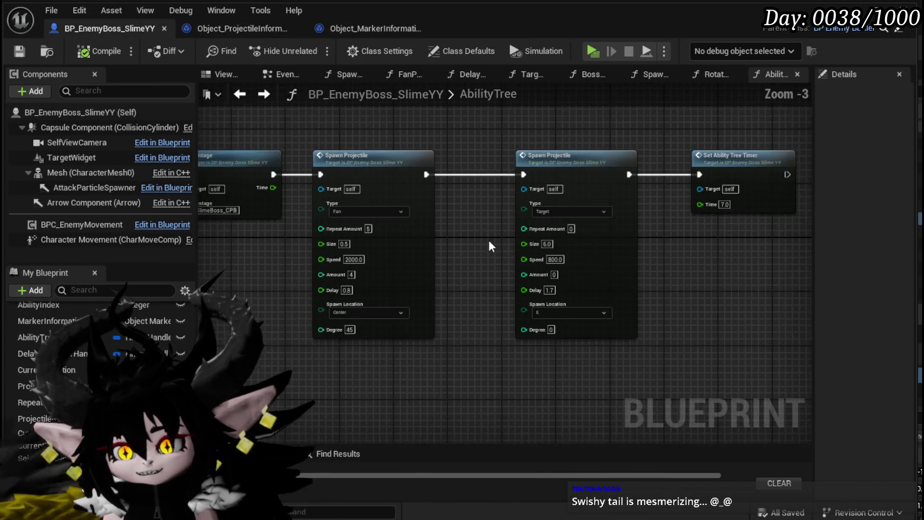
Step: Pan across the boss AbilityTree past the Switch on Int to the Montage and Spawn Projectile nodes
scroll(483, 258, down, 4)
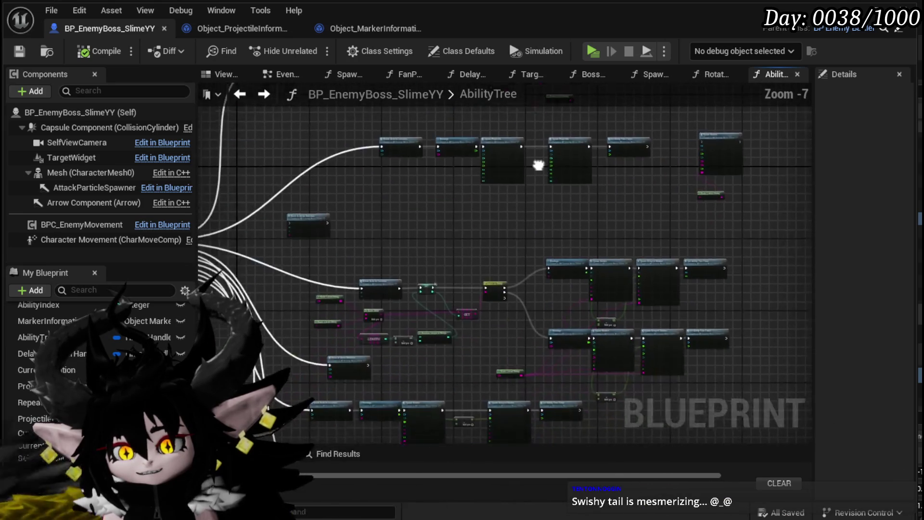
drag(610, 250, 336, 279)
scroll(324, 282, up, 4)
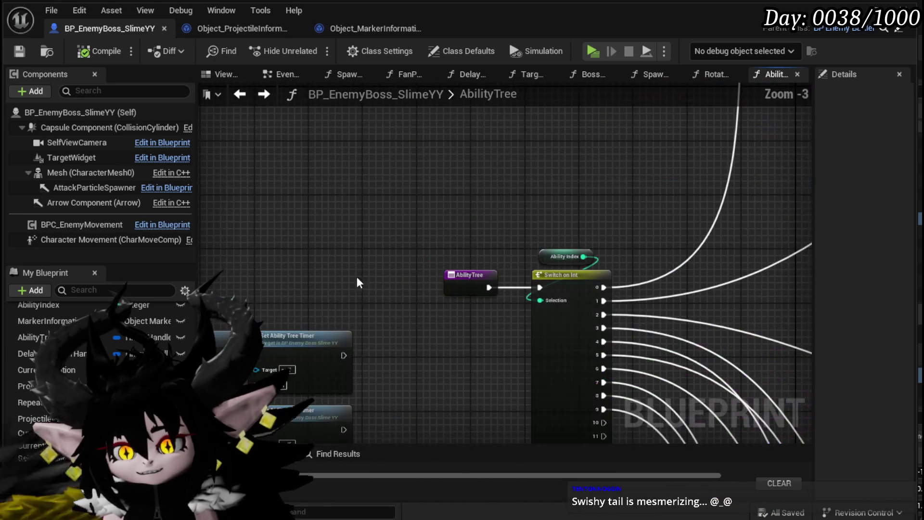
scroll(663, 214, down, 2)
drag(663, 214, 355, 268)
scroll(538, 278, up, 2)
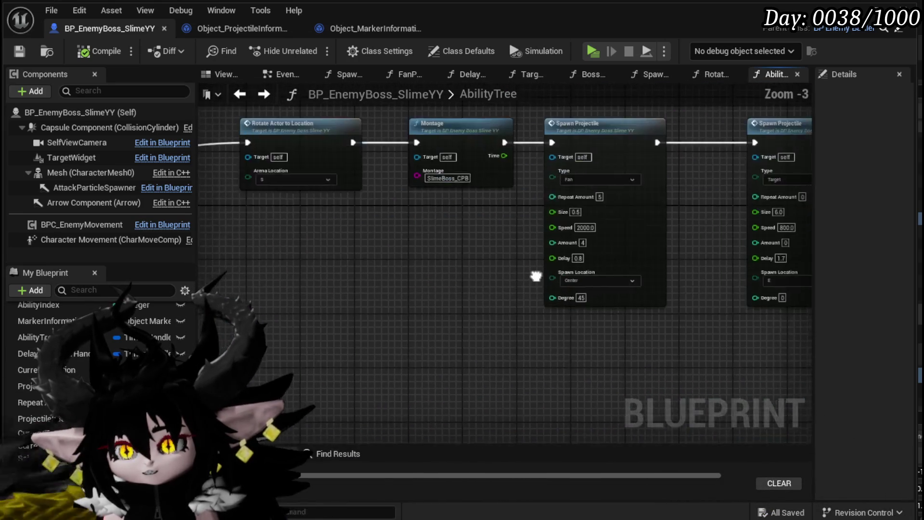
drag(538, 278, 425, 307)
scroll(96, 385, up, 5)
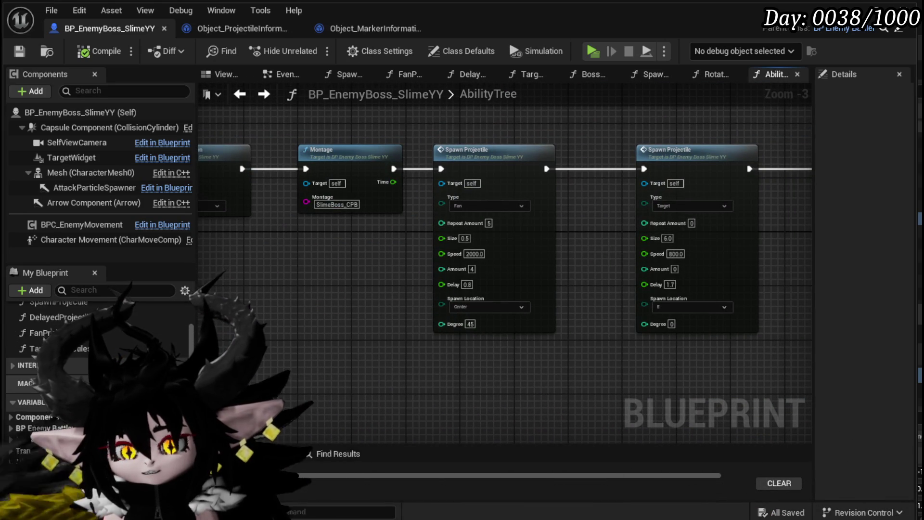
scroll(96, 347, up, 3)
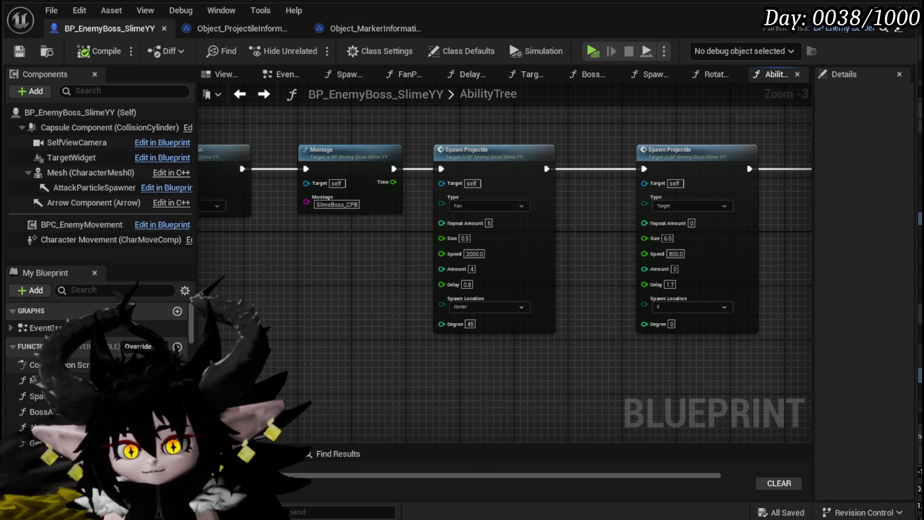
scroll(96, 385, down, 1)
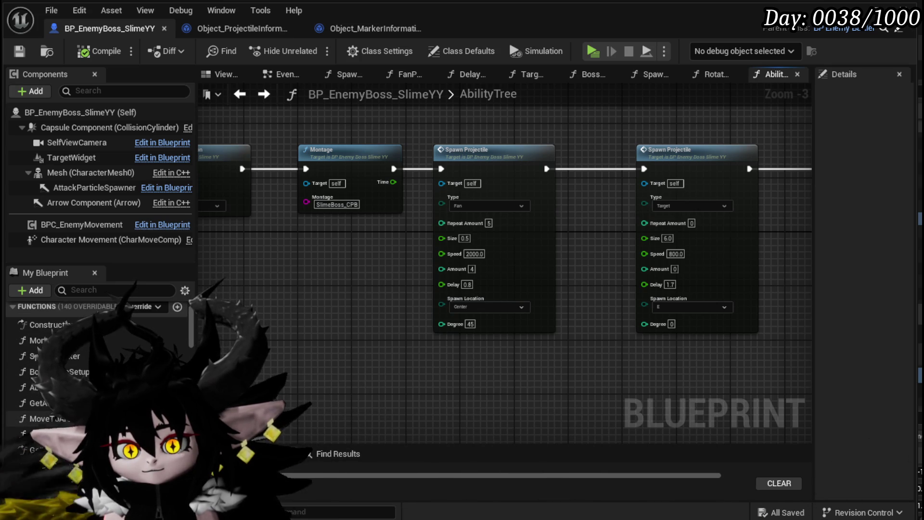
Step: In GetHandlerArray, nudge the BPC Enemy Movement and Movement Tick Handler nodes, then return to the level editor
double_click(45, 430)
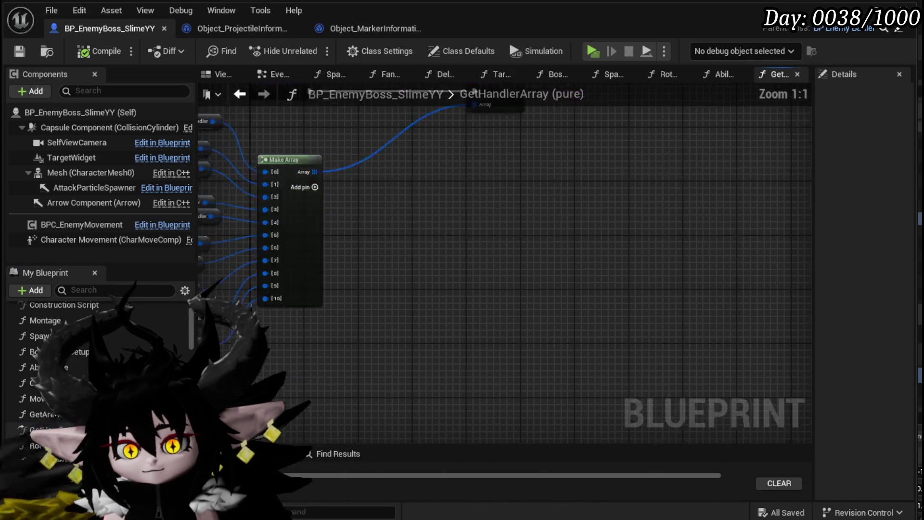
mouse_move(254, 140)
mouse_down()
mouse_move(398, 342)
mouse_move(489, 391)
mouse_move(588, 365)
mouse_move(441, 390)
mouse_up()
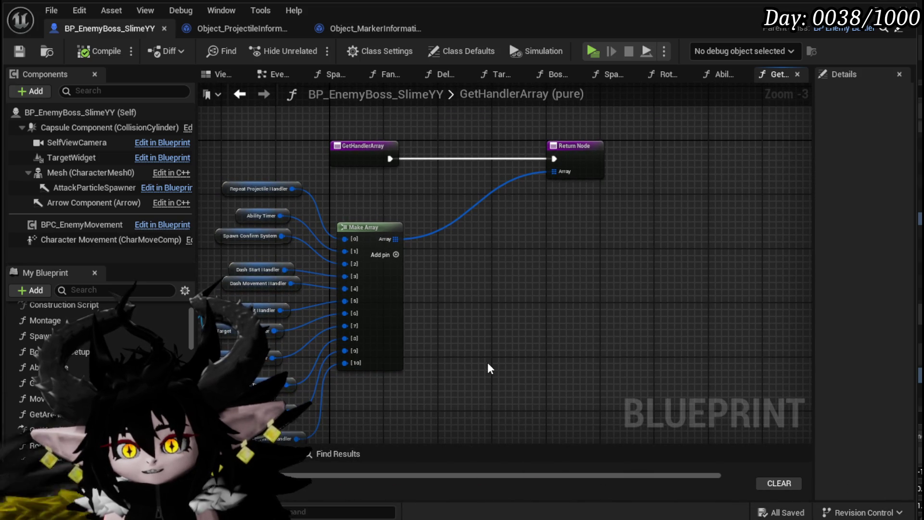
mouse_move(488, 370)
mouse_down()
mouse_move(682, 309)
mouse_move(443, 354)
mouse_move(637, 321)
mouse_up()
drag(285, 260, 258, 267)
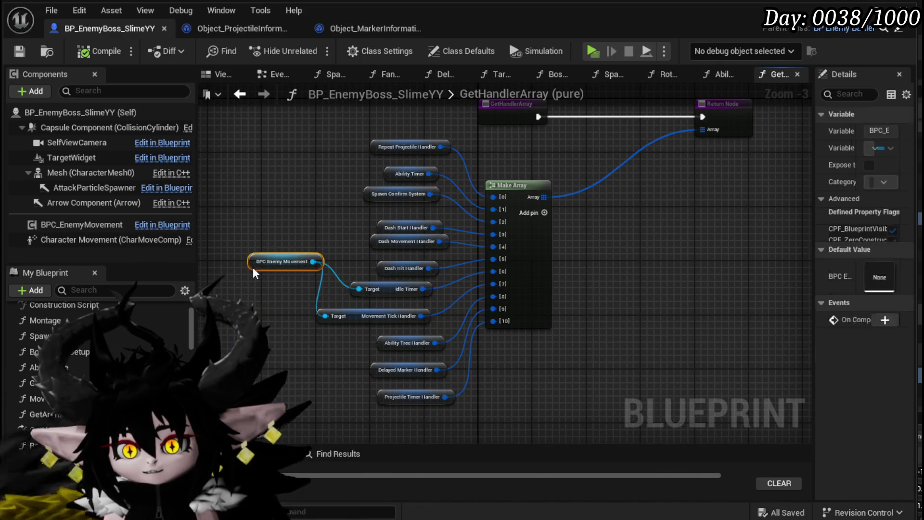
drag(364, 315, 377, 316)
click(650, 288)
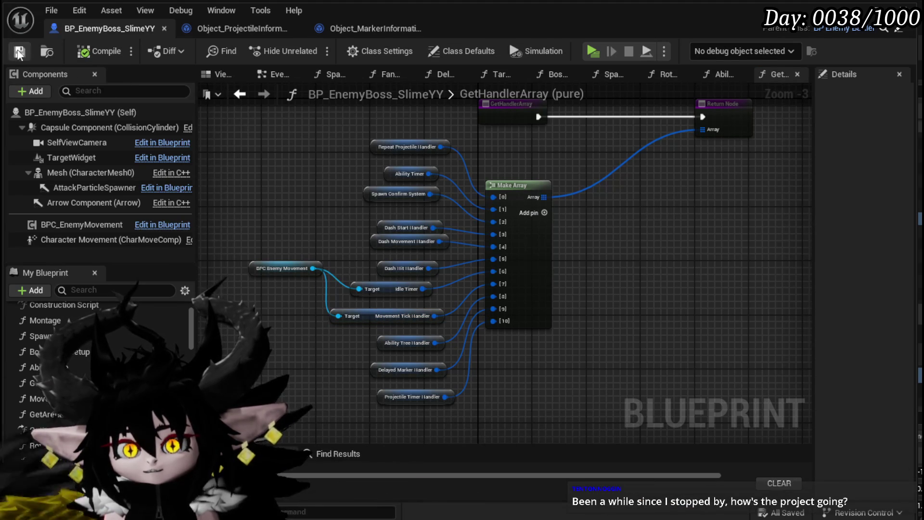
key(alt+Tab)
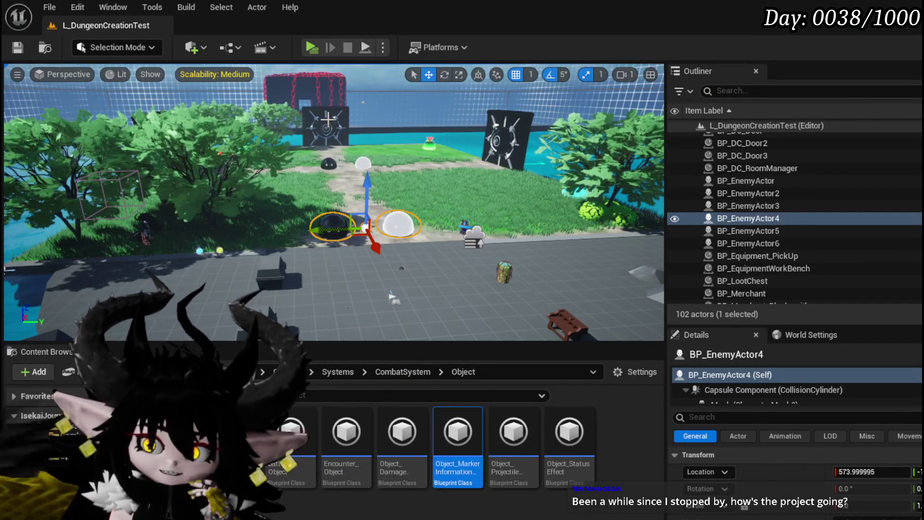
Step: Select ExponentialHeightFog and toggle its visibility in the L_DungeonCreationTest viewport
mouse_move(391, 297)
mouse_down()
mouse_move(529, 285)
mouse_move(371, 331)
mouse_move(282, 323)
mouse_move(317, 330)
mouse_move(303, 324)
mouse_move(284, 339)
mouse_up()
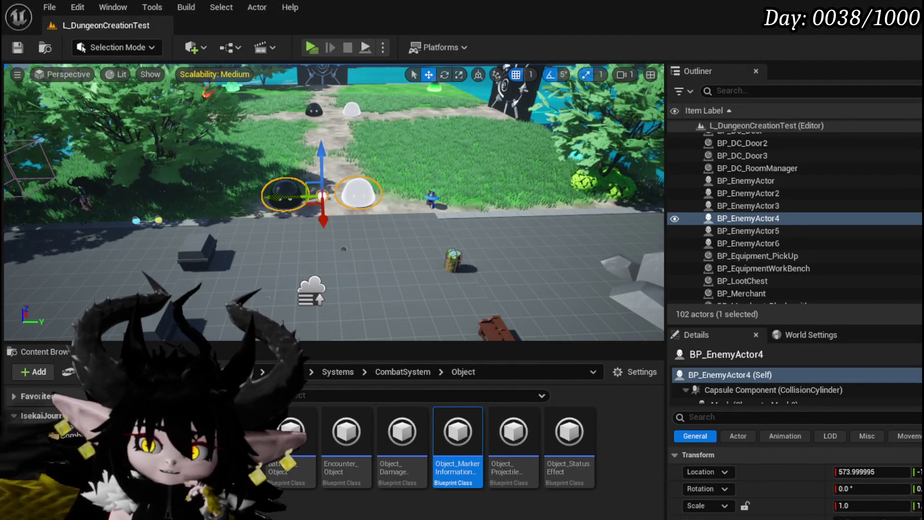
click(309, 295)
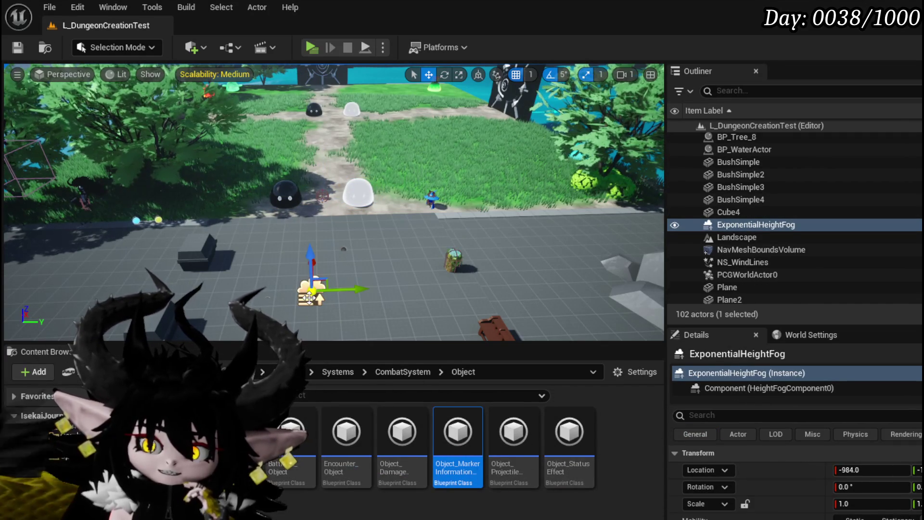
mouse_move(290, 289)
mouse_down()
mouse_move(337, 284)
mouse_move(284, 291)
mouse_up()
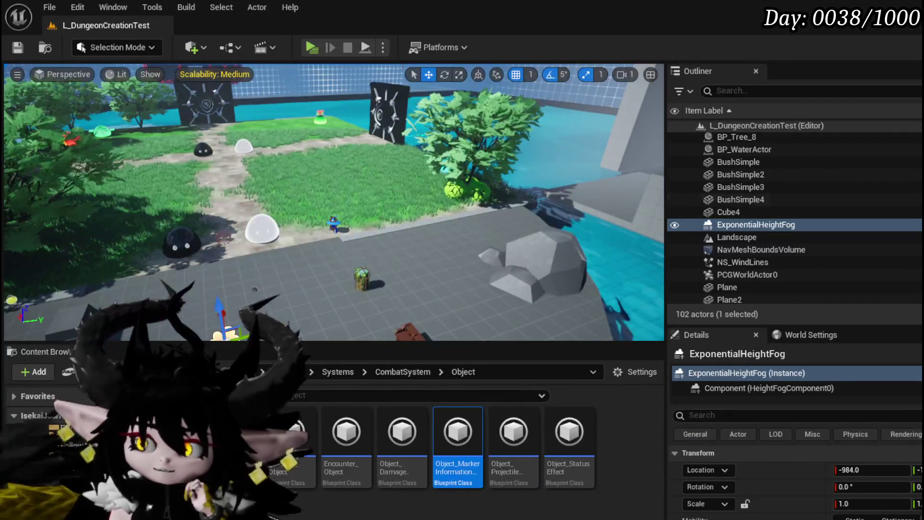
click(675, 225)
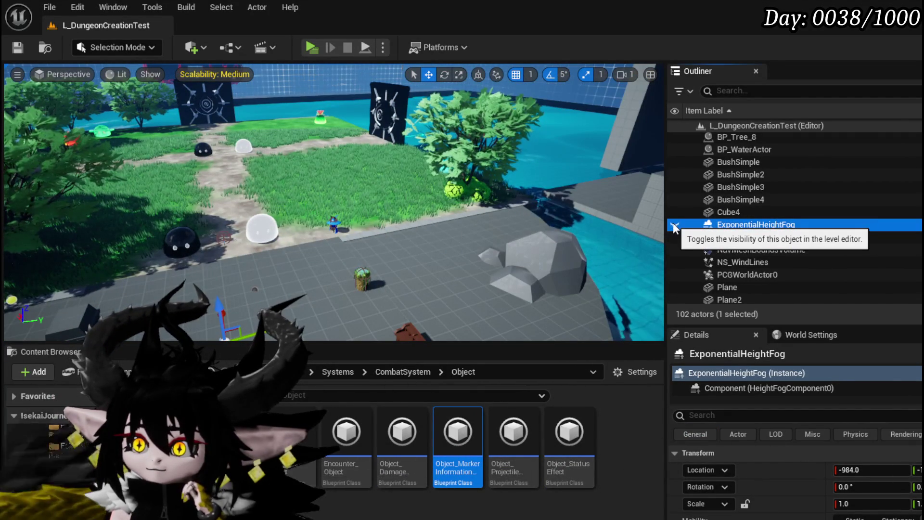
drag(337, 241, 336, 207)
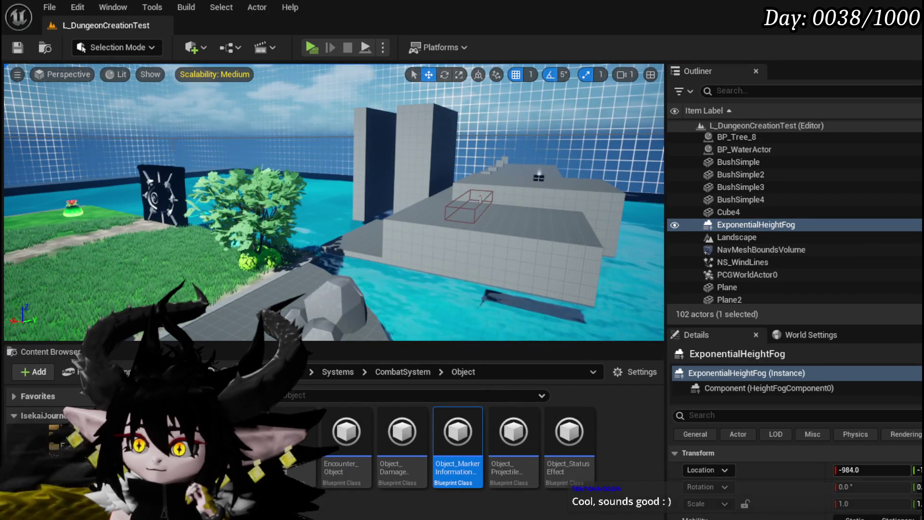
drag(337, 207, 298, 207)
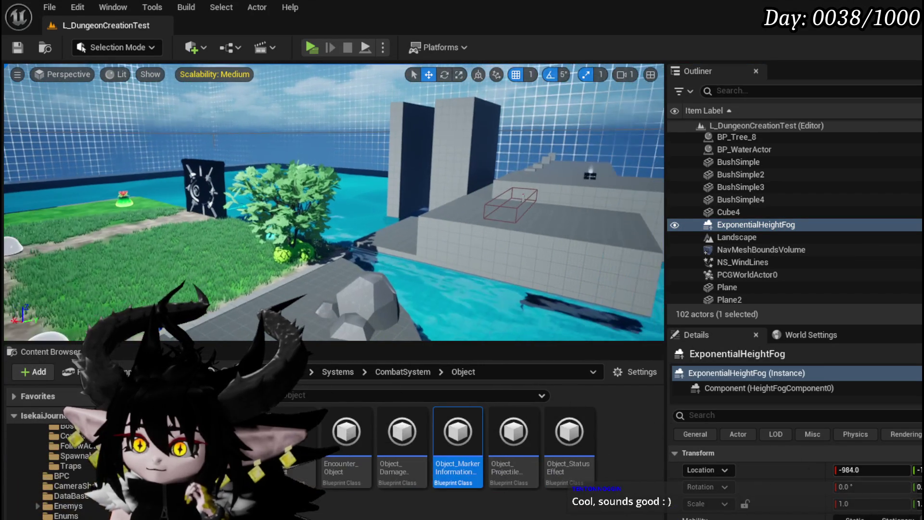
click(676, 226)
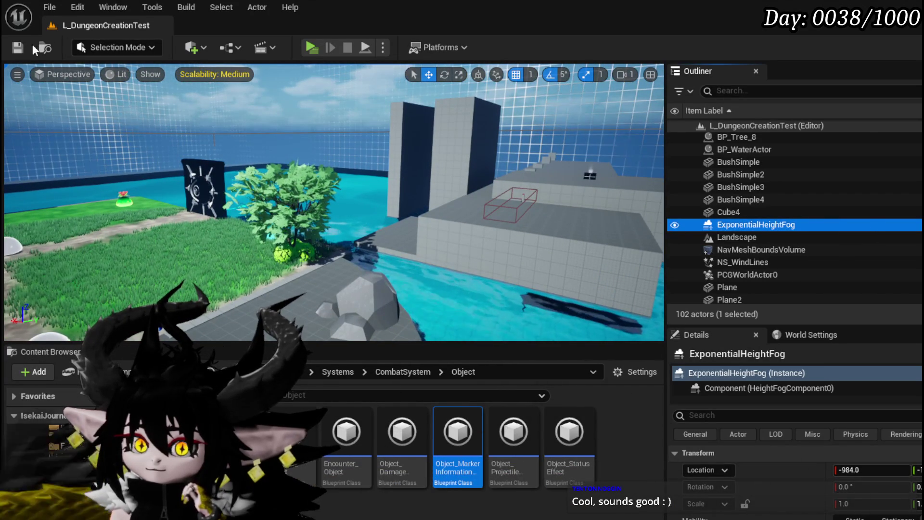
Step: Save the level and all modified packages, then open Object_MarkerInformationHolder
click(19, 47)
mouse_move(309, 158)
mouse_down()
mouse_move(366, 155)
mouse_move(366, 192)
mouse_move(356, 193)
mouse_move(332, 178)
mouse_move(337, 144)
mouse_move(339, 197)
mouse_up()
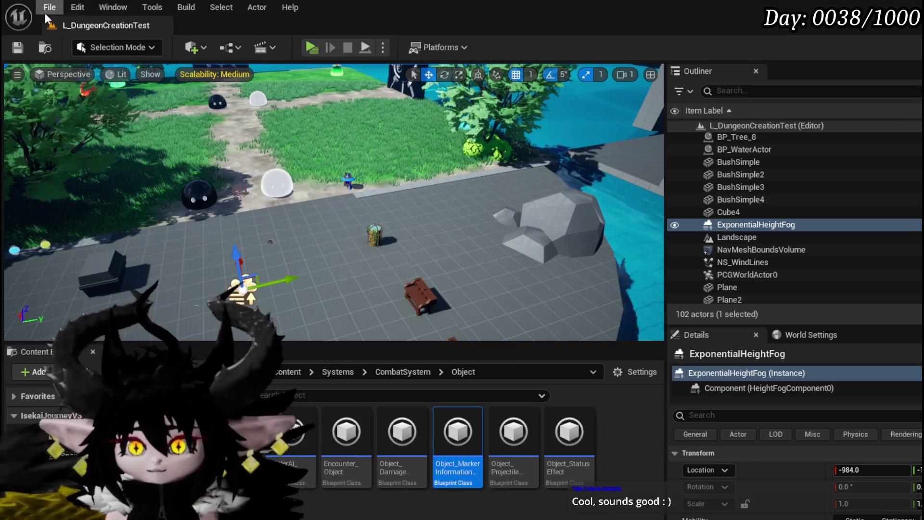
click(21, 46)
drag(337, 192, 337, 231)
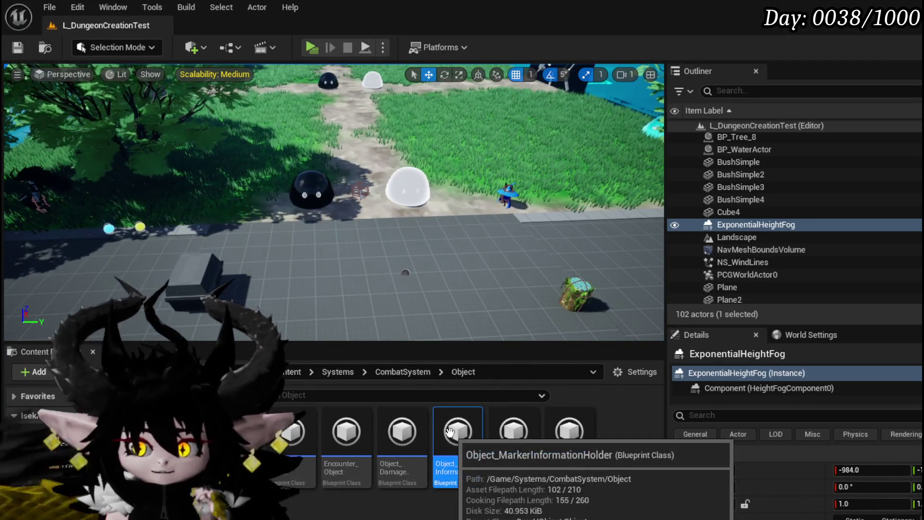
double_click(459, 431)
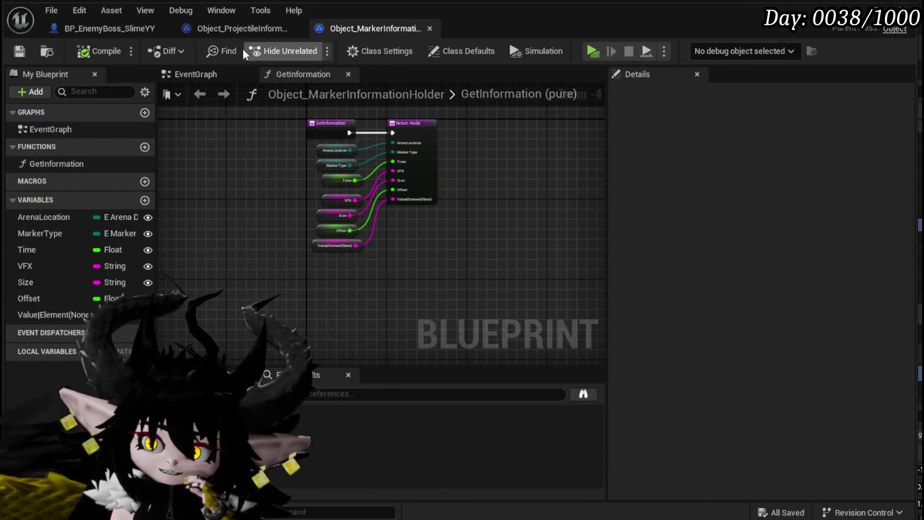
Step: Switch to Object_ProjectileInformation_Holder, zoom out and pan to the start of its SpawnProjectile graph
click(226, 33)
scroll(261, 258, down, 2)
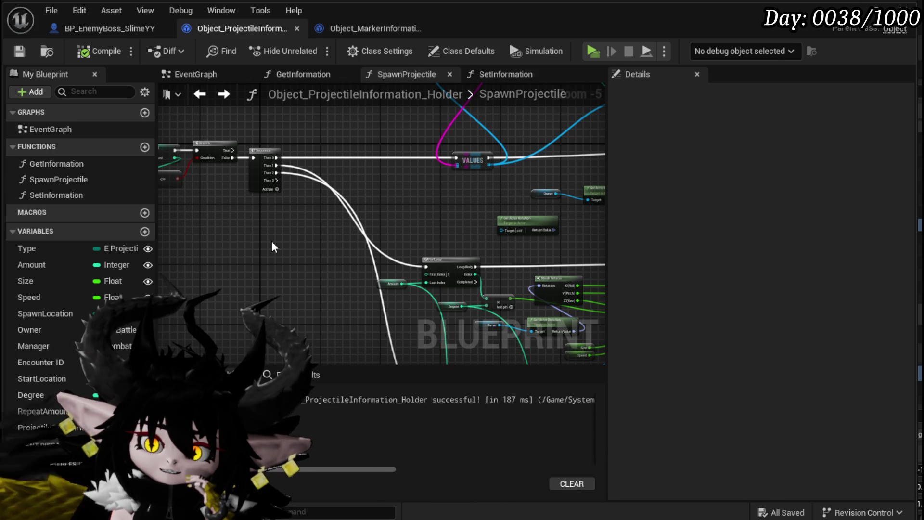
drag(192, 247, 361, 261)
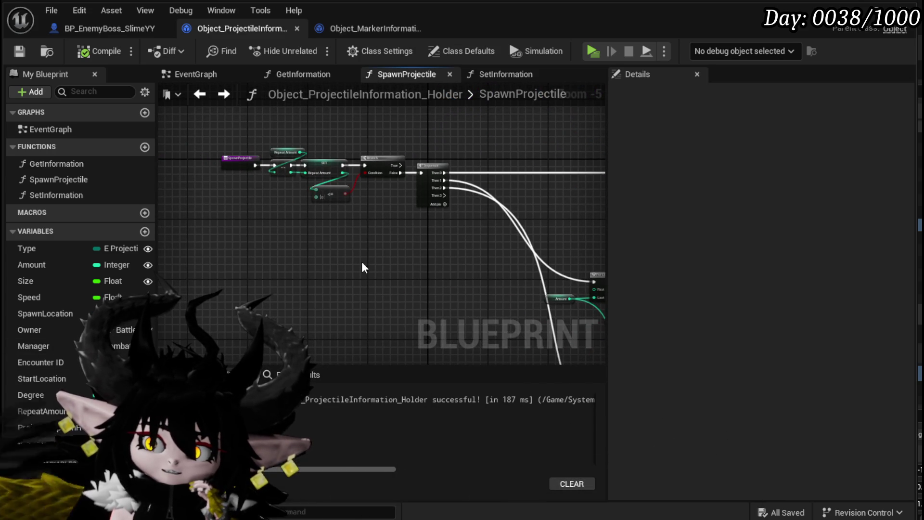
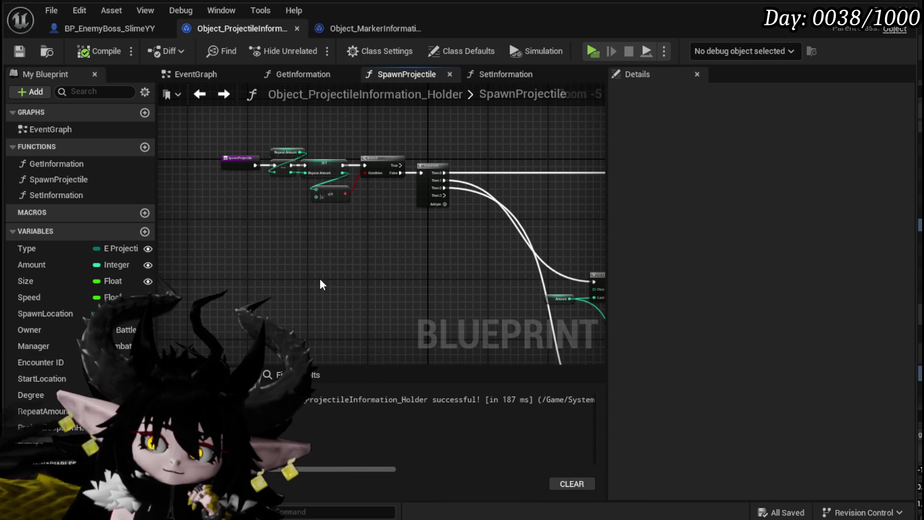
Step: Create event dispatchers named OnStop and OnResume in the projectile holder, then compile and save
click(145, 445)
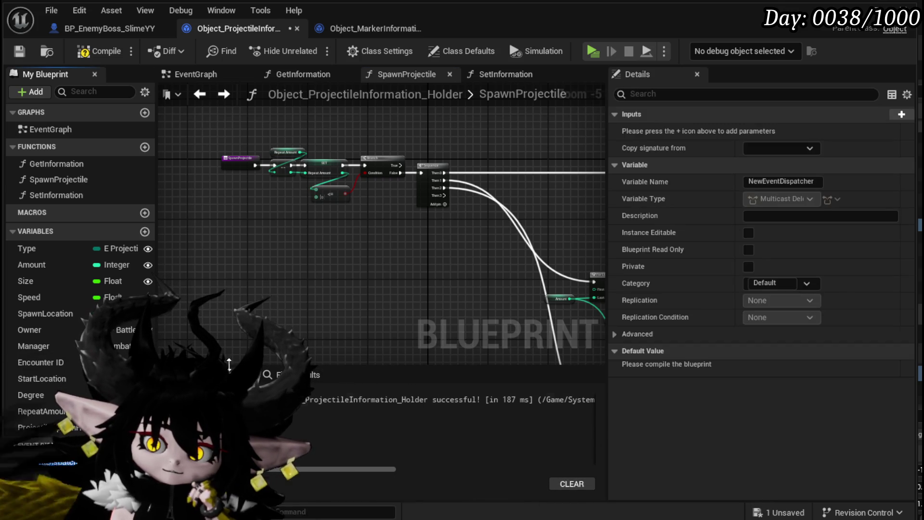
text(On)
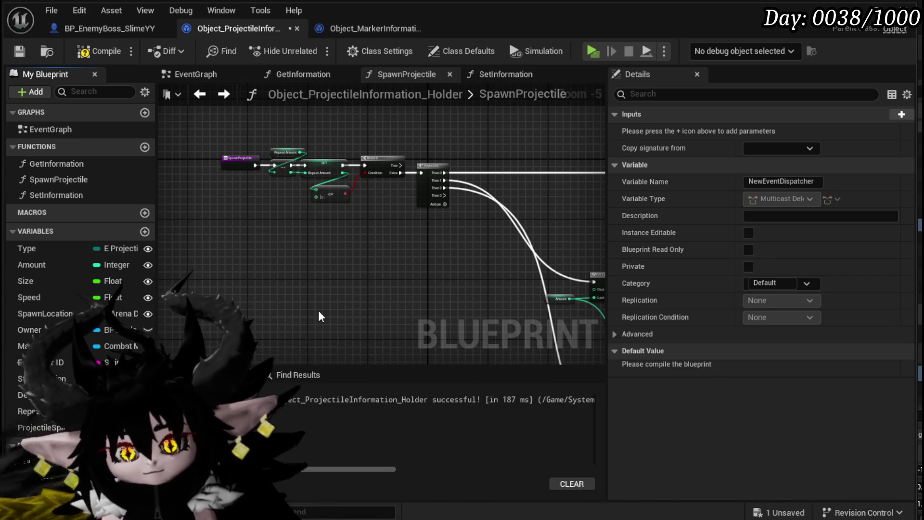
text(Stop)
key(Return)
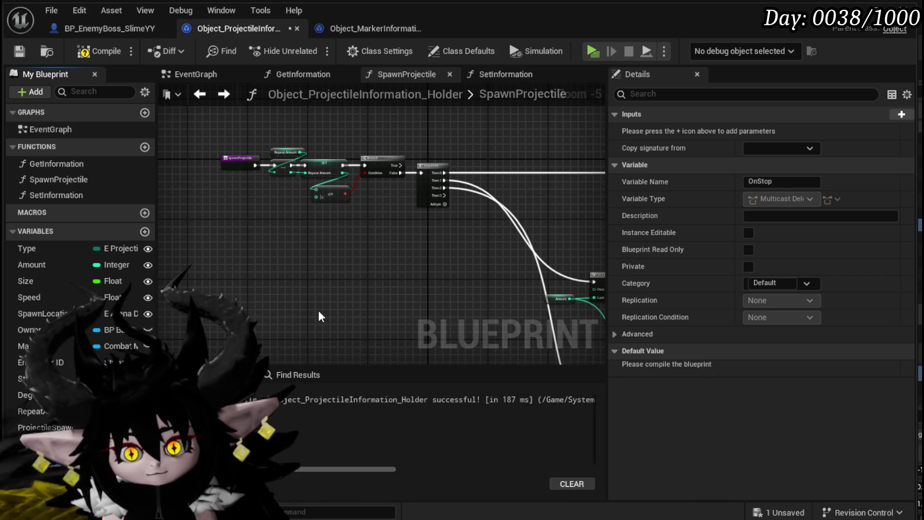
key(ctrl+z)
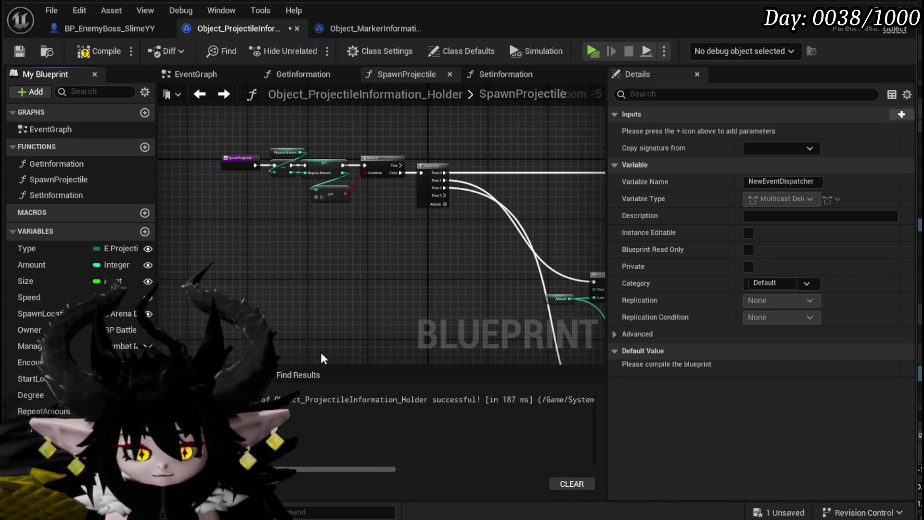
key(F2)
text(OnResume)
key(Return)
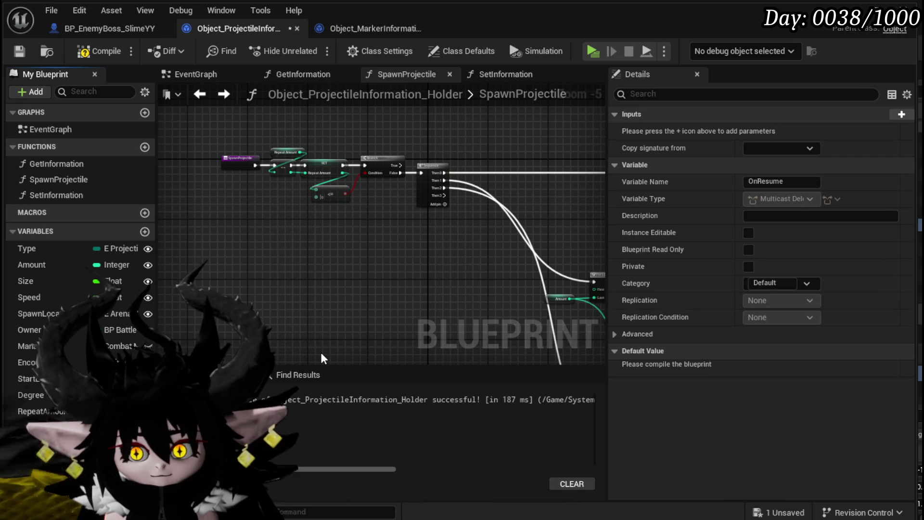
click(96, 51)
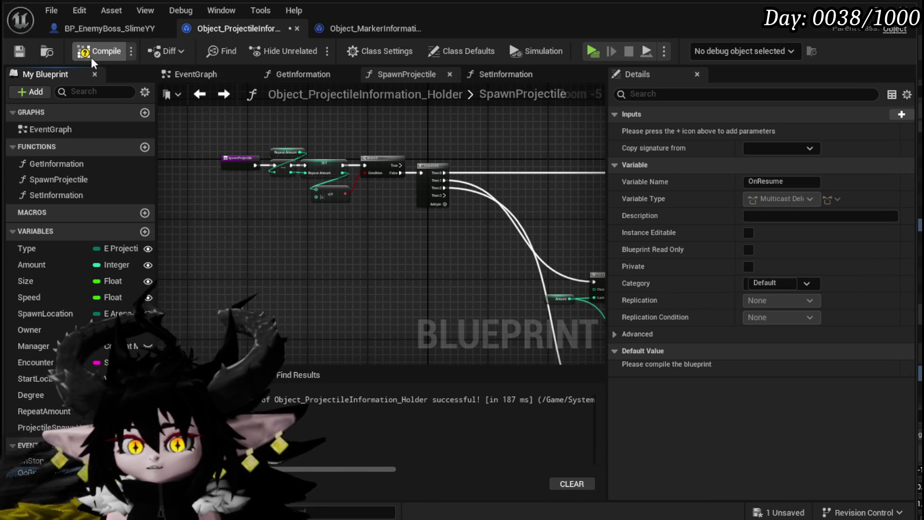
click(20, 51)
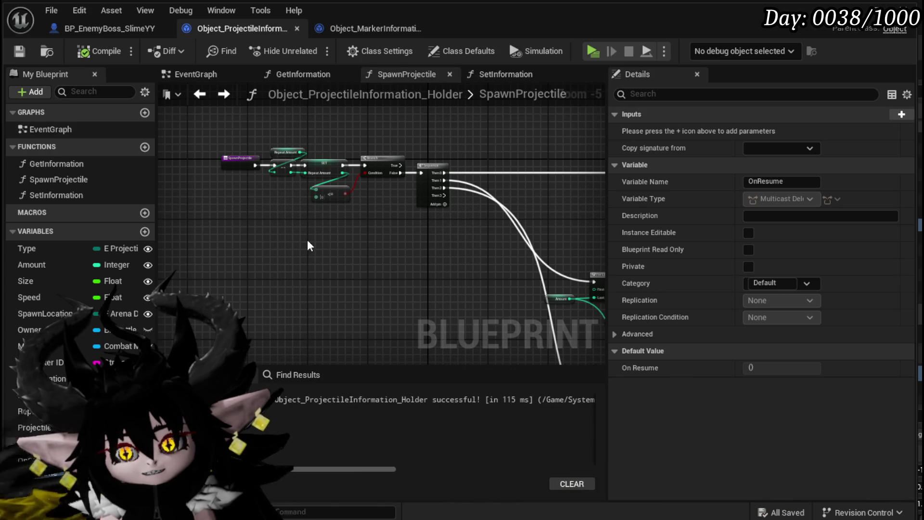
drag(318, 245, 312, 198)
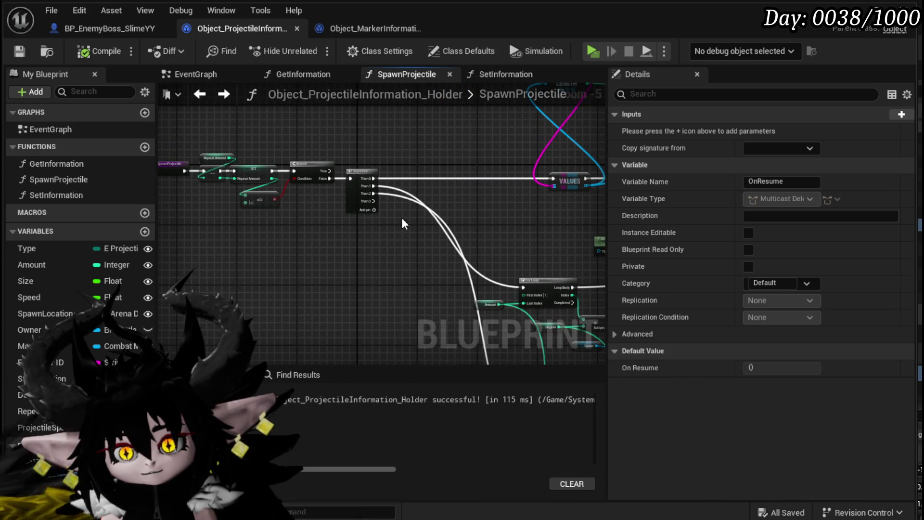
Step: Remove the unused Then 3 output from SpawnProjectile's Sequence node, then compile and save
scroll(401, 218, up, 3)
mouse_move(327, 177)
mouse_down()
mouse_move(317, 276)
mouse_move(426, 287)
mouse_move(212, 279)
mouse_up()
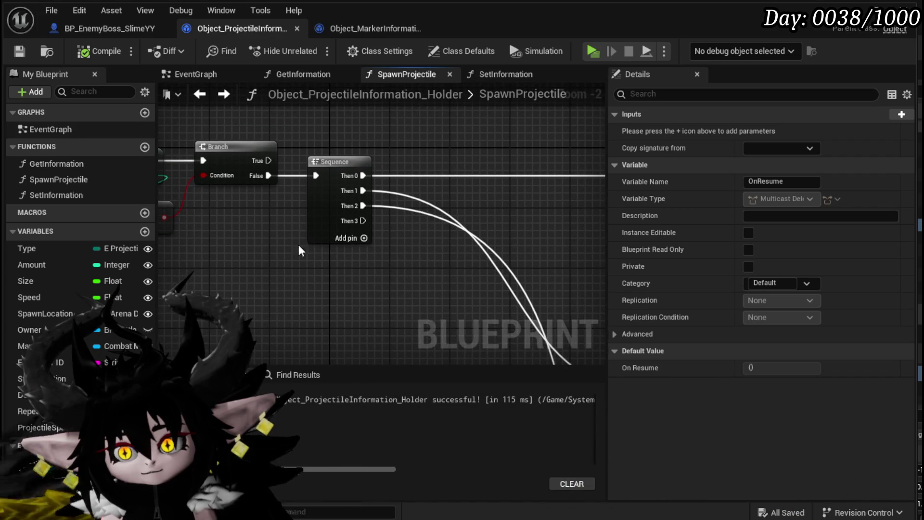
right_click(348, 224)
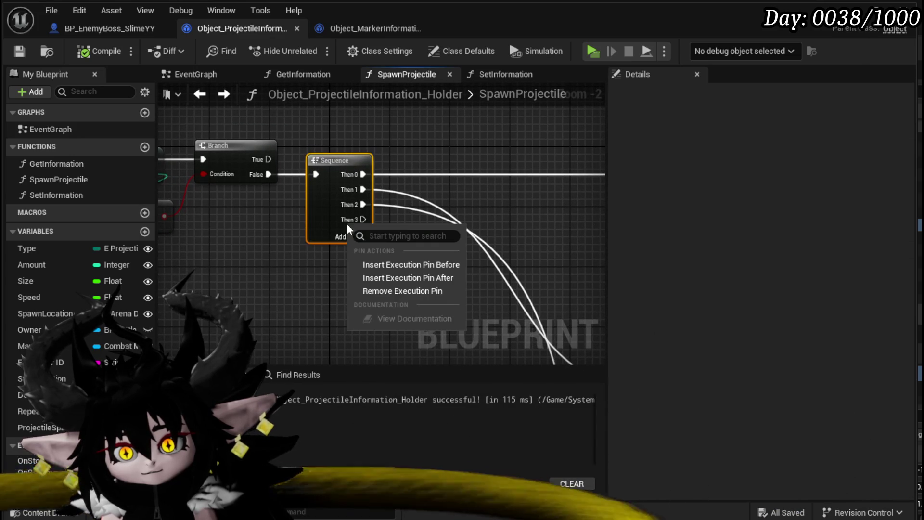
click(364, 291)
click(75, 52)
click(19, 51)
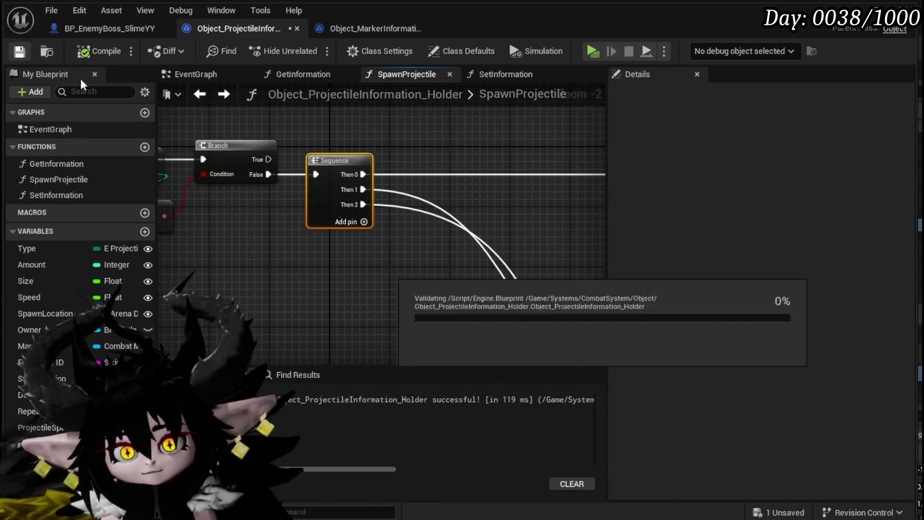
Step: Look over the rest of the SpawnProjectile graph, then switch to the marker and boss blueprints
scroll(530, 149, down, 4)
drag(156, 150, 279, 128)
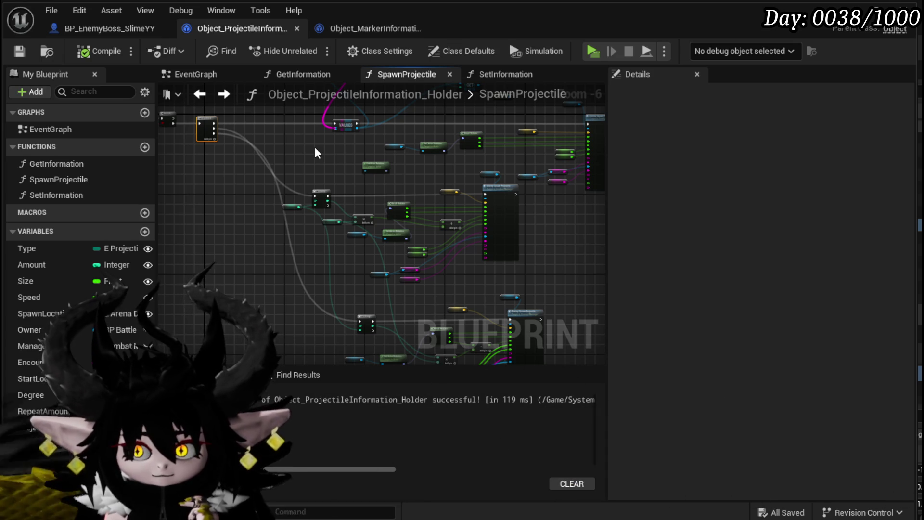
drag(315, 148, 434, 182)
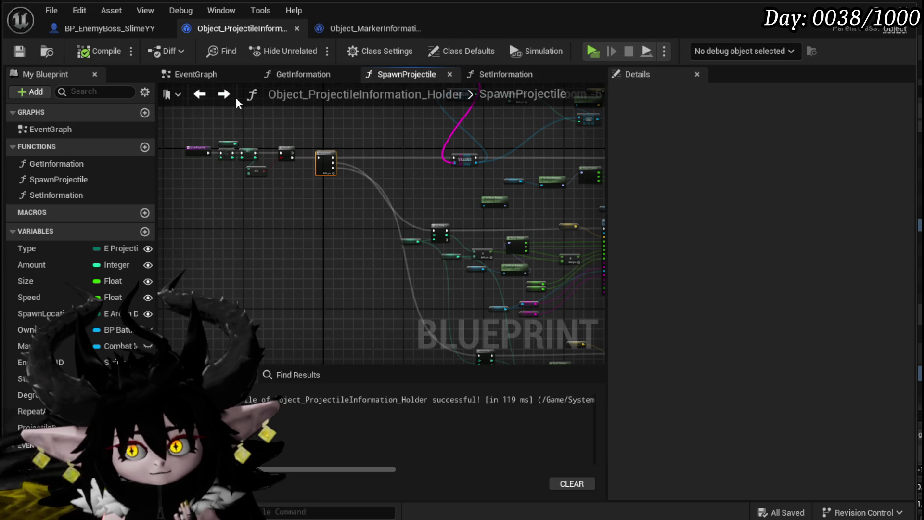
click(377, 30)
click(125, 27)
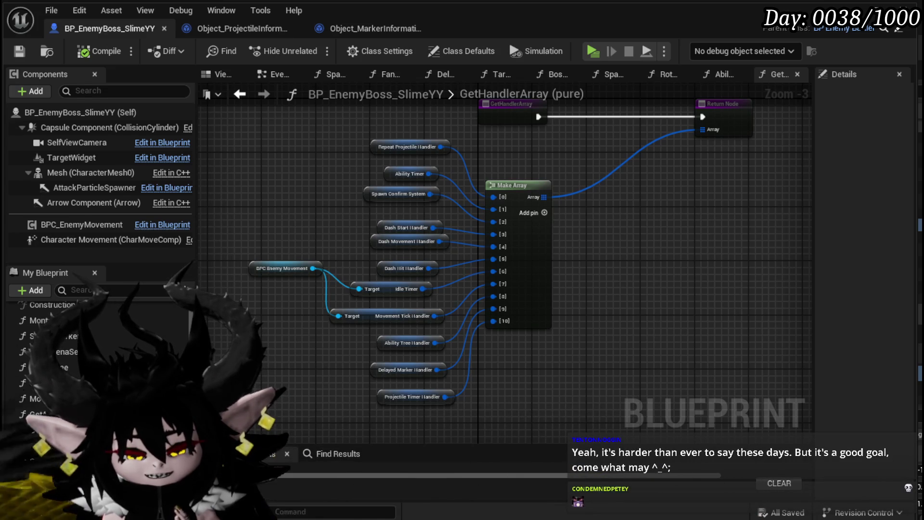
Step: Inspect GetHandlerArray's BPC Enemy Movement reference in BP_EnemyBoss_SlimeYY, then open the DelayedProjectile function
scroll(313, 244, down, 2)
scroll(299, 259, up, 4)
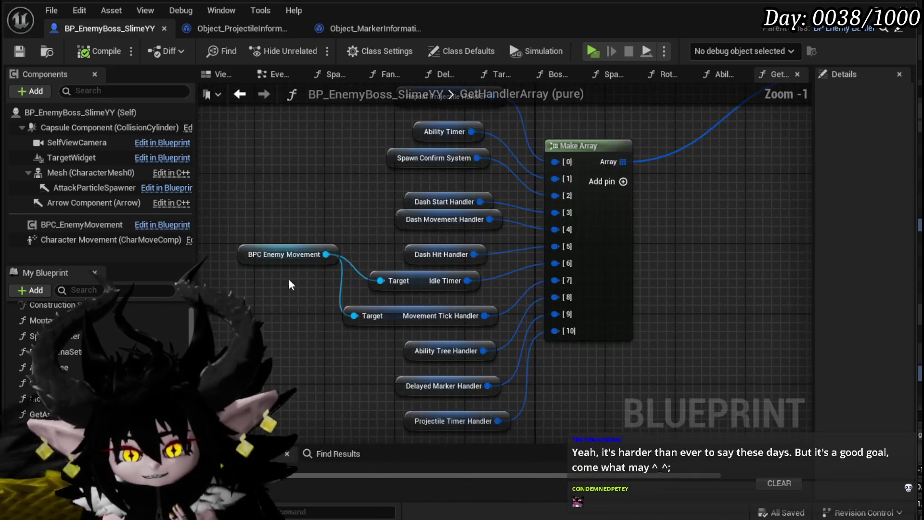
click(290, 276)
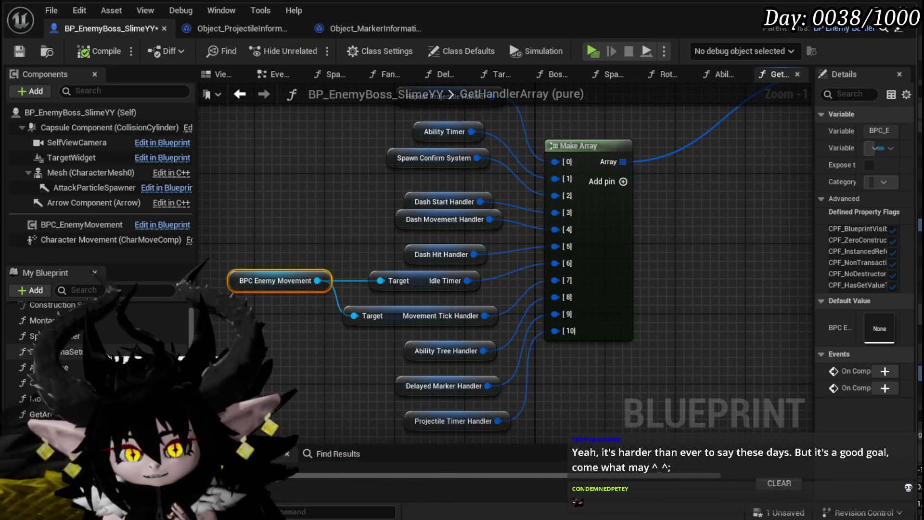
scroll(143, 346, down, 3)
scroll(145, 347, down, 5)
scroll(155, 345, down, 3)
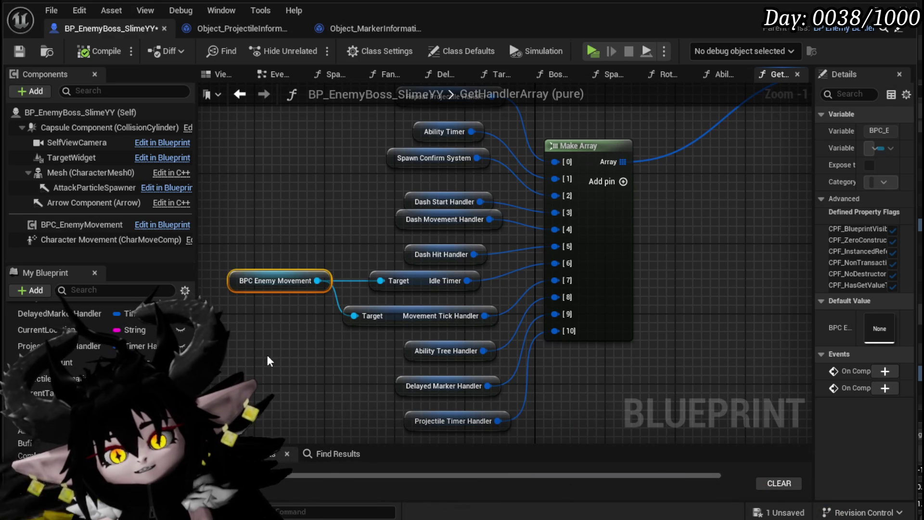
scroll(140, 336, up, 5)
scroll(96, 364, up, 3)
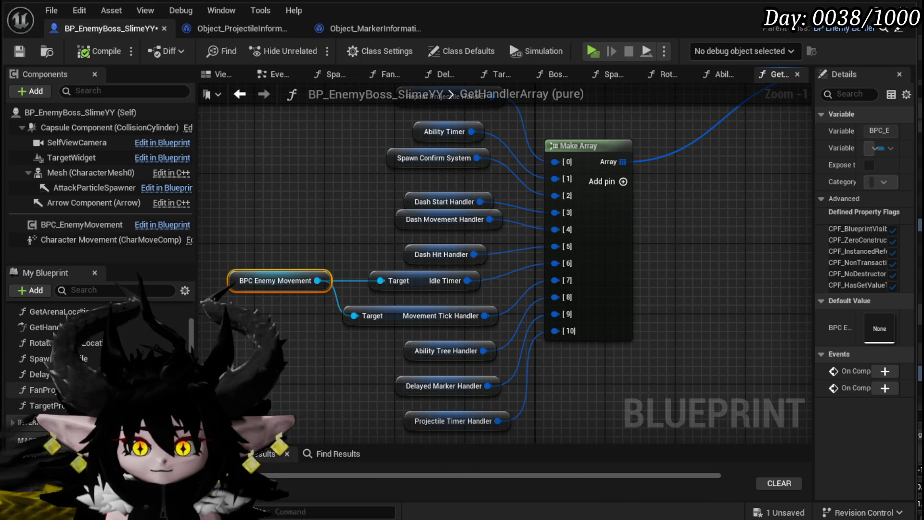
double_click(43, 374)
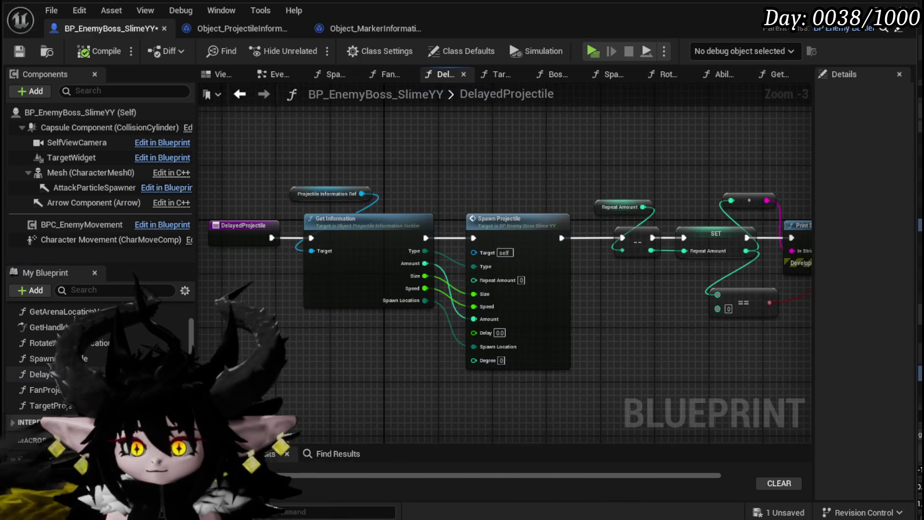
Step: In SpawnProjectile, add a Bind Event to On Stop node off the holder's Return Value
double_click(44, 358)
scroll(403, 330, up, 4)
mouse_move(331, 177)
mouse_down()
mouse_move(377, 287)
mouse_move(469, 368)
mouse_up()
text(Bind on)
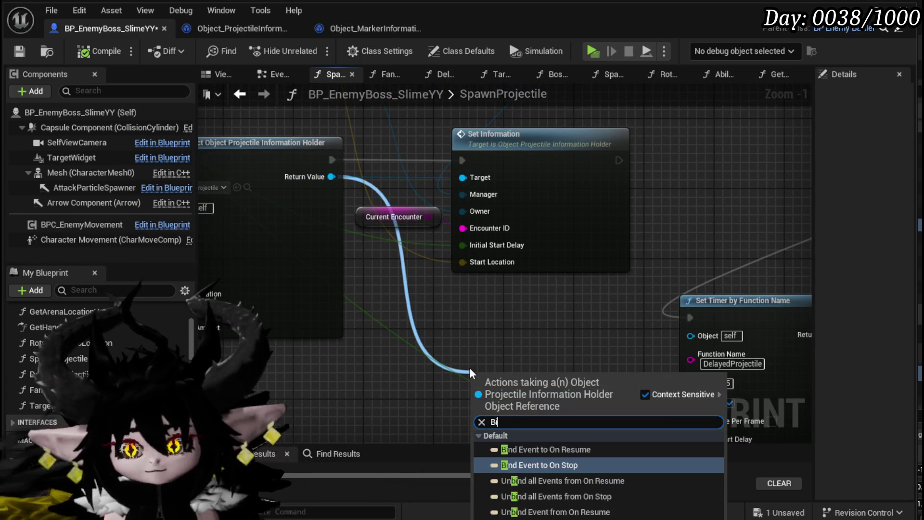
text( st)
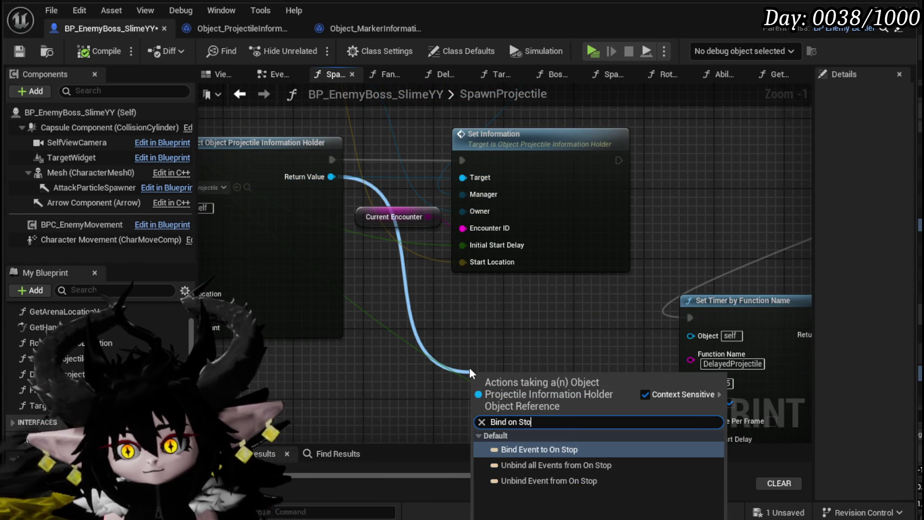
key(Return)
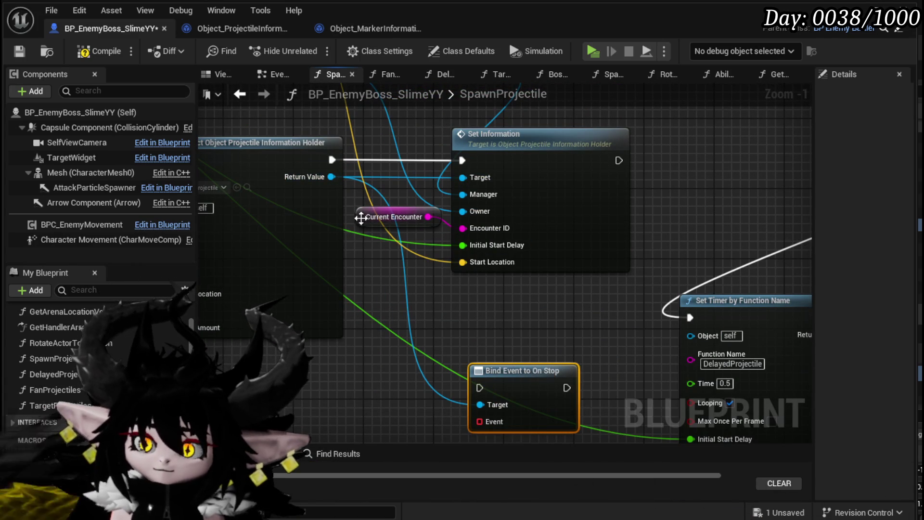
Step: Add a Bind Event to On Resume node and place it below the On Stop binding
mouse_move(331, 176)
mouse_down()
mouse_move(316, 428)
mouse_move(330, 415)
mouse_up()
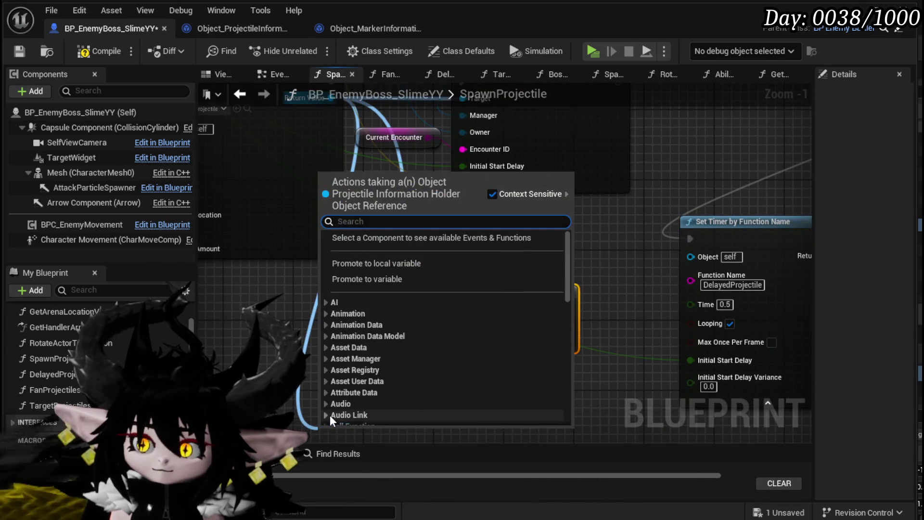
text(Bind on)
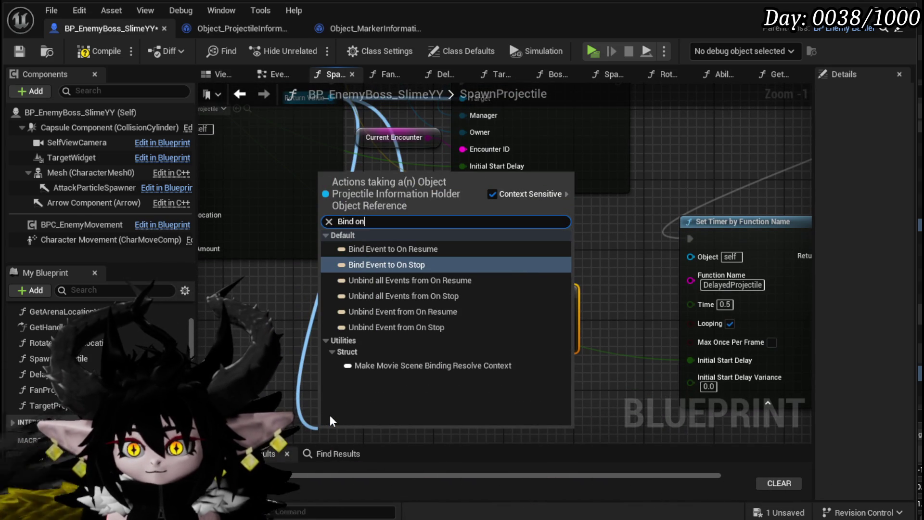
ctrl+click(408, 248)
key(Return)
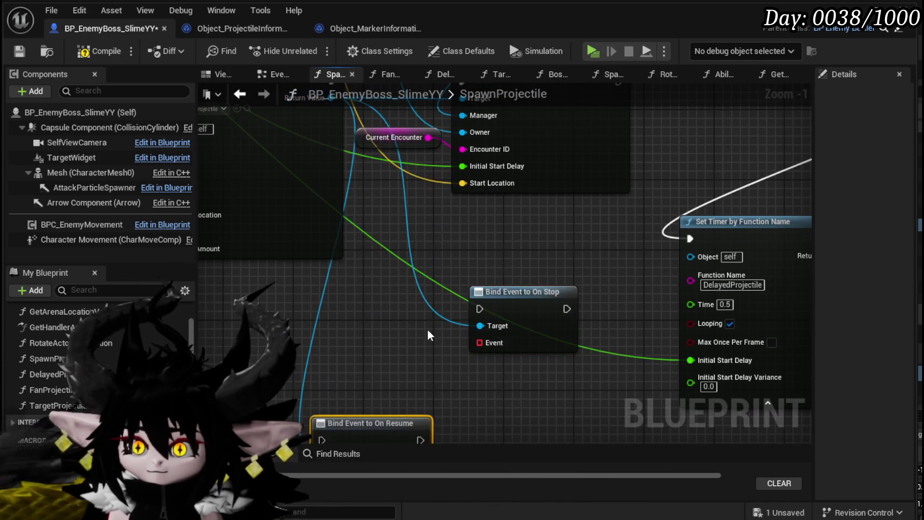
mouse_move(365, 361)
mouse_down()
mouse_move(476, 336)
mouse_move(503, 319)
mouse_up()
click(356, 297)
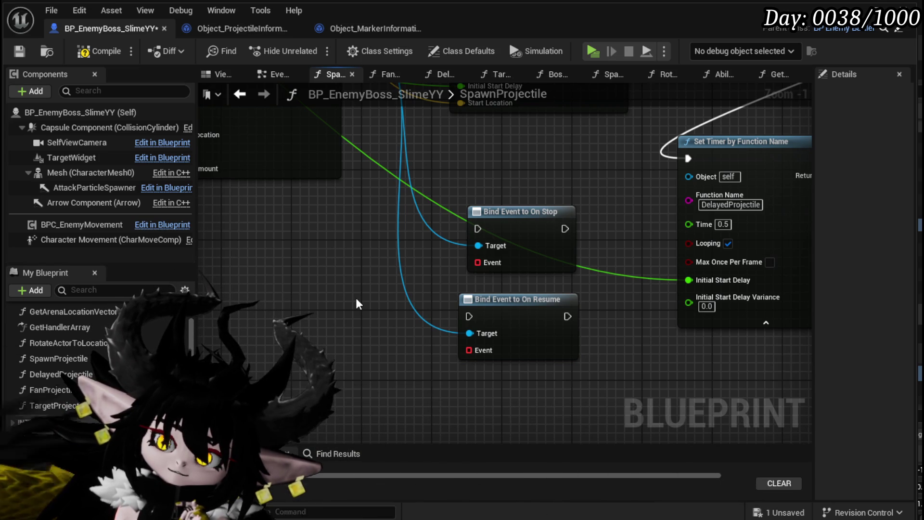
Step: Create a new function in the BP_EnemyBoss_SlimeYY blueprint
scroll(151, 343, up, 3)
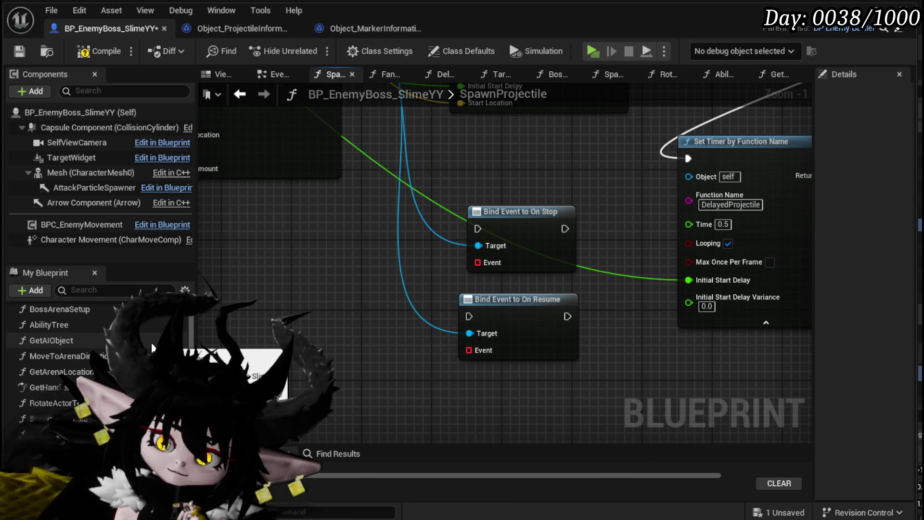
scroll(151, 342, up, 3)
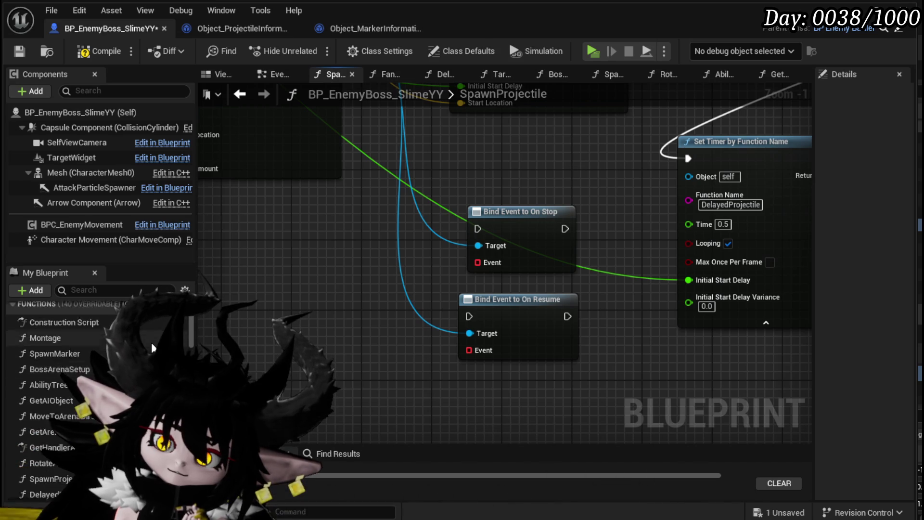
click(183, 334)
Step: Name the functions StopProjectiles and ResumeProjectiles, then save the boss blueprint
text(Sto)
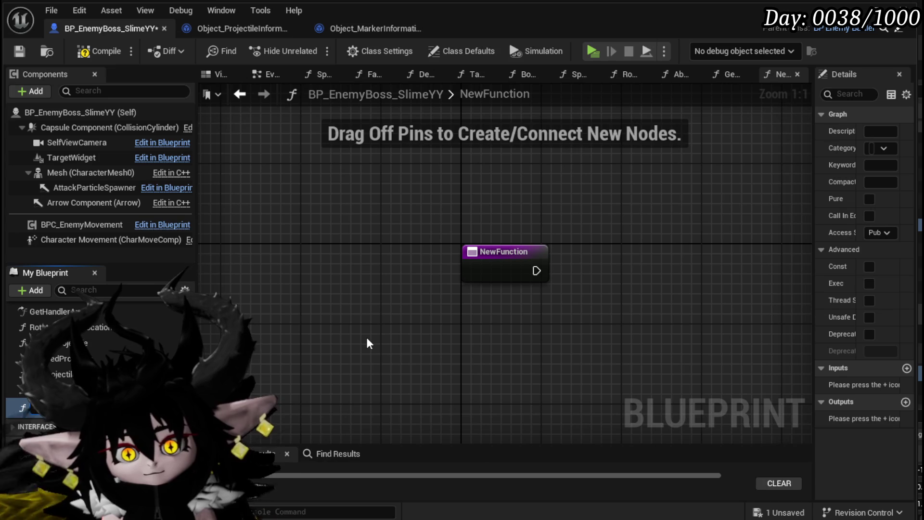
text(pProjectiles)
key(Return)
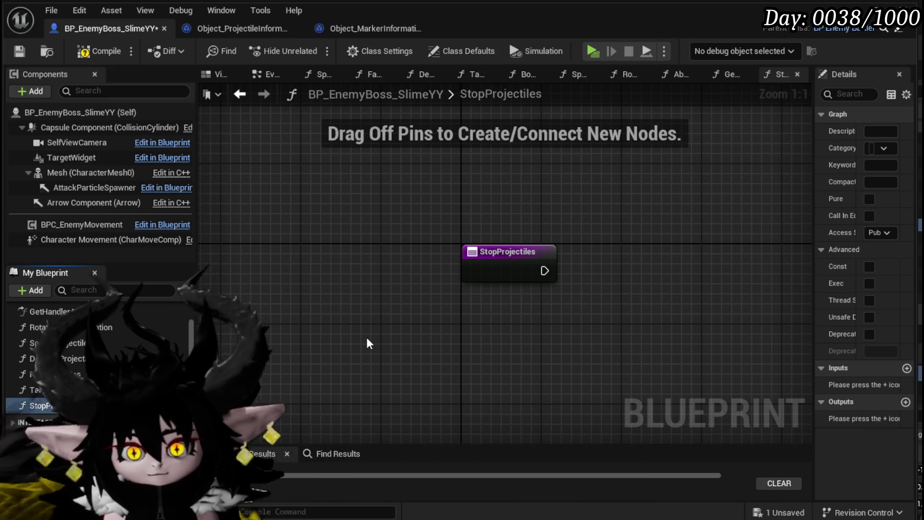
scroll(96, 361, up, 3)
click(183, 322)
text(Resume)
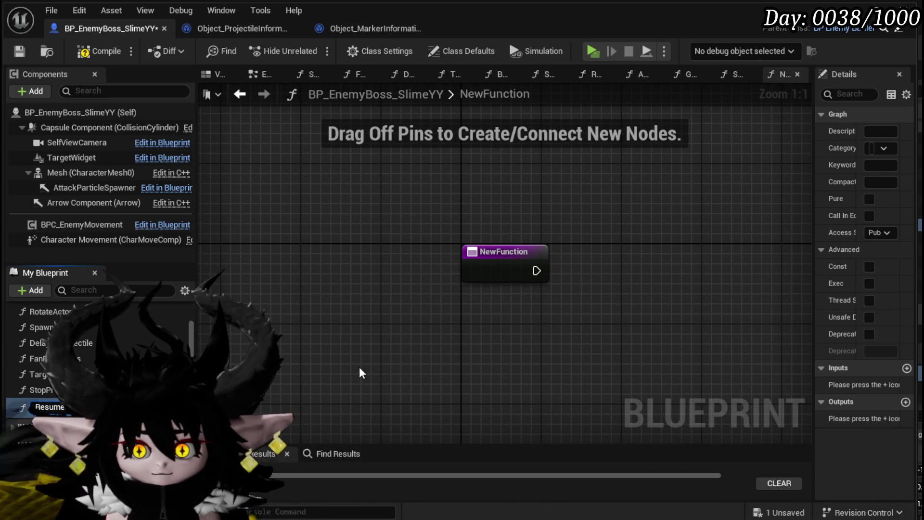
key(Return)
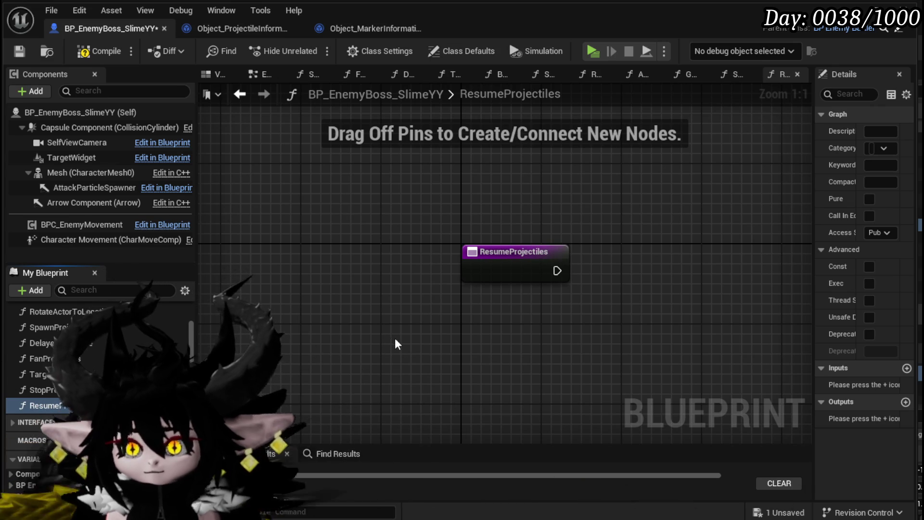
click(23, 51)
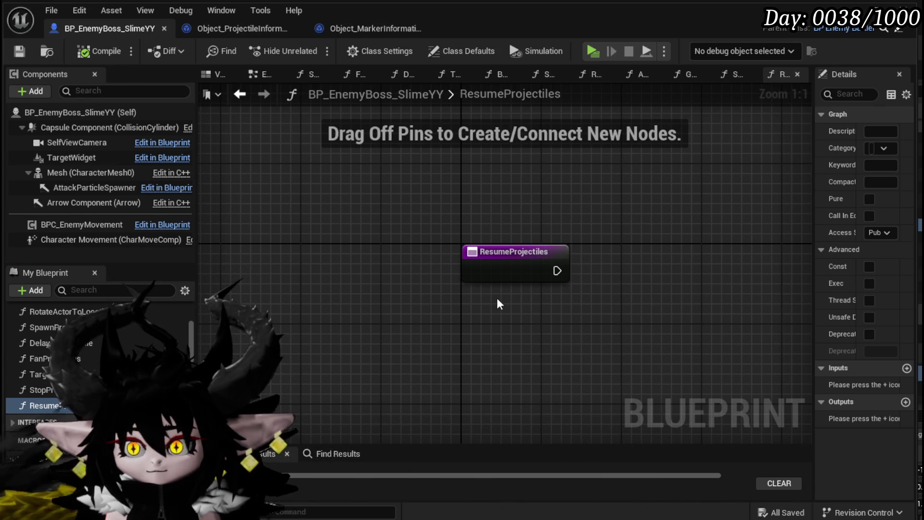
click(217, 34)
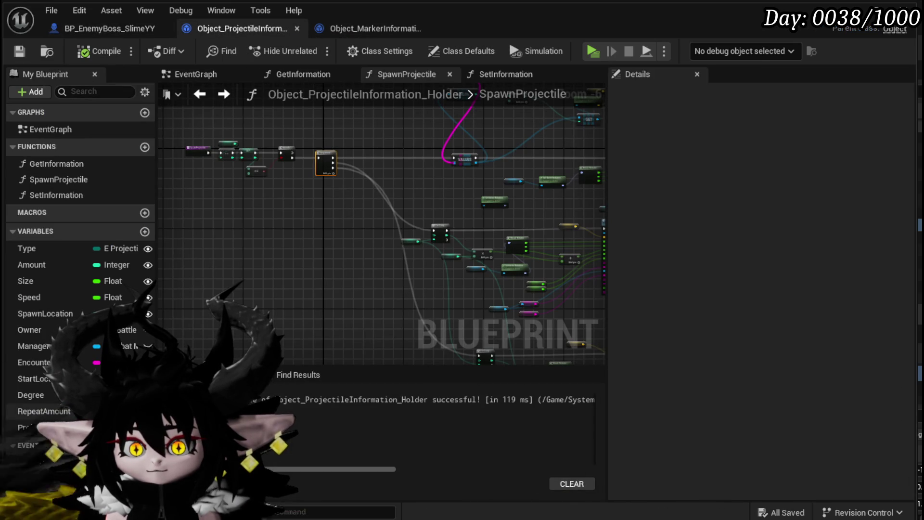
Step: Give the OnStop dispatcher a Timer Handle input named ProjectileSpawner and compile
click(24, 460)
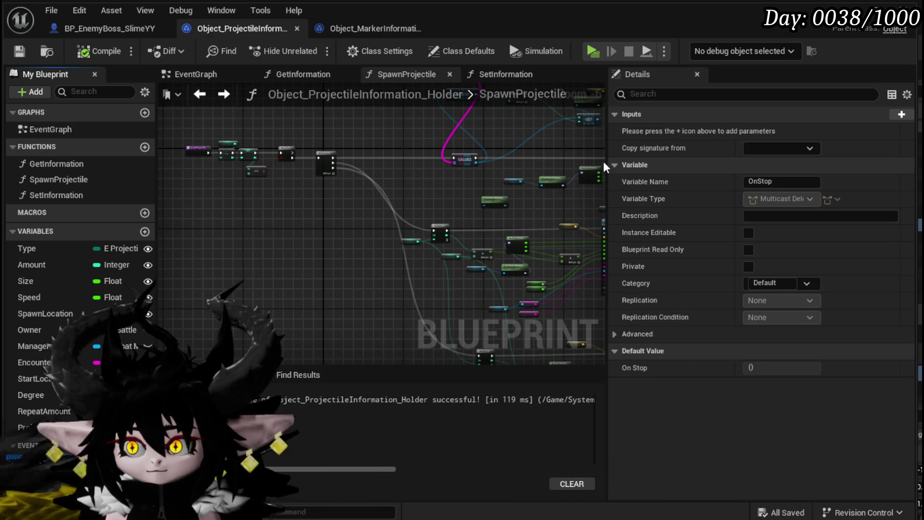
click(899, 114)
scroll(421, 264, up, 4)
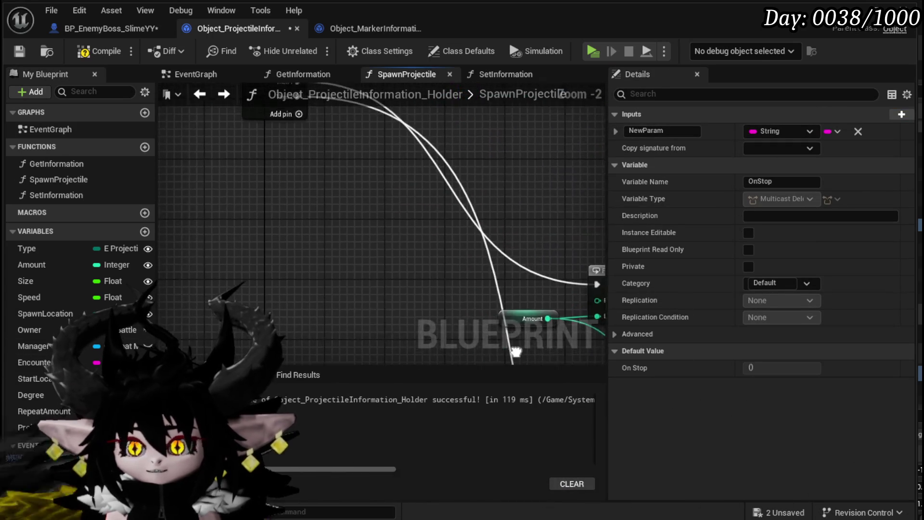
drag(156, 217, 255, 217)
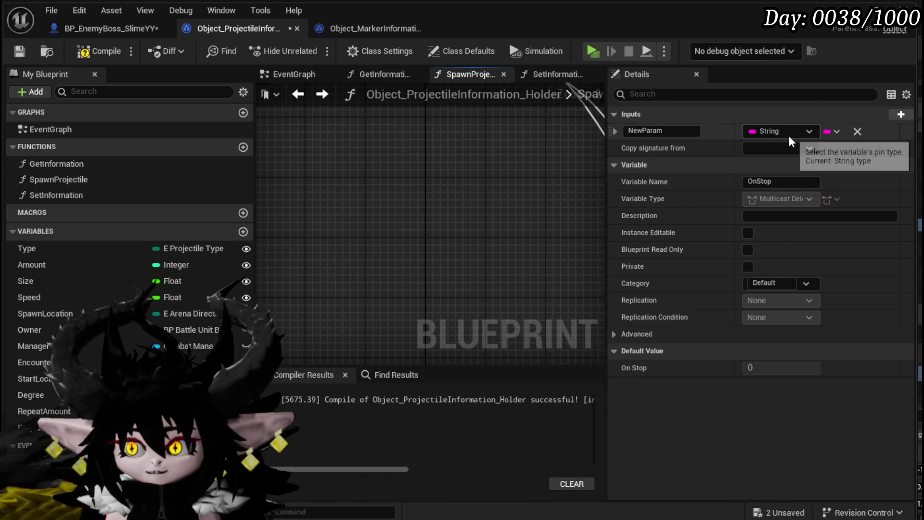
click(789, 135)
text(Time Hand)
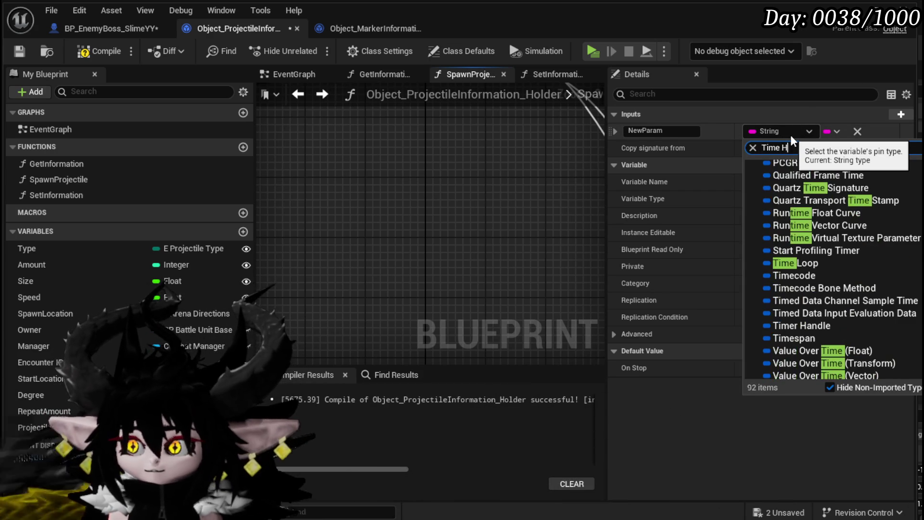
text(ler)
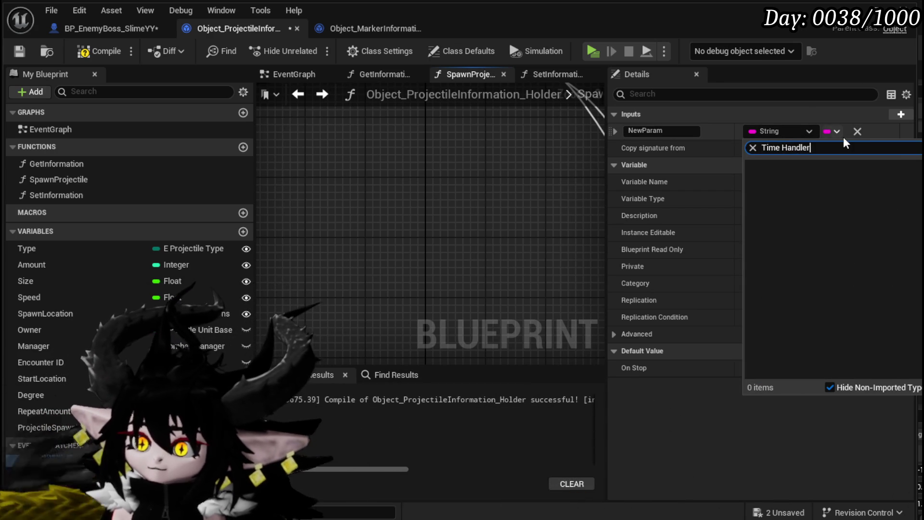
key(BackSpace)
click(810, 178)
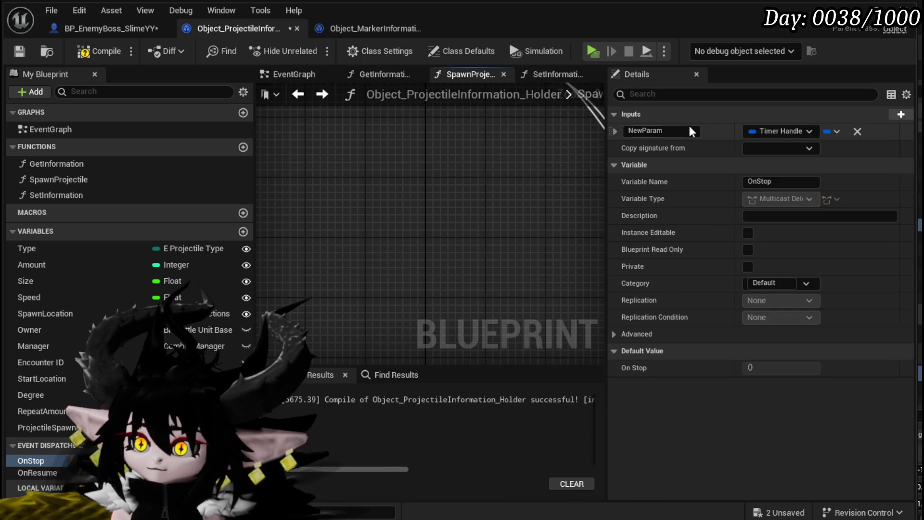
click(671, 131)
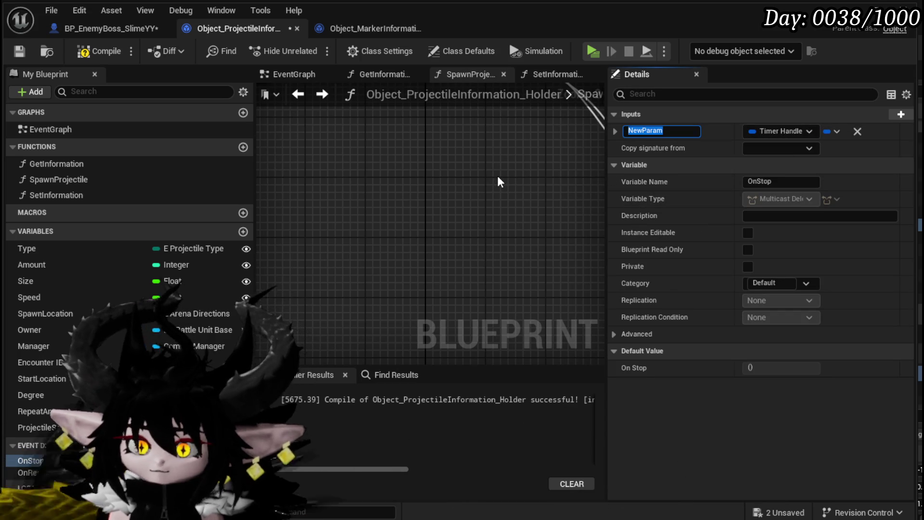
text(P)
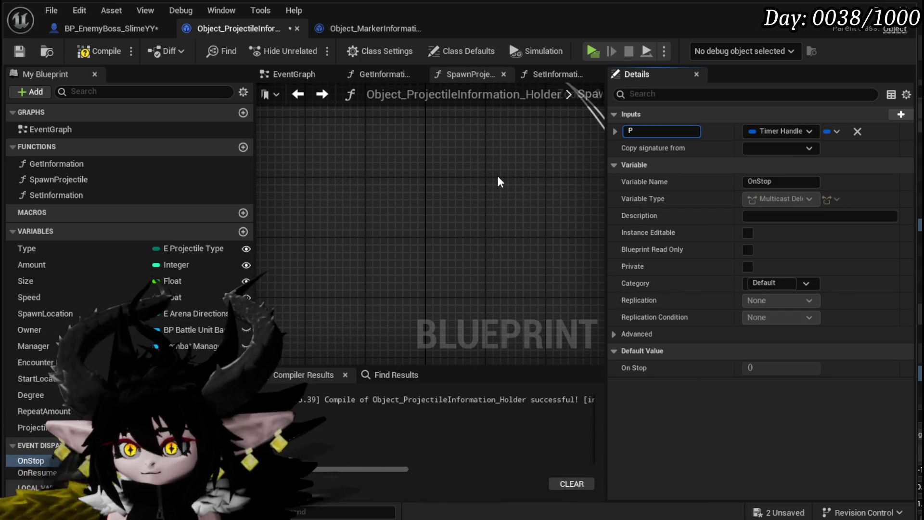
text(rojectileS)
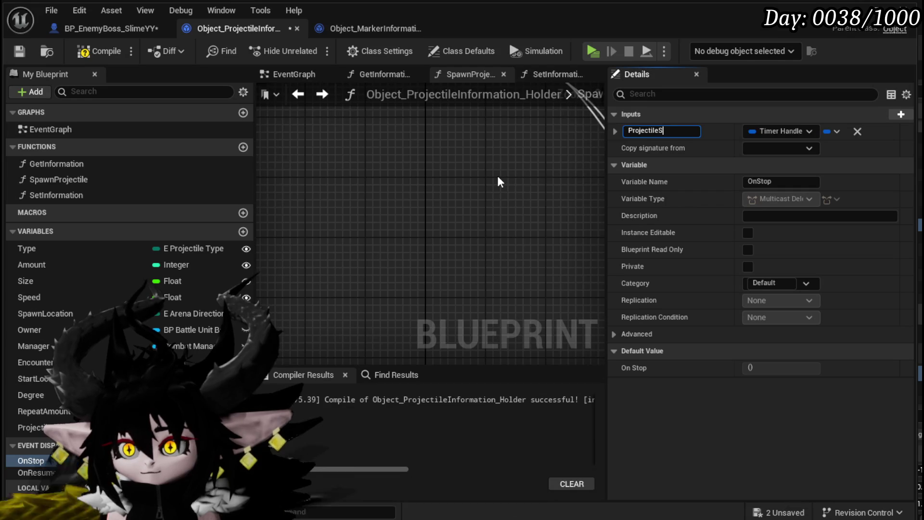
text(pawner)
key(Return)
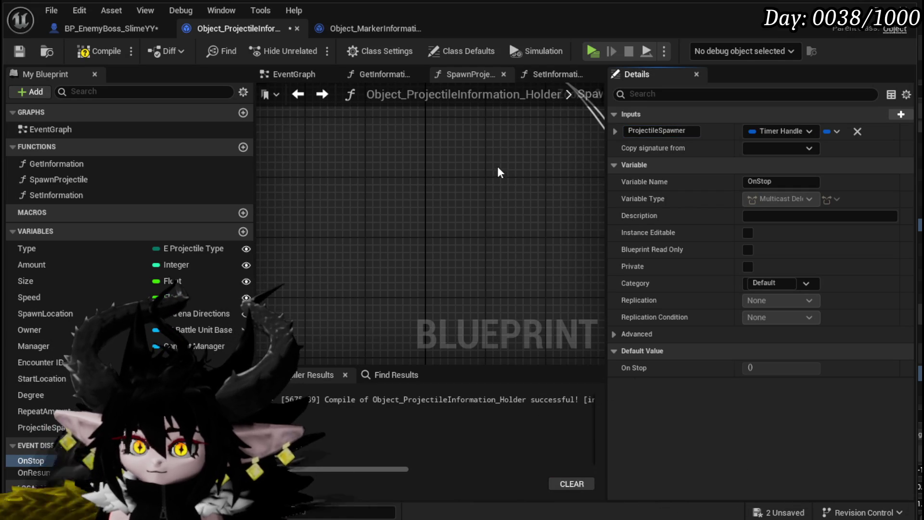
click(108, 50)
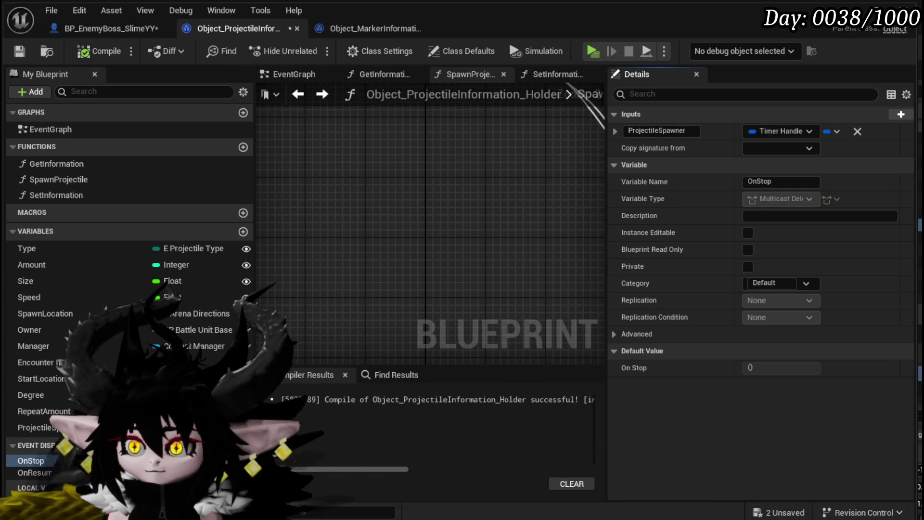
Step: Add a Timer Handle input named ProjectileSpawner to OnResume, then compile and save
click(39, 472)
click(900, 114)
click(681, 131)
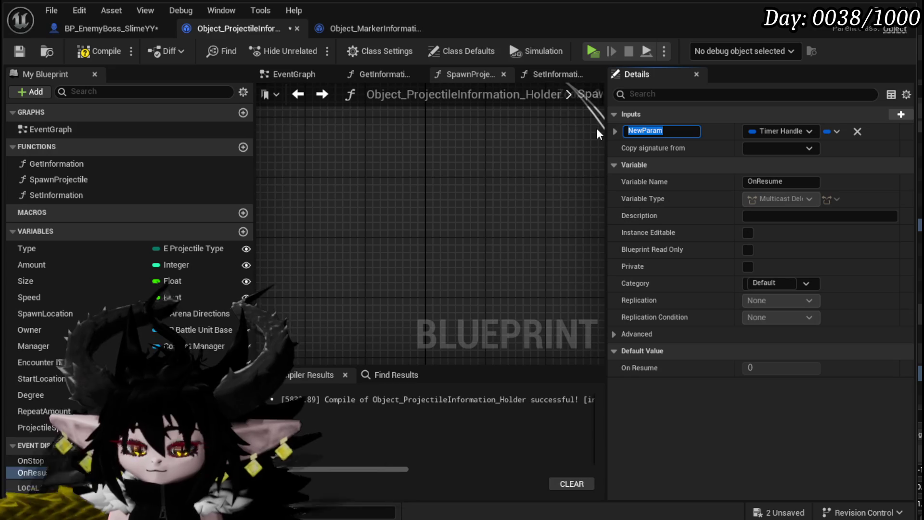
text(ProjectileSpawner)
key(Return)
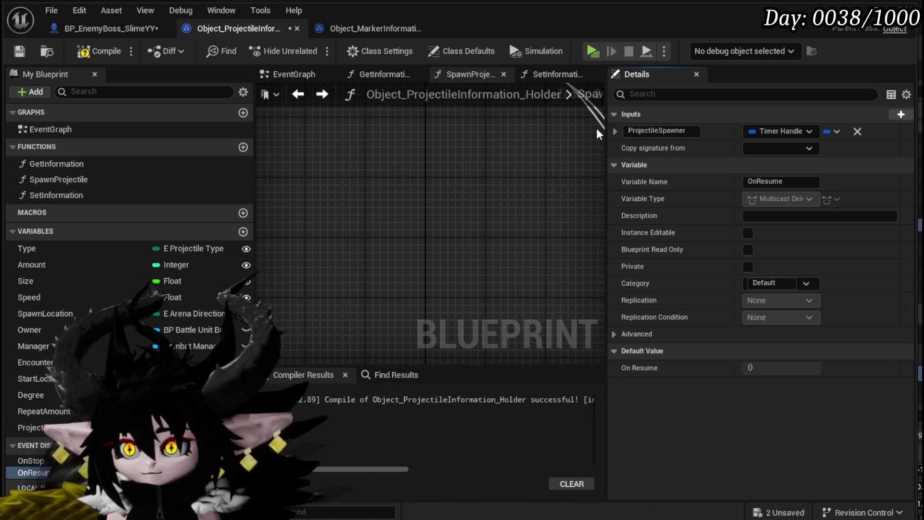
click(98, 51)
click(32, 50)
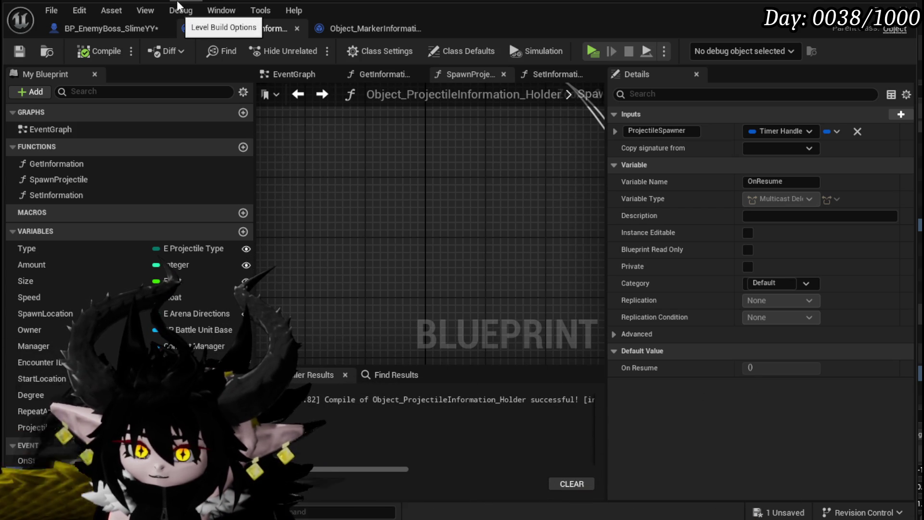
Step: Delete the StopProjectiles and ResumeProjectiles functions from the boss blueprint, then compile and save
click(110, 33)
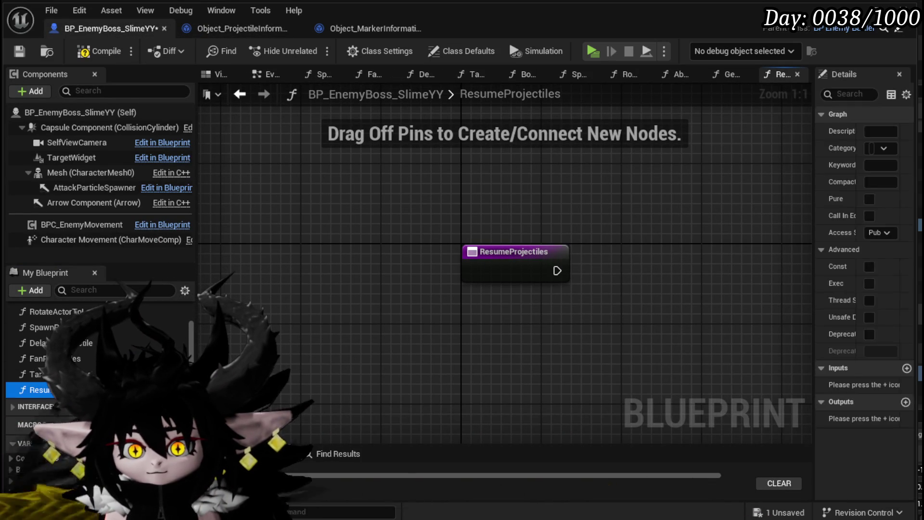
key(ctrl+z)
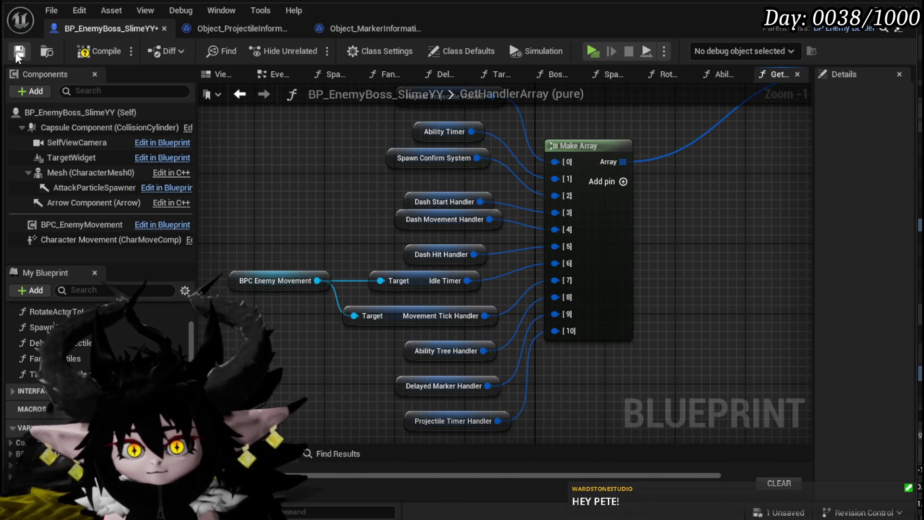
click(75, 51)
click(14, 51)
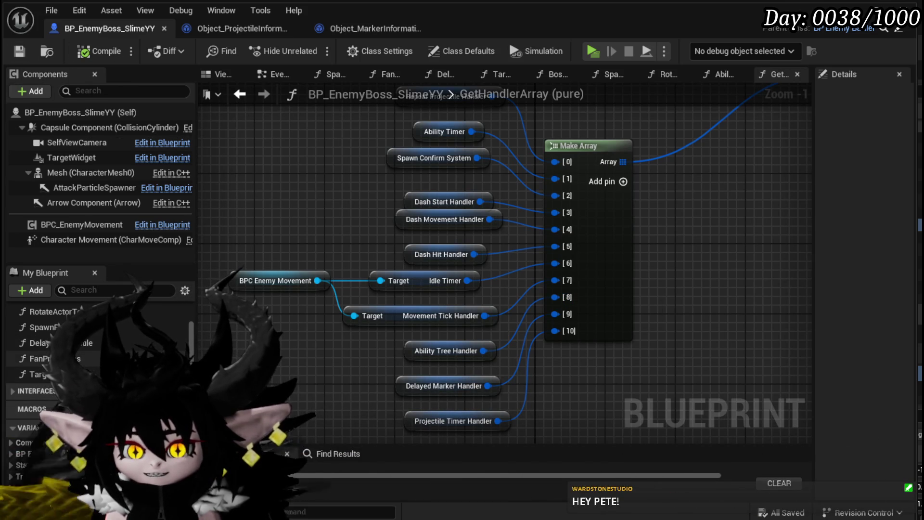
Step: Bind On Stop to a Create Event with a generated matching AutoGenFunc, then compile and save
click(332, 74)
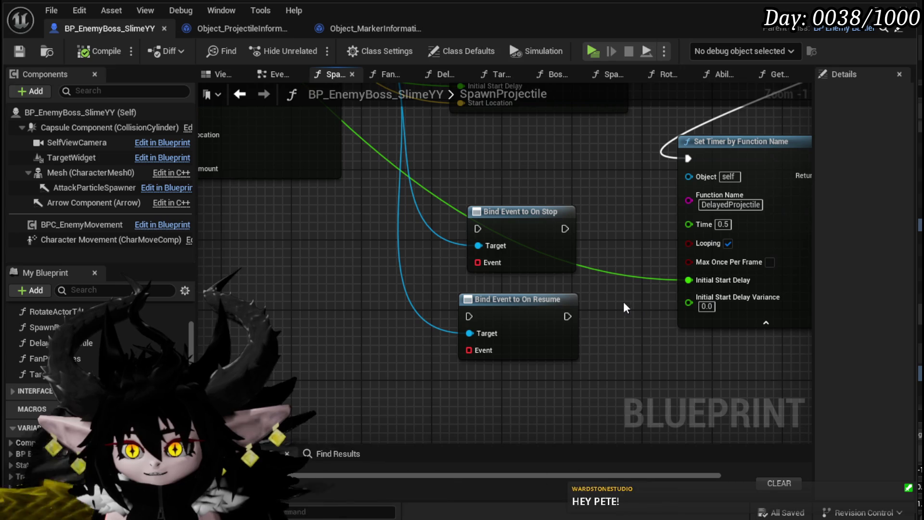
drag(577, 339, 662, 390)
drag(509, 258, 328, 295)
text(cre)
click(382, 360)
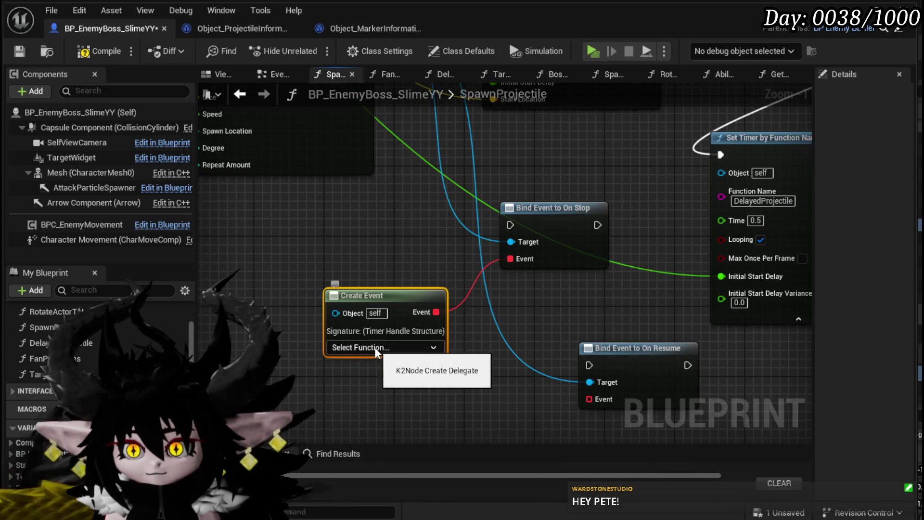
click(376, 347)
click(365, 385)
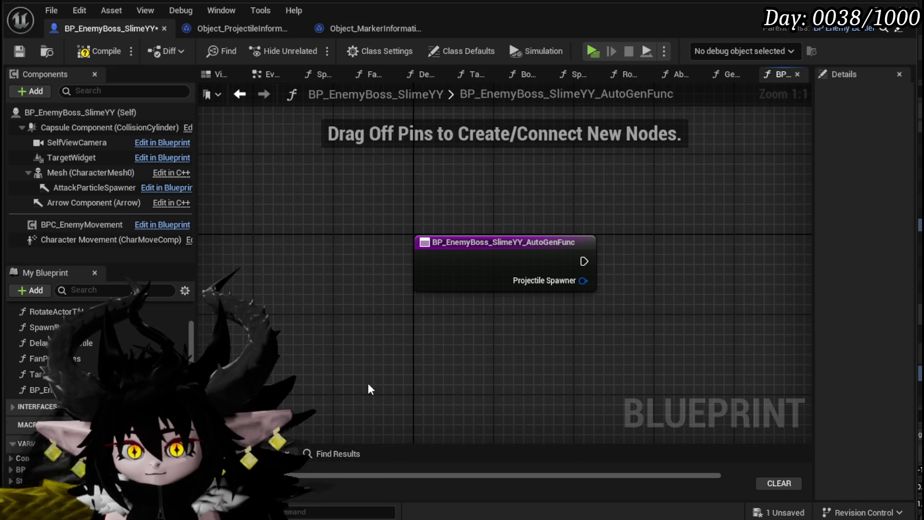
click(86, 51)
click(19, 52)
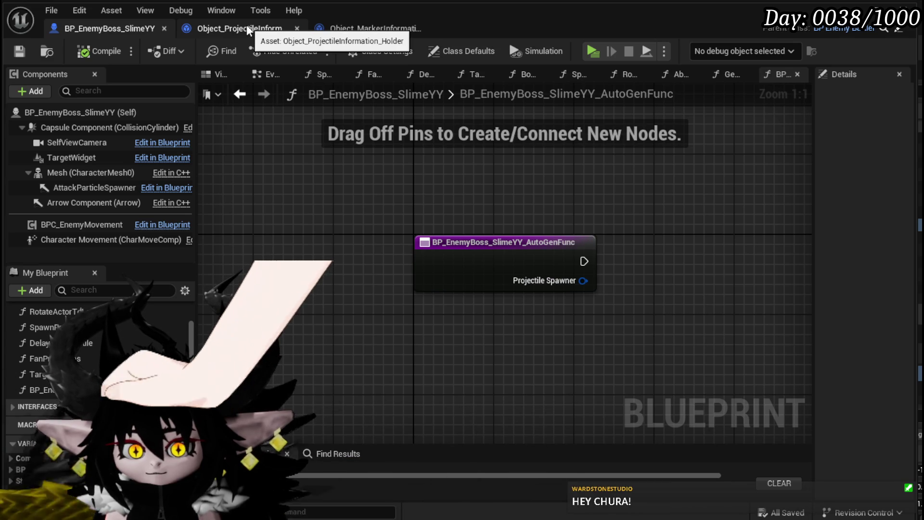
scroll(11, 323, down, 8)
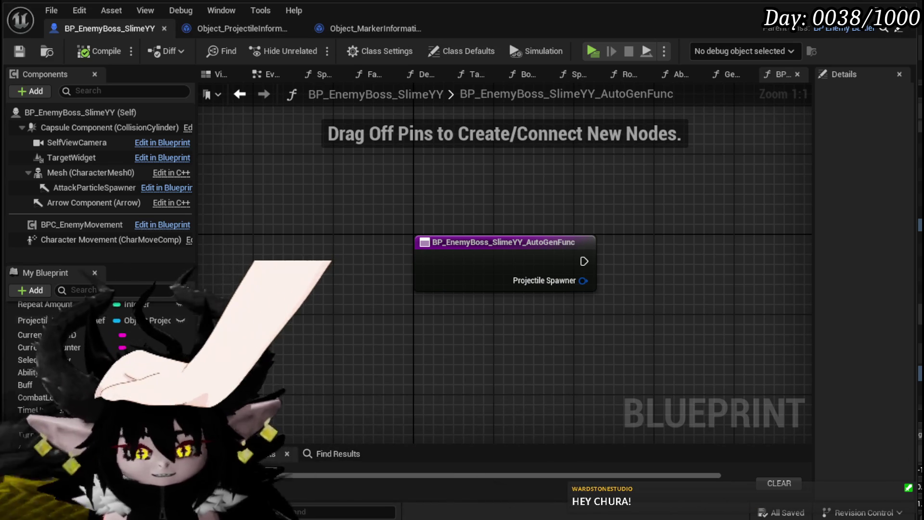
scroll(29, 366, up, 5)
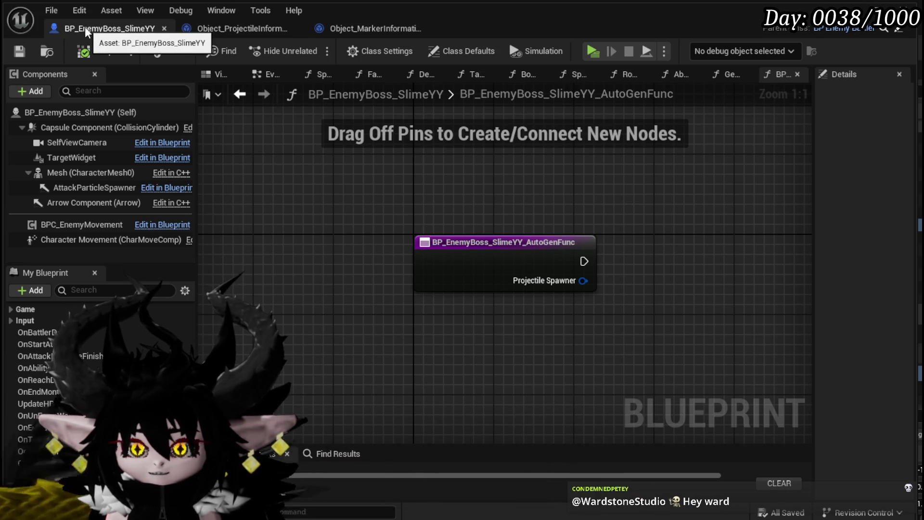
click(215, 28)
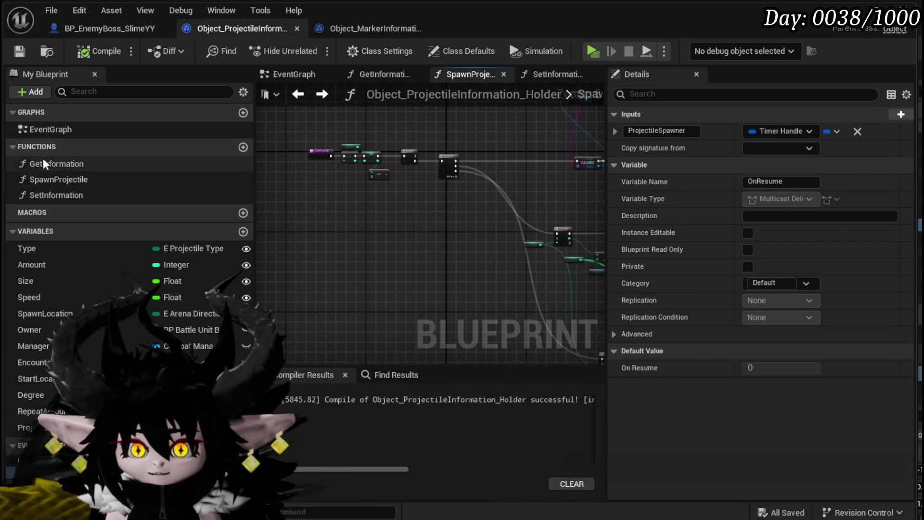
Step: Add a BindEvent function to the holder that calls On Stop with the Projectile Spawn Handler
click(243, 147)
text(Bind)
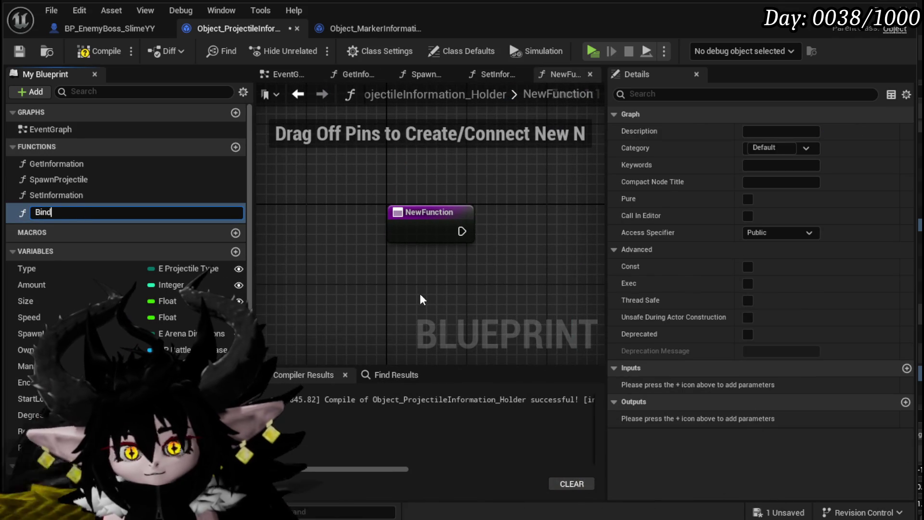
text(Event)
key(Return)
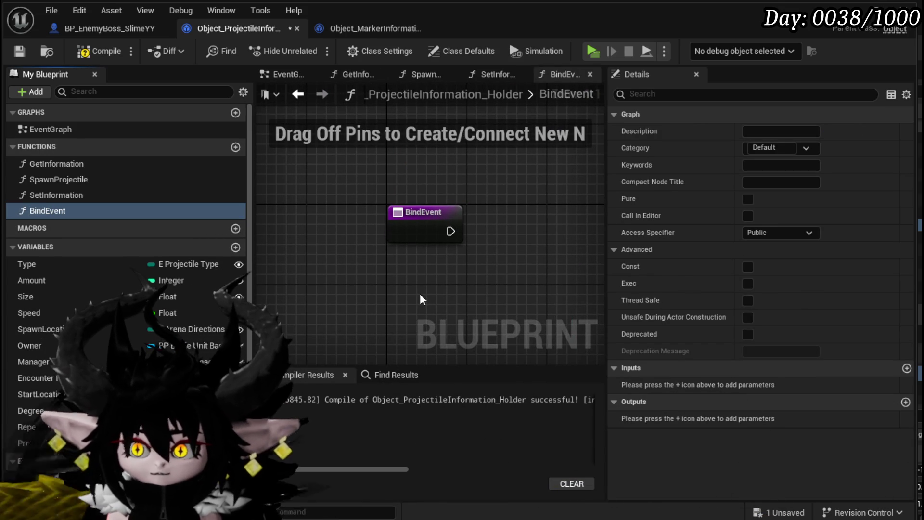
mouse_move(433, 258)
mouse_down()
mouse_move(302, 217)
mouse_move(414, 202)
mouse_move(420, 144)
mouse_up()
click(290, 190)
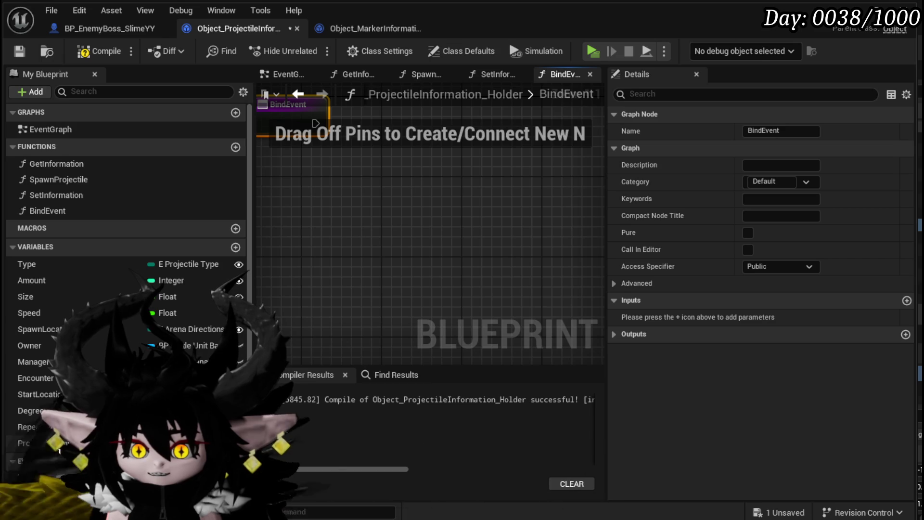
mouse_move(29, 474)
mouse_down()
mouse_move(288, 203)
mouse_move(288, 214)
mouse_move(409, 182)
mouse_up()
click(334, 230)
mouse_move(36, 442)
mouse_down()
mouse_move(373, 224)
mouse_move(375, 245)
mouse_up()
Step: Check the boss's AutoGenFunc node, compile the projectile holder, and bring up the level editor
double_click(380, 250)
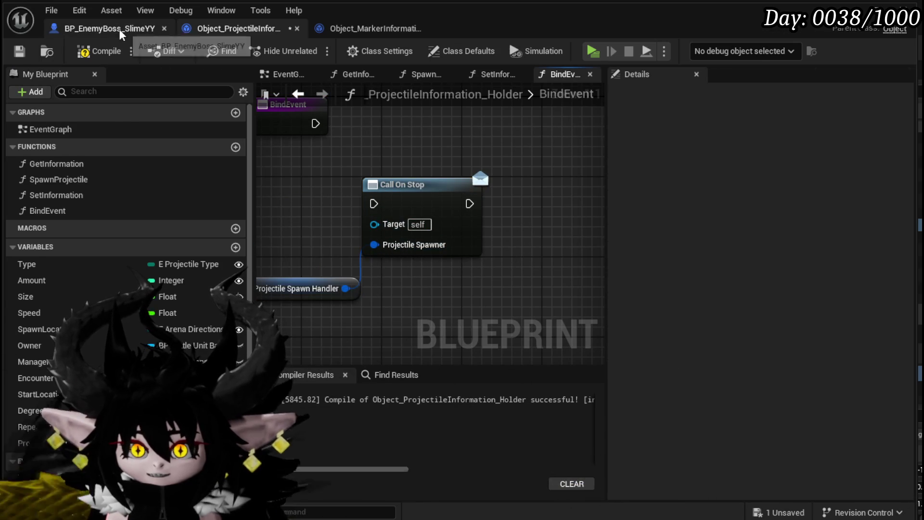
click(563, 177)
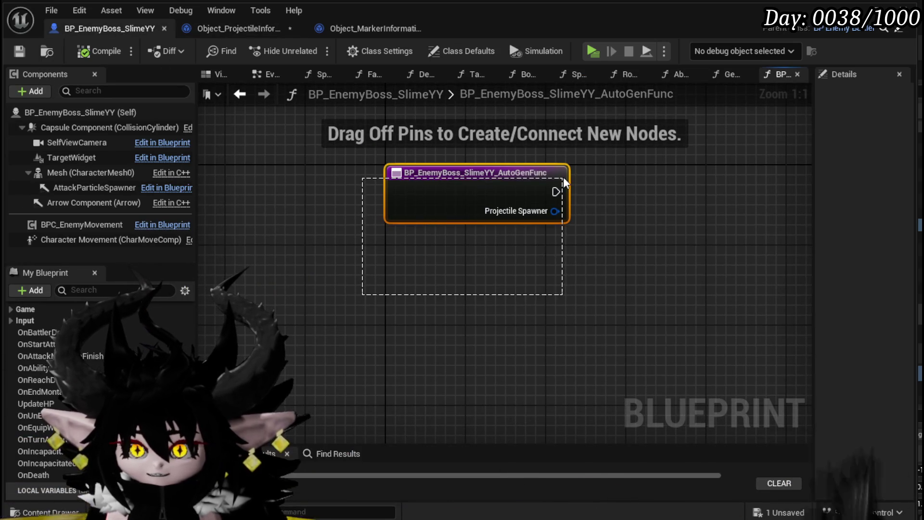
click(647, 183)
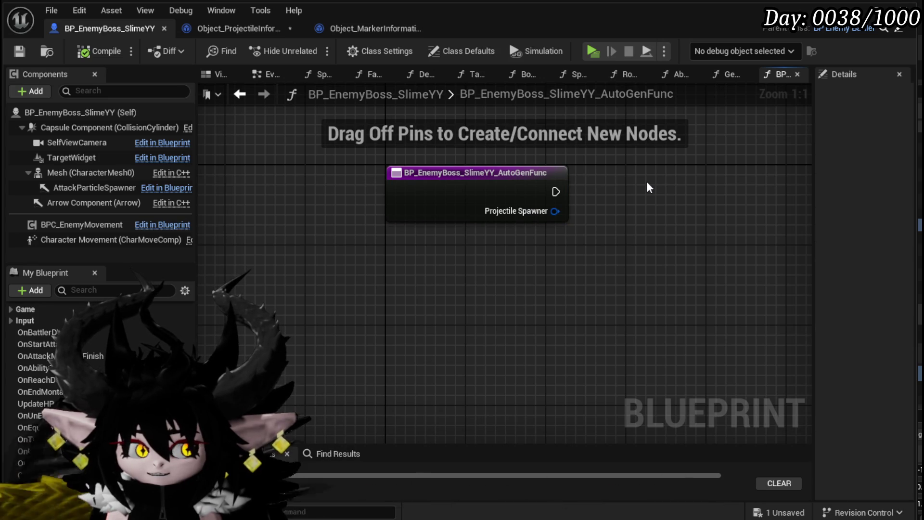
click(203, 29)
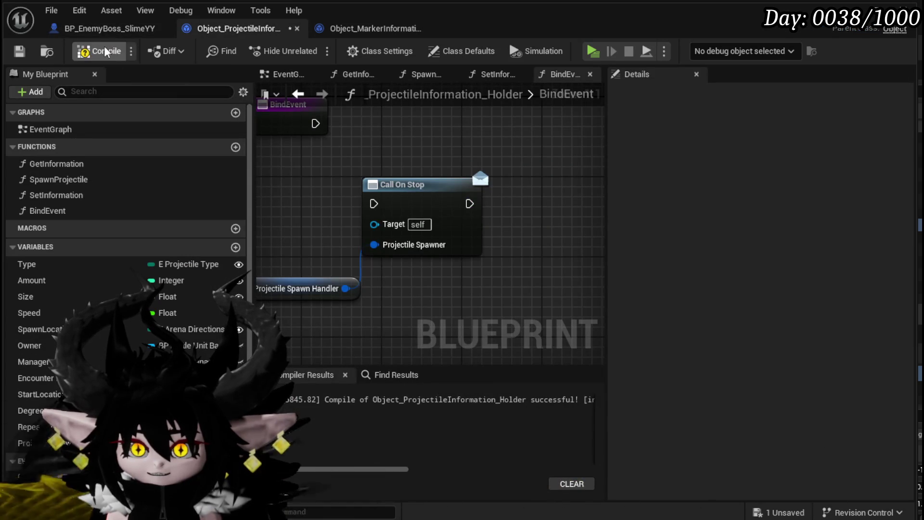
click(20, 52)
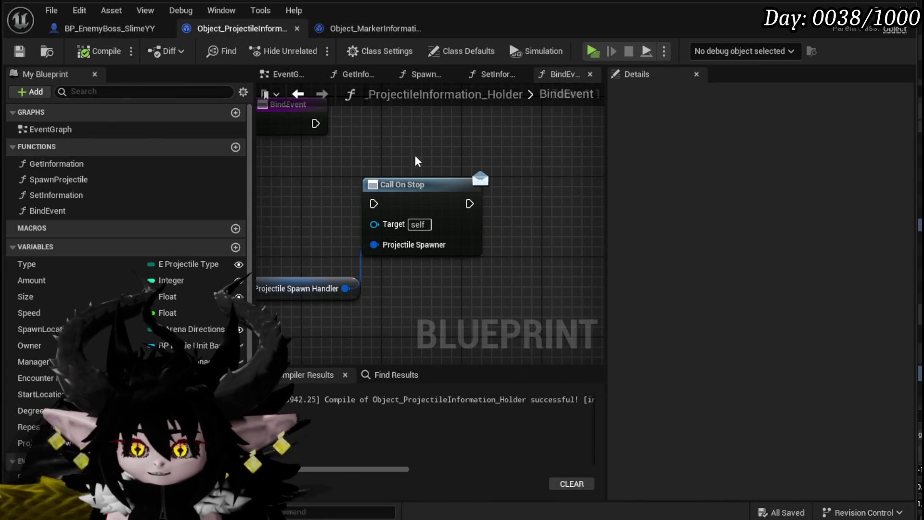
click(104, 32)
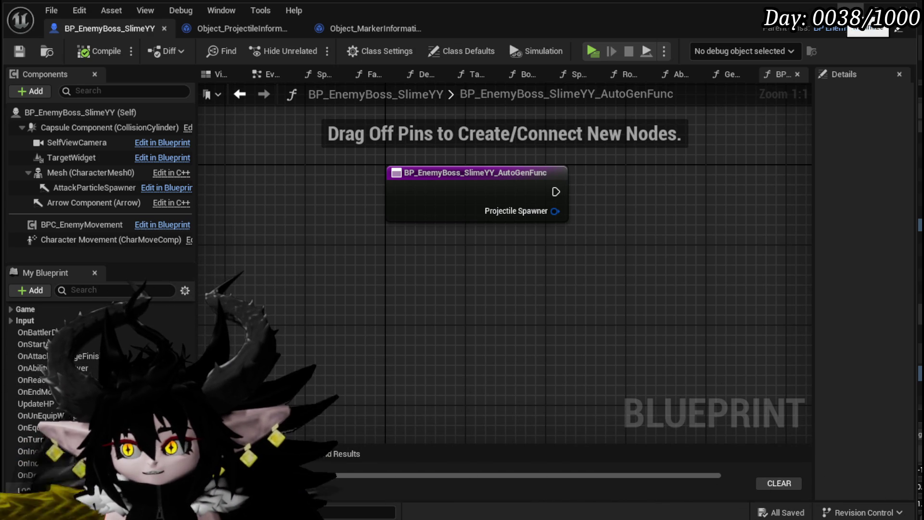
click(866, 7)
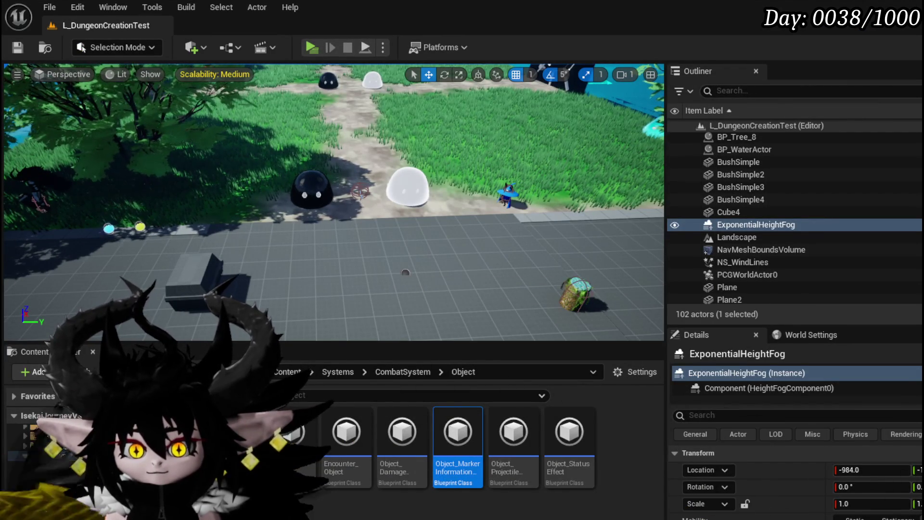
Step: Open BP_BattleUnit_Base from the CombatSystem Actors folder and start a Find Results search
click(67, 515)
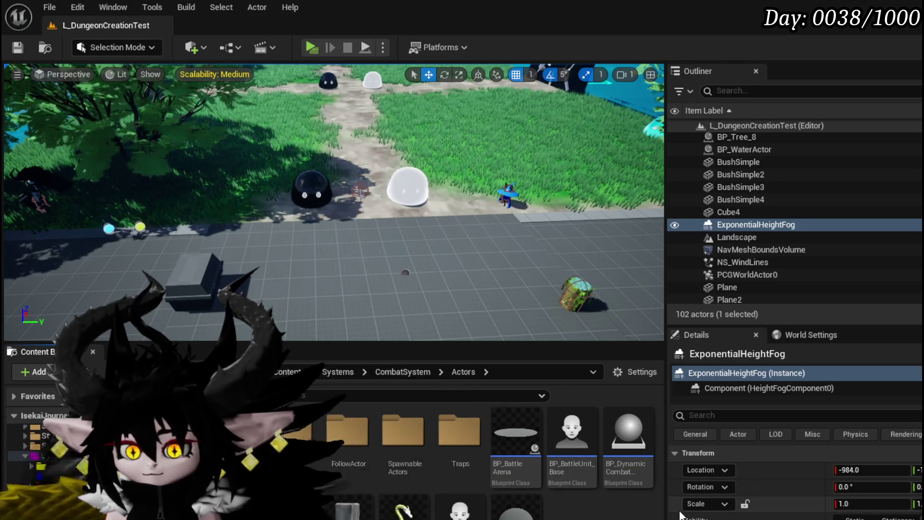
double_click(570, 430)
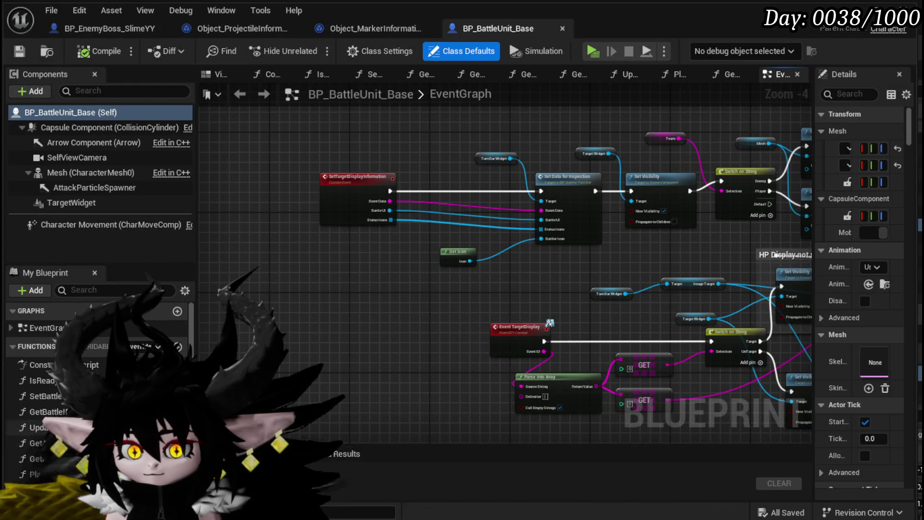
click(362, 474)
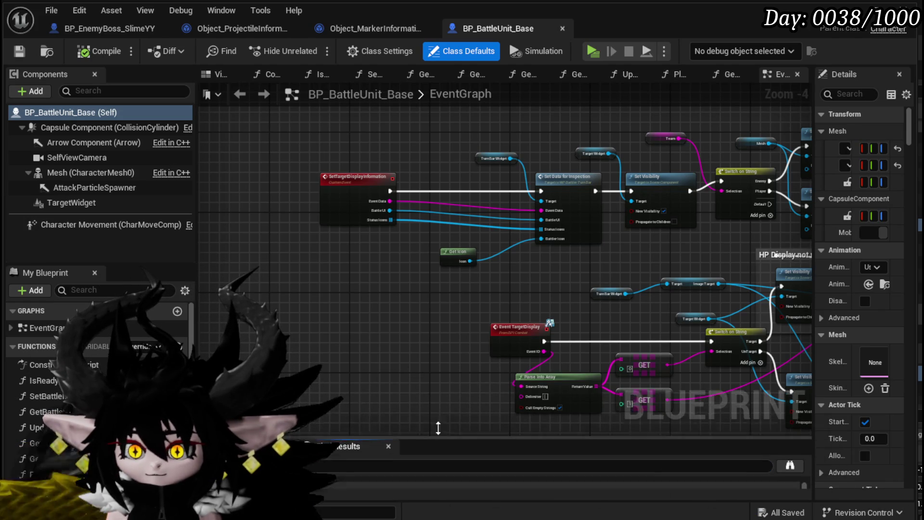
Step: Browse the search results, then close Find Results and the BP_BattleUnit_Base editor
drag(438, 443, 428, 338)
scroll(391, 411, down, 2)
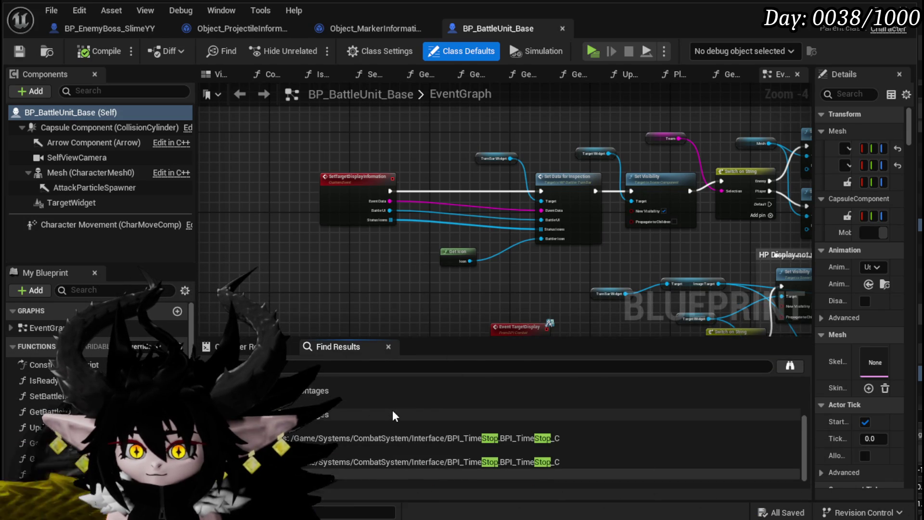
scroll(392, 408, down, 1)
scroll(392, 410, up, 2)
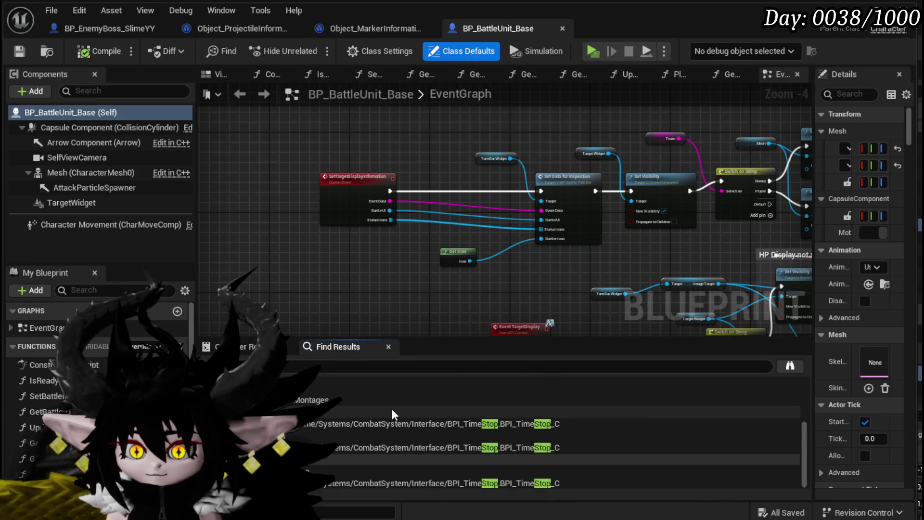
scroll(391, 411, up, 2)
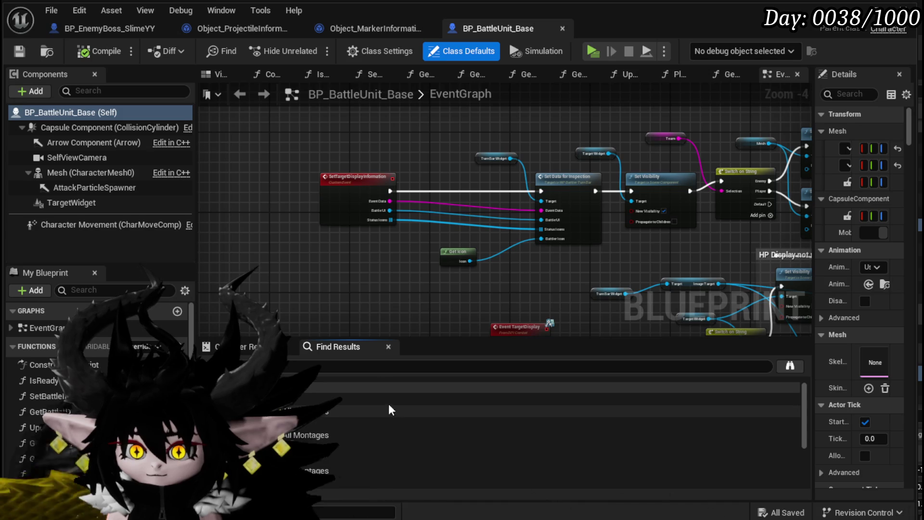
scroll(390, 411, down, 3)
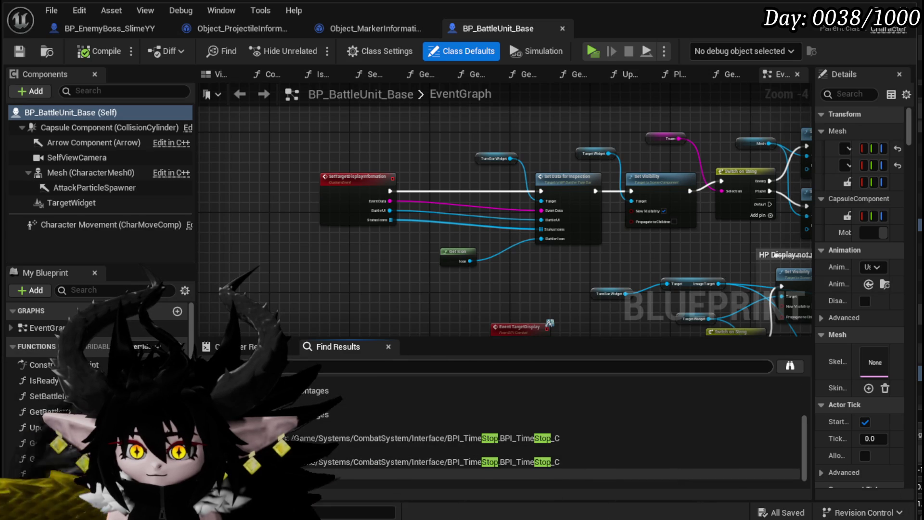
click(388, 346)
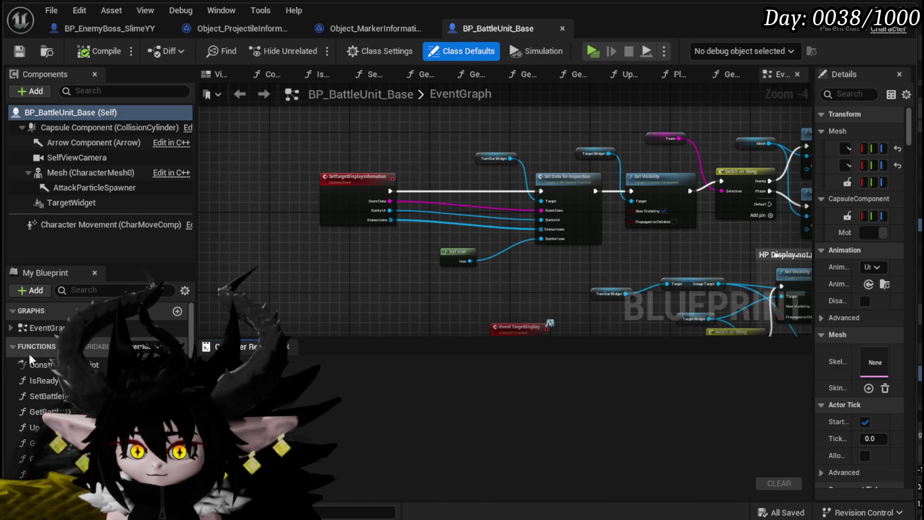
scroll(97, 385, down, 3)
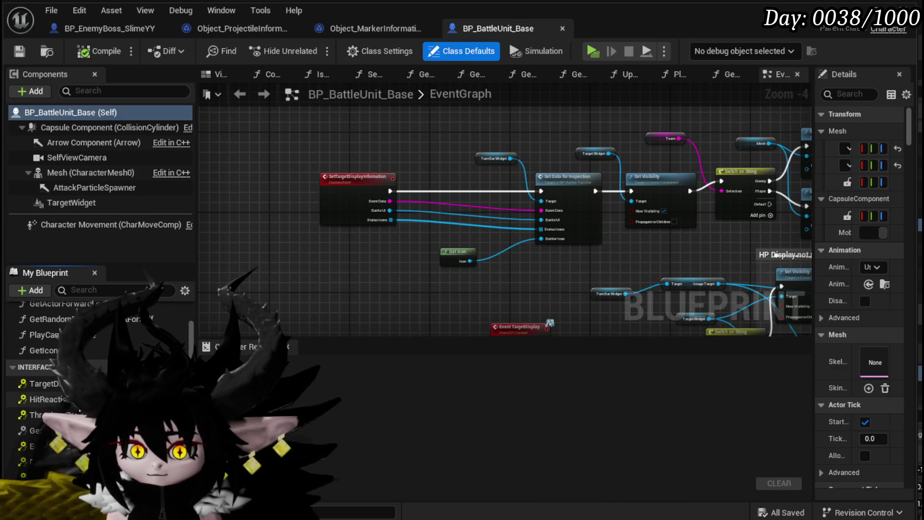
scroll(80, 411, down, 1)
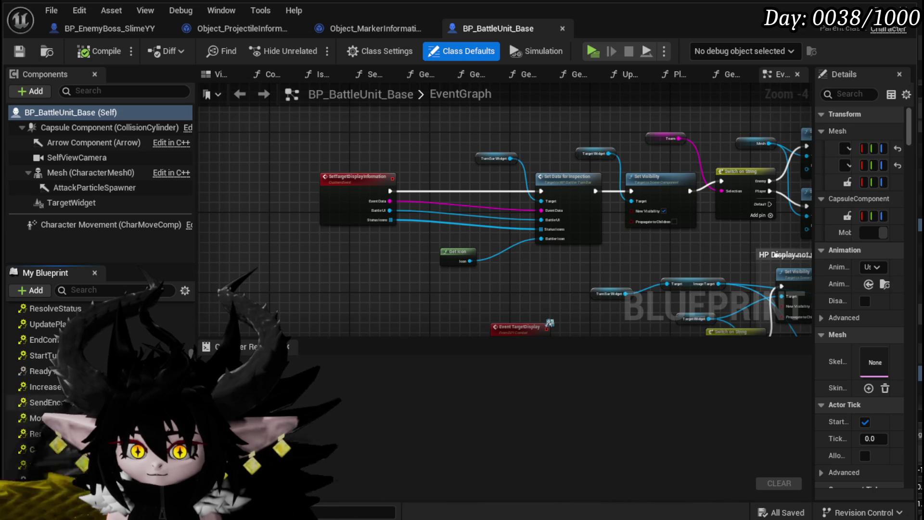
click(561, 29)
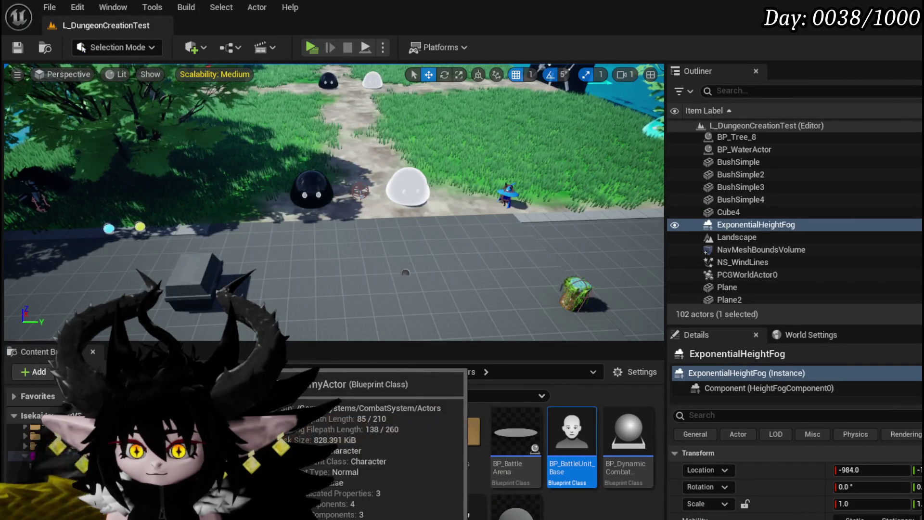
Step: Open BP_EnemyBattler and BP_BattleUnit_Base, locate the Contineu and Event Stop logic, and save
double_click(332, 505)
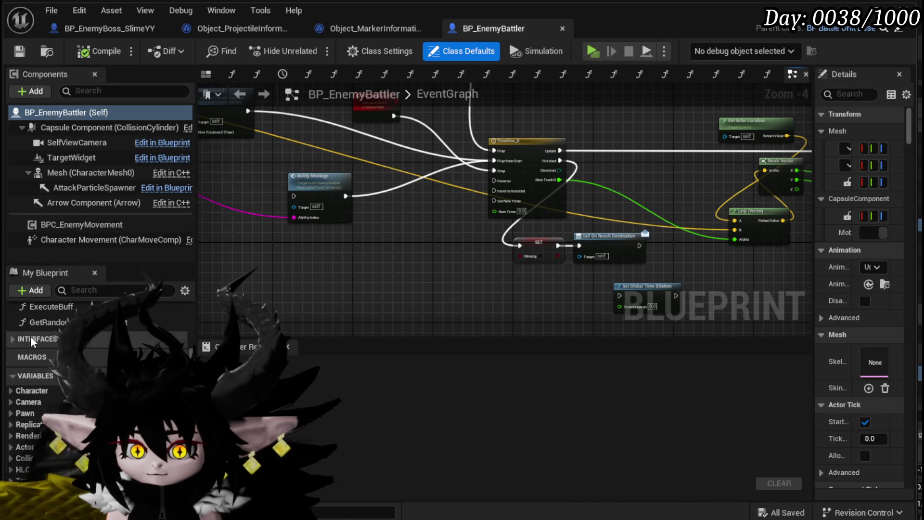
scroll(96, 385, down, 1)
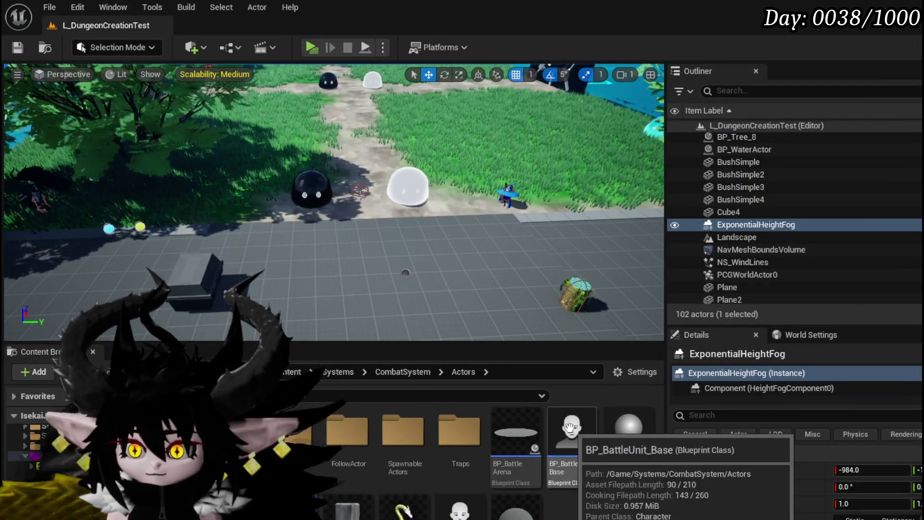
double_click(571, 433)
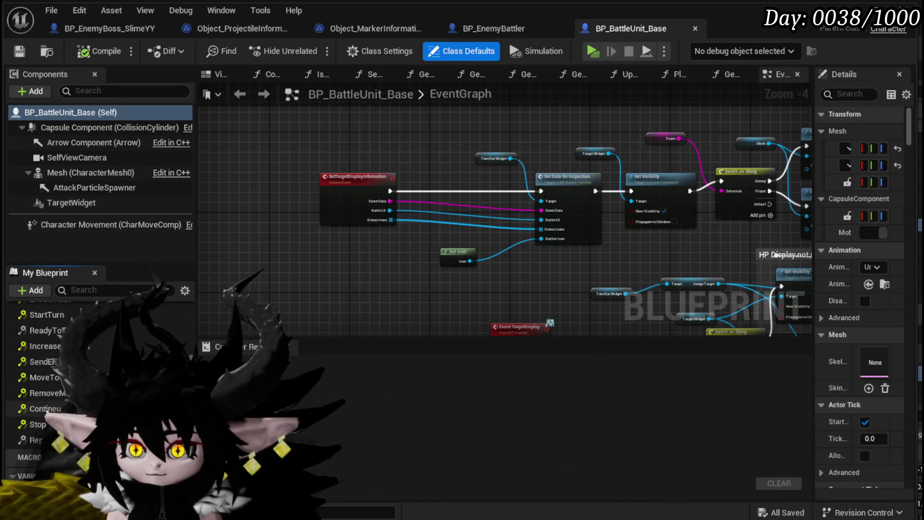
double_click(45, 408)
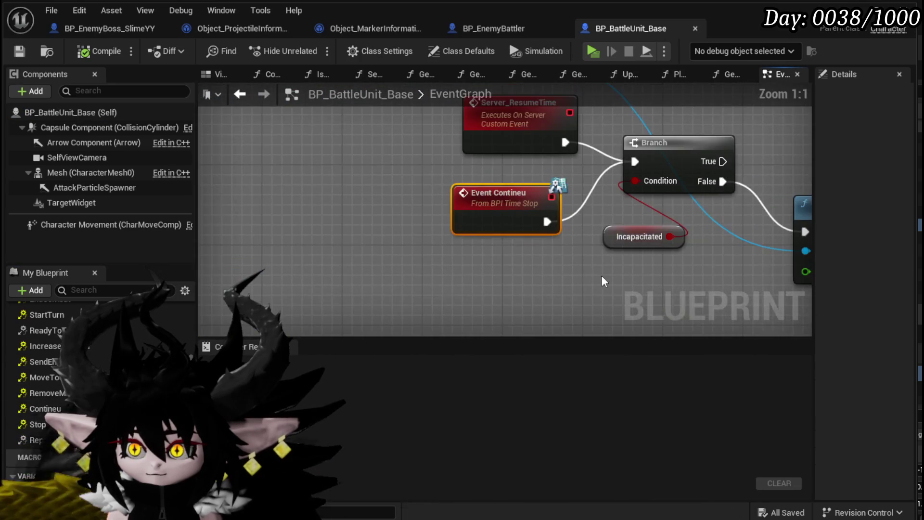
scroll(308, 294, down, 2)
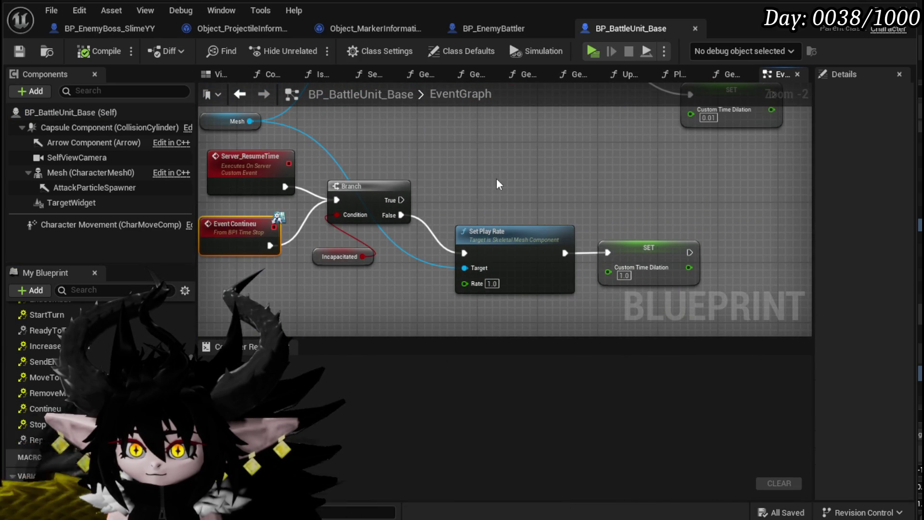
mouse_move(496, 178)
mouse_down()
mouse_move(530, 286)
mouse_move(483, 265)
mouse_up()
scroll(533, 292, down, 2)
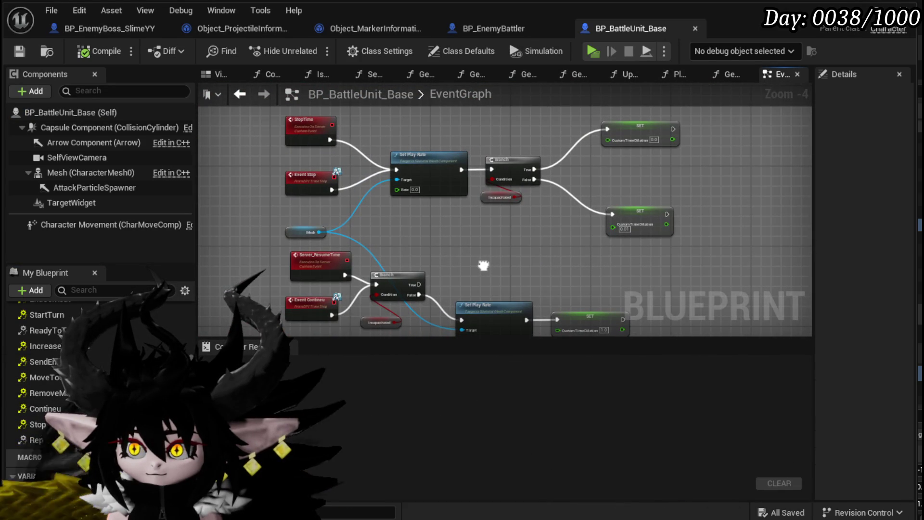
click(23, 54)
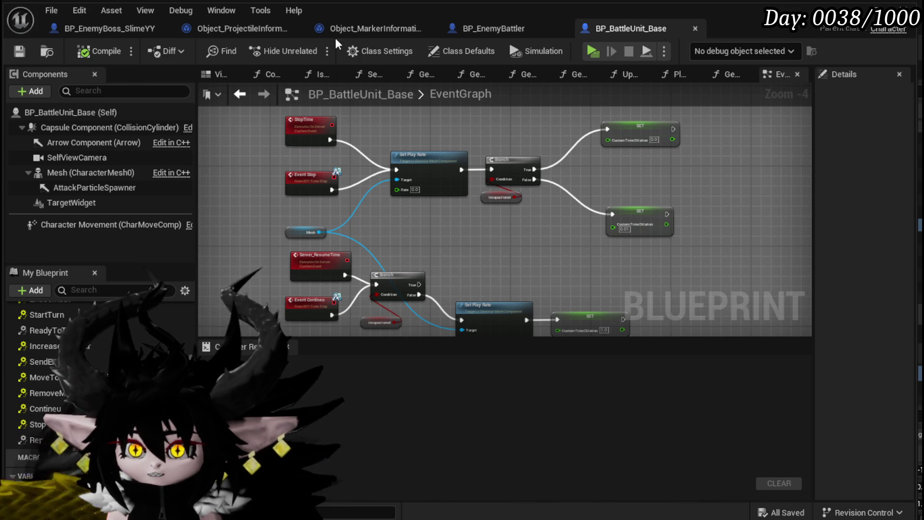
Step: Add and then delete an Event Contineu node in BP_EnemyBattler, returning to BP_BattleUnit_Base
click(504, 21)
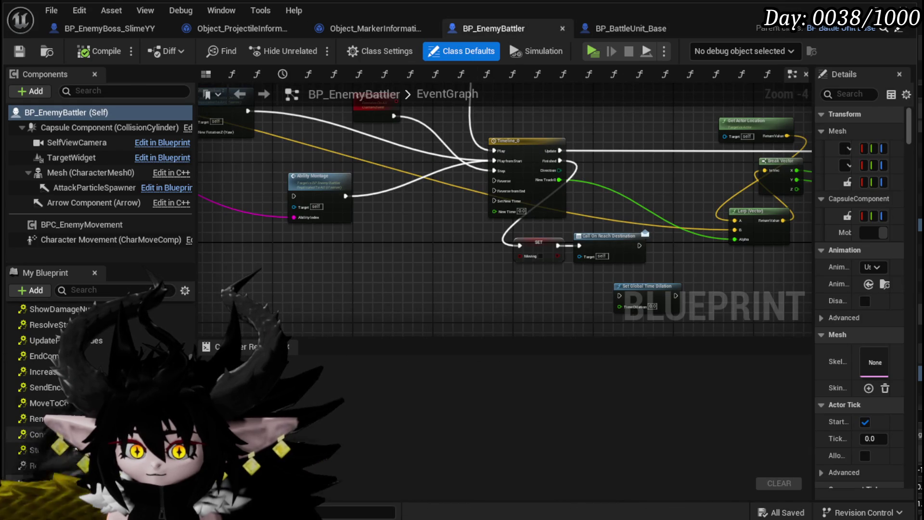
double_click(49, 435)
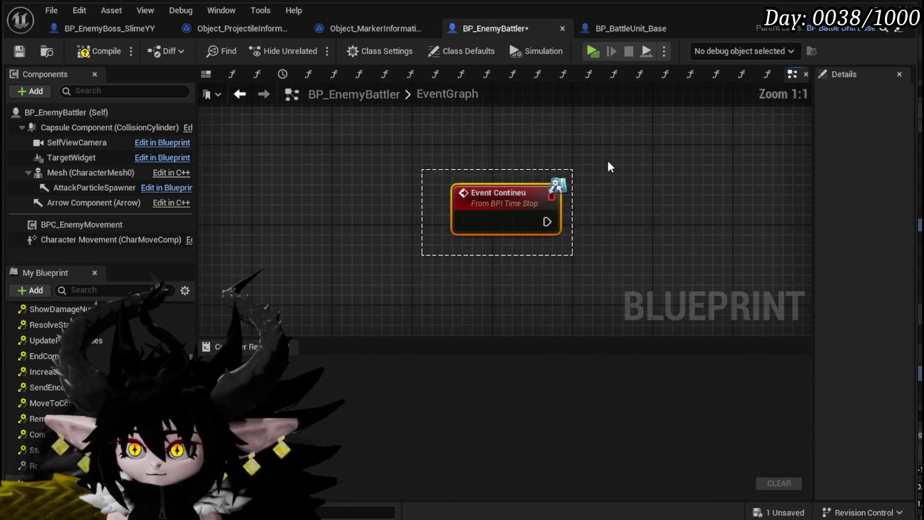
key(Delete)
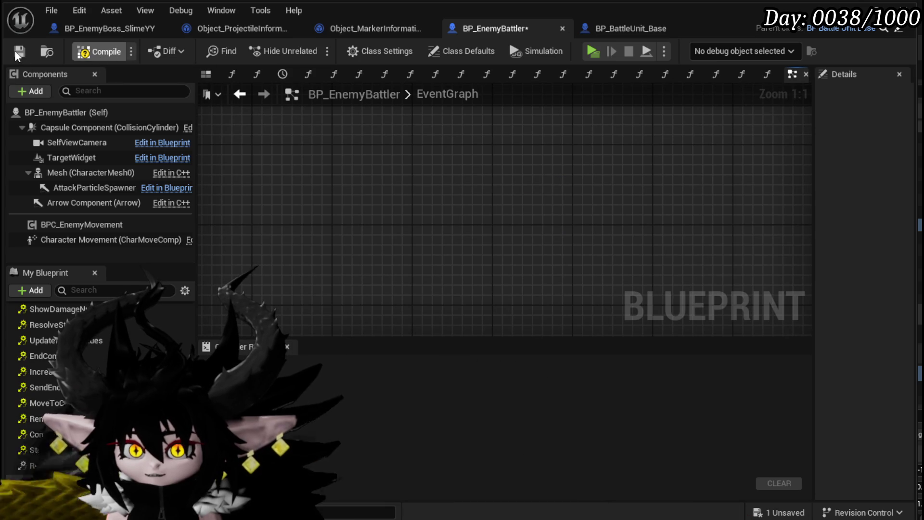
click(650, 27)
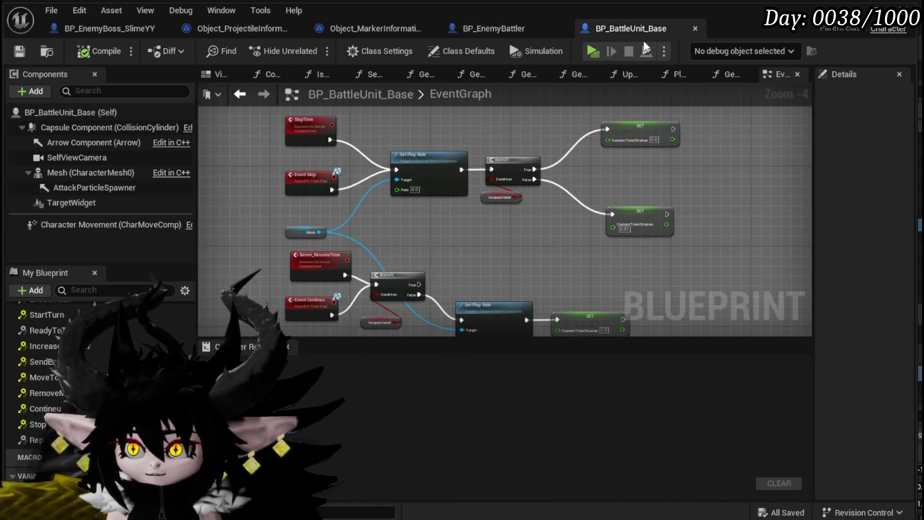
scroll(461, 215, up, 2)
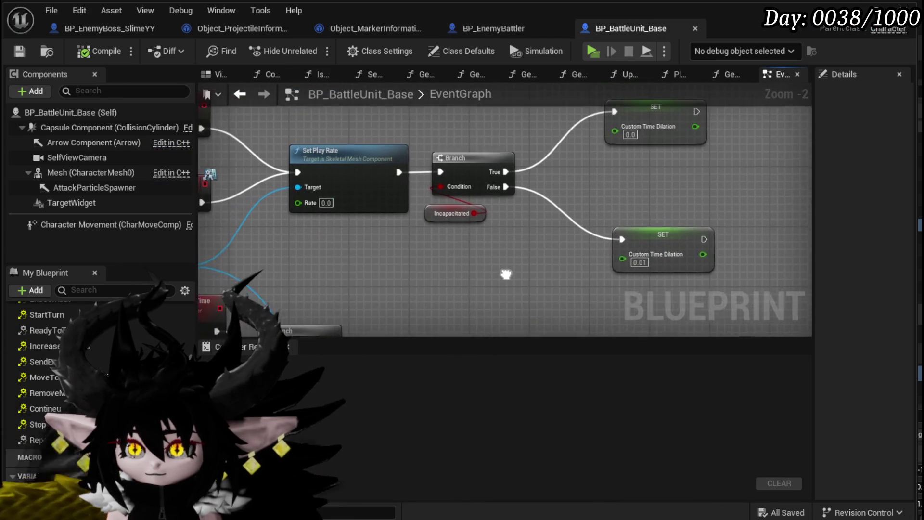
scroll(48, 385, down, 5)
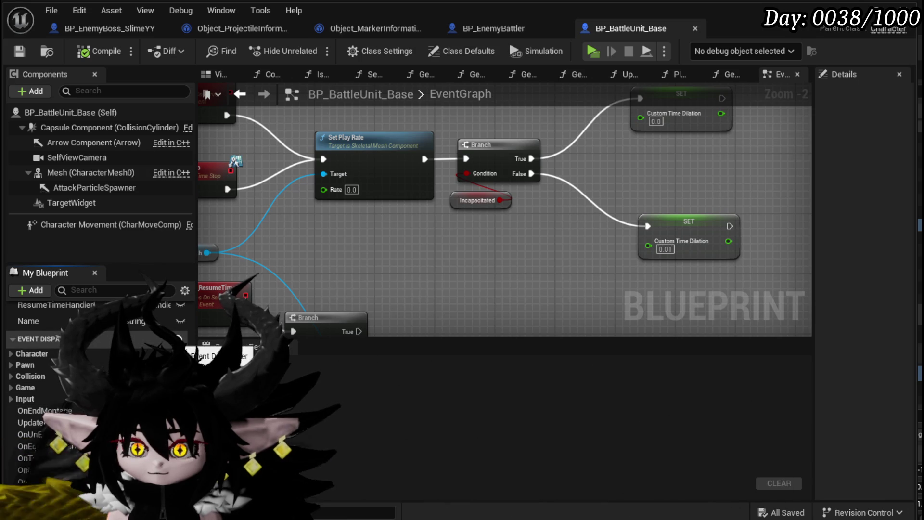
Step: Add a new event dispatcher to BP_BattleUnit_Base named OnContineu
click(178, 338)
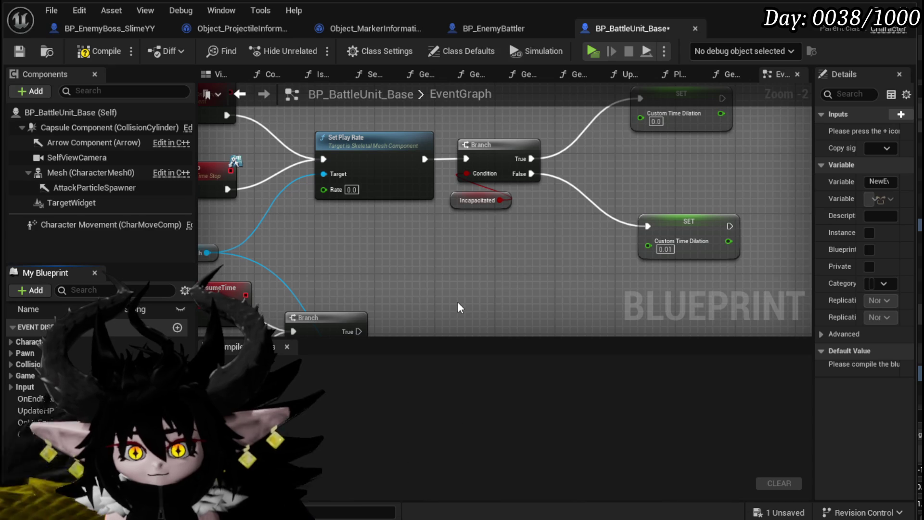
text(OnStop)
key(Return)
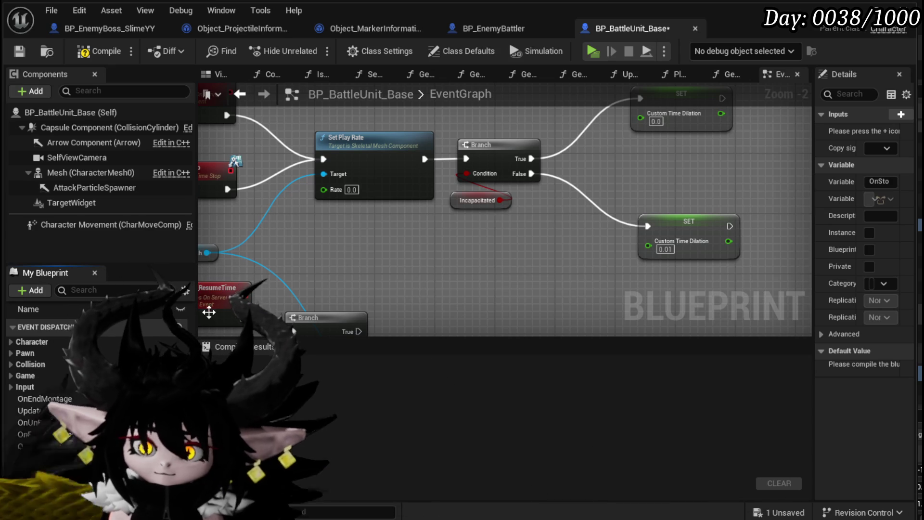
key(ctrl+z)
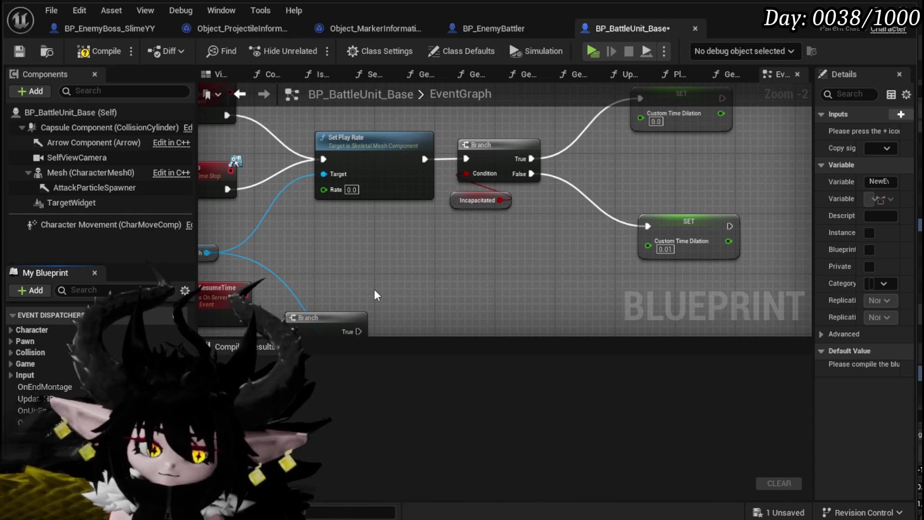
text(Co)
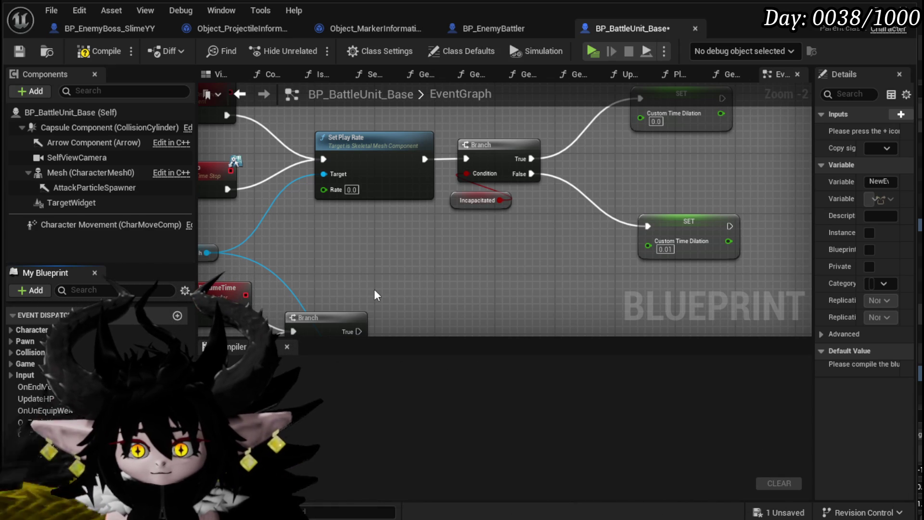
text(ntineu)
key(Return)
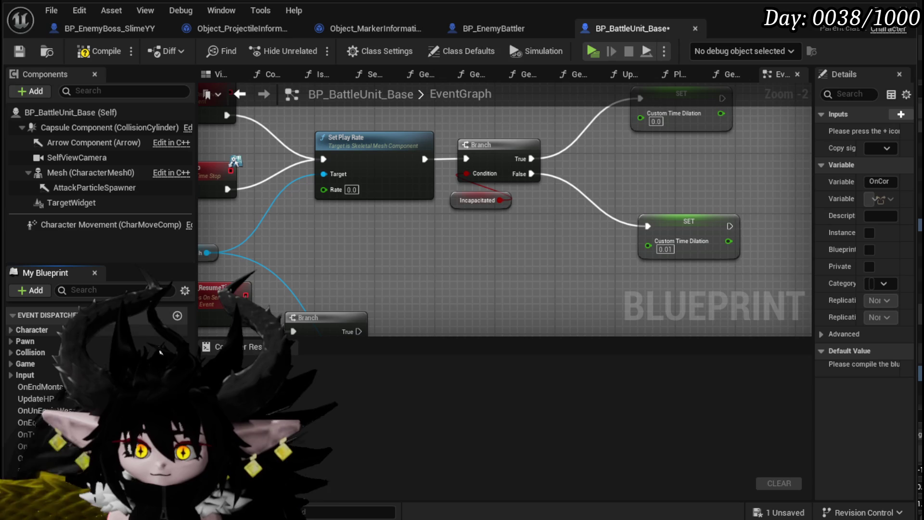
Step: Place Call On Stop and Call On Contineu nodes into the event graph
mouse_move(33, 482)
mouse_down()
mouse_move(462, 481)
mouse_move(448, 358)
mouse_move(460, 253)
mouse_up()
click(477, 269)
scroll(478, 272, down, 2)
mouse_move(248, 258)
mouse_down()
mouse_move(462, 231)
mouse_move(455, 224)
mouse_up()
click(474, 250)
scroll(465, 262, down, 1)
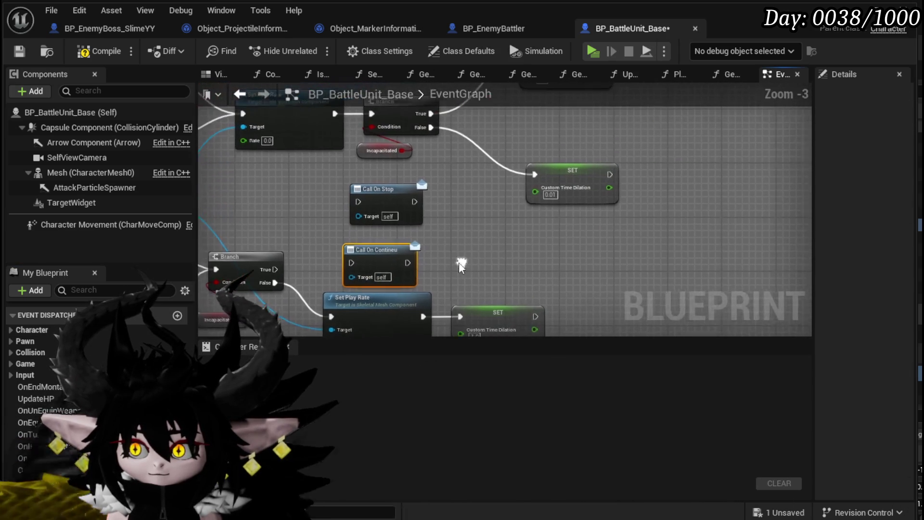
drag(413, 262, 528, 267)
Step: Wire Call On Stop into the stop path between Set Play Rate and the Branch
mouse_move(497, 202)
mouse_down()
mouse_move(812, 162)
mouse_move(607, 184)
mouse_move(636, 250)
mouse_move(629, 191)
mouse_move(606, 276)
mouse_up()
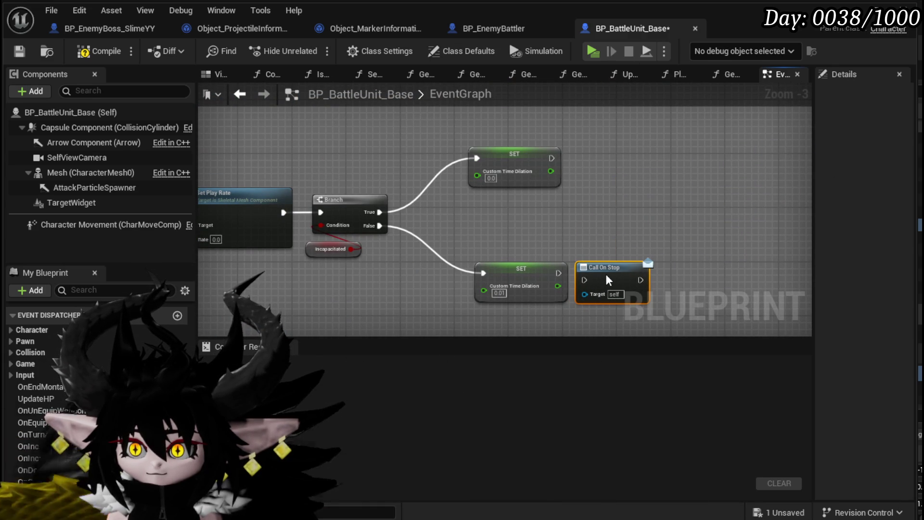
mouse_move(605, 278)
mouse_down()
mouse_move(630, 238)
mouse_move(383, 212)
mouse_up()
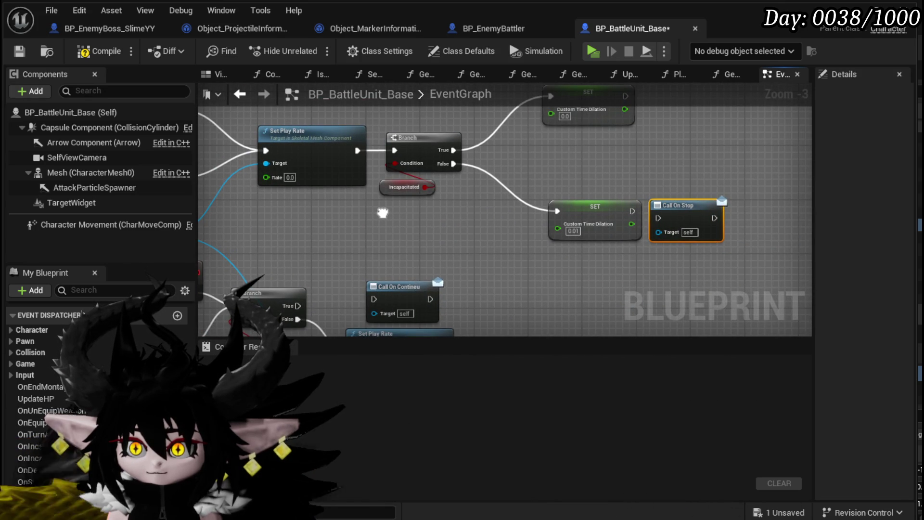
drag(613, 228, 573, 277)
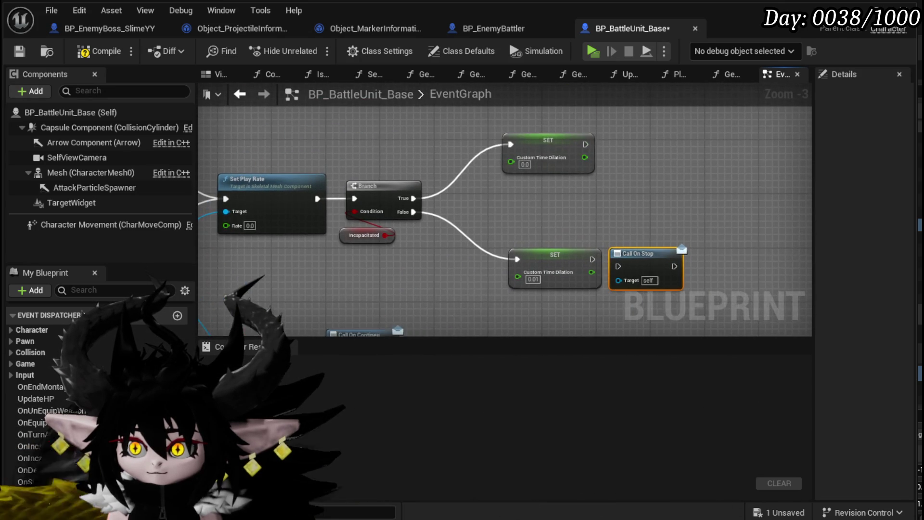
mouse_move(395, 287)
mouse_down()
mouse_move(366, 202)
mouse_move(474, 190)
mouse_up()
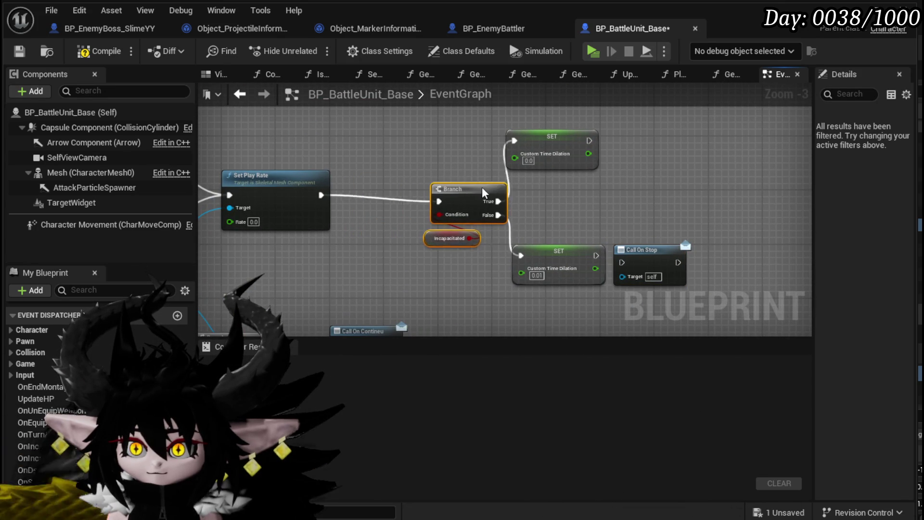
drag(643, 255, 344, 195)
drag(400, 195, 432, 201)
Step: Run Call On Contineu after the resume time dilation reset, then compile and save
click(559, 251)
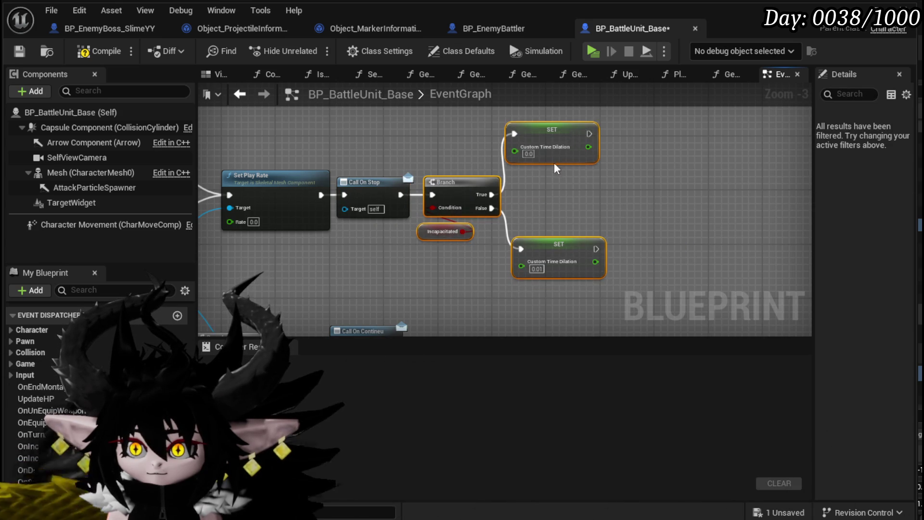
drag(437, 287, 522, 120)
drag(456, 176, 666, 230)
drag(606, 234, 631, 234)
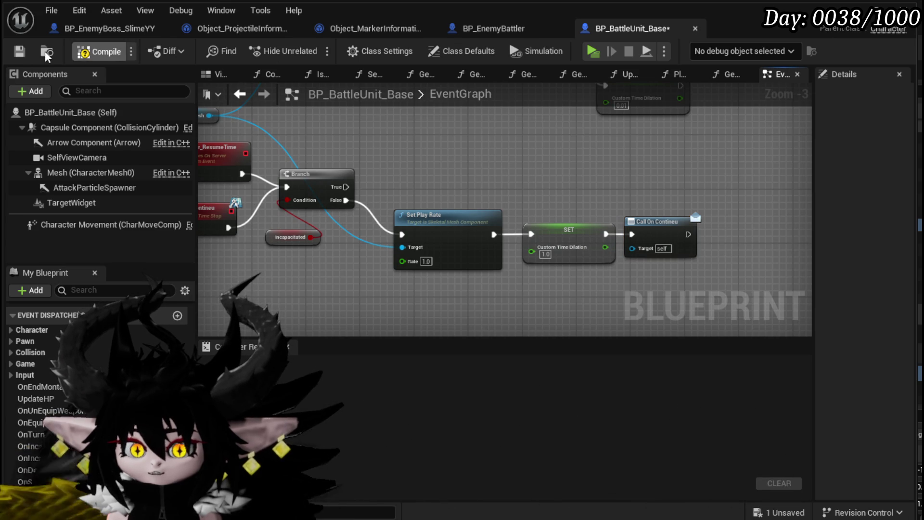
click(99, 51)
click(20, 51)
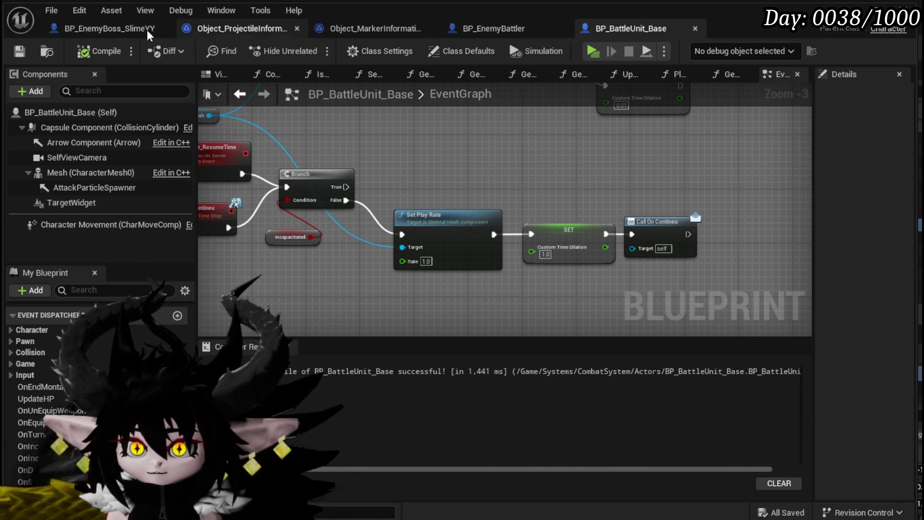
Step: Add an Owner getter to Object_ProjectileInformation_Holder's BindEvent graph
click(110, 28)
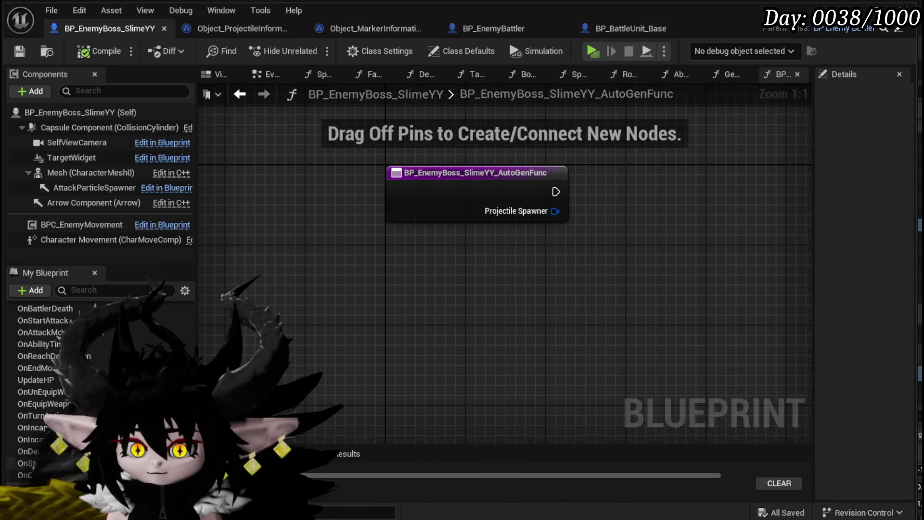
scroll(33, 463, down, 2)
click(236, 28)
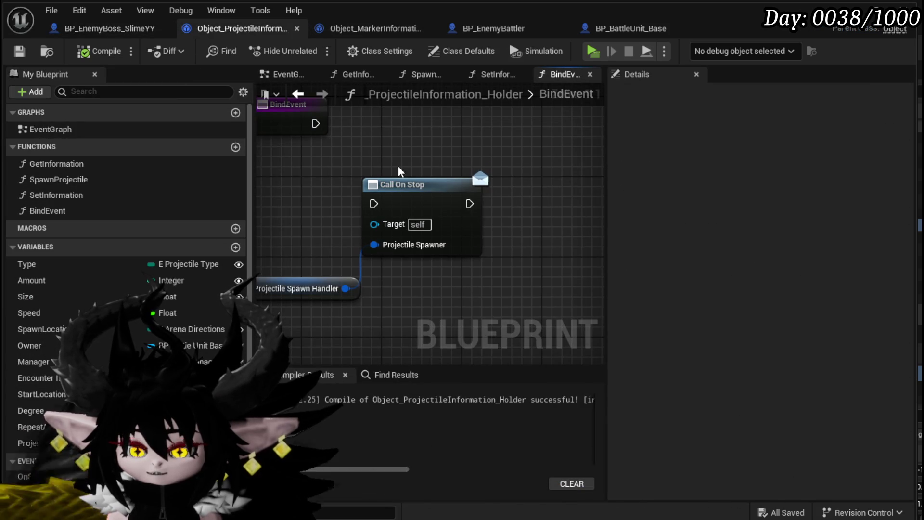
drag(337, 217, 416, 274)
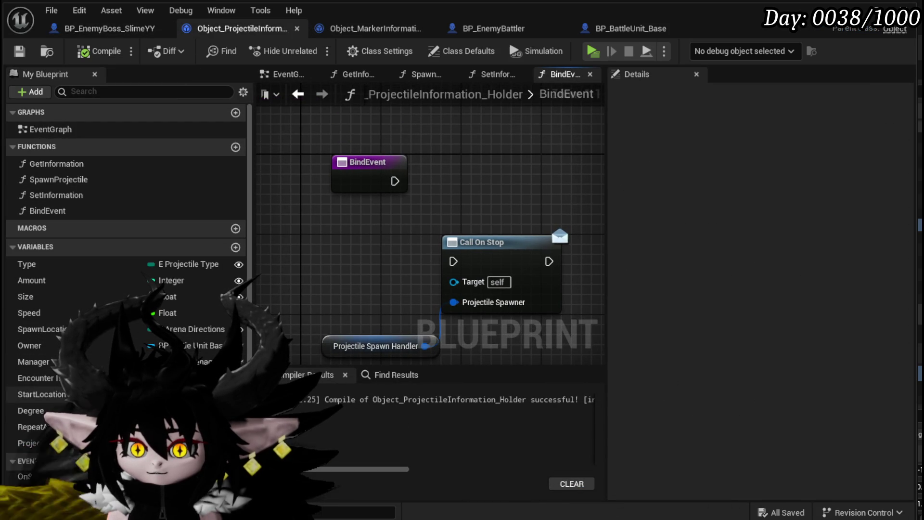
drag(39, 344, 329, 222)
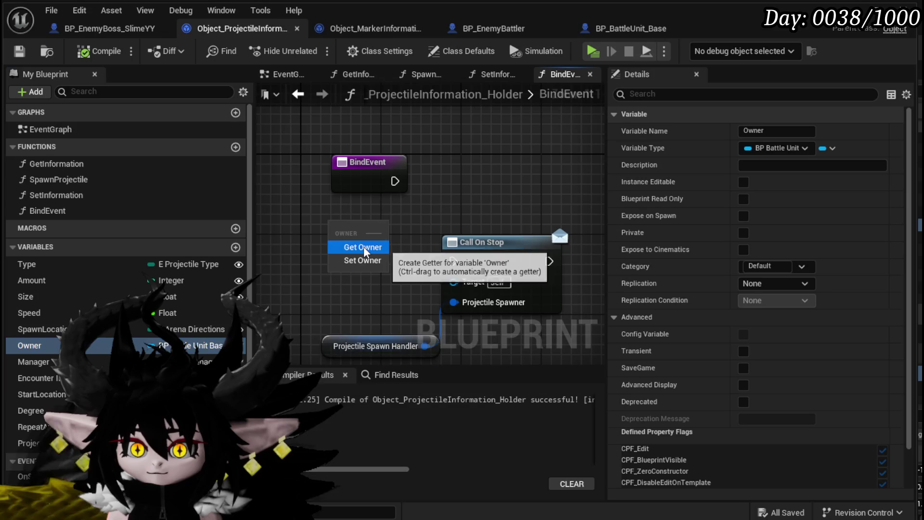
click(362, 246)
Step: Add Bind Event to On Stop and Bind Event to On Contineu nodes from Owner, chained together
drag(344, 265, 516, 185)
text(B)
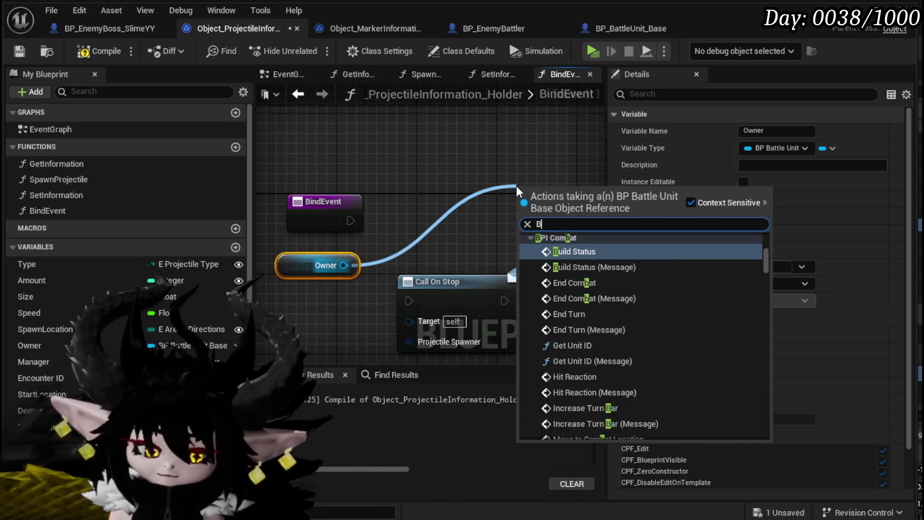
text(ind on Stop)
key(Return)
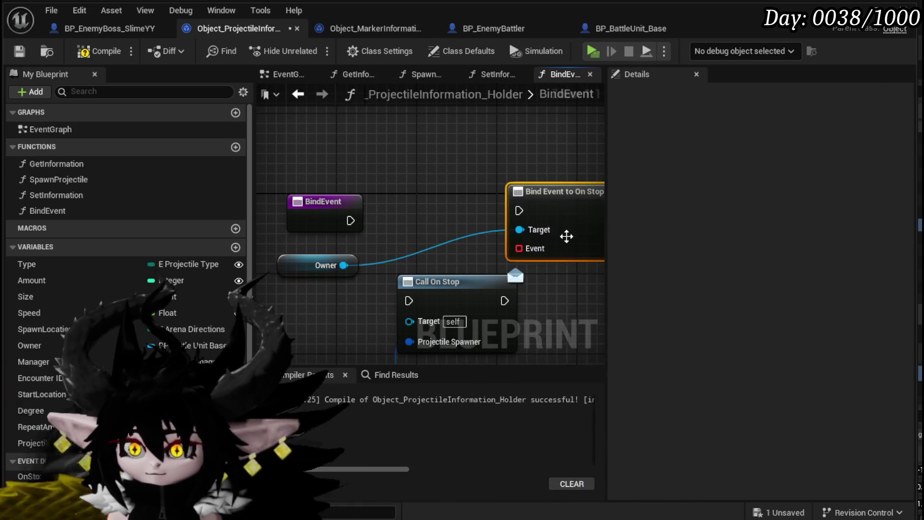
drag(523, 191, 453, 150)
drag(332, 265, 443, 246)
text(B)
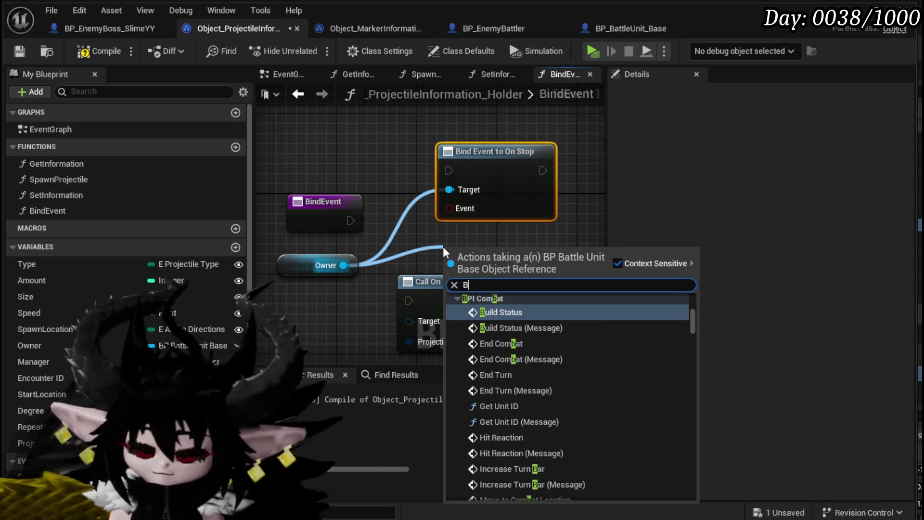
text(ind on Con)
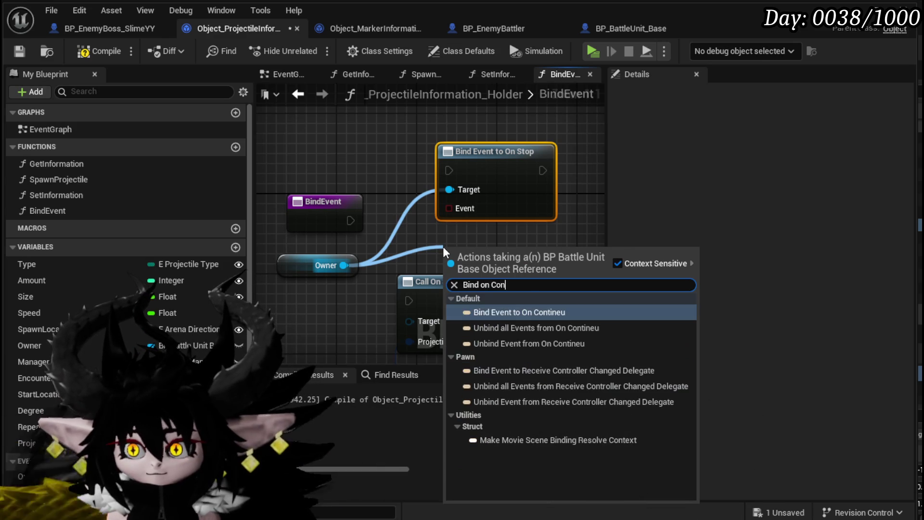
click(541, 311)
mouse_move(541, 277)
mouse_down()
mouse_move(373, 296)
mouse_move(538, 204)
mouse_move(503, 189)
mouse_up()
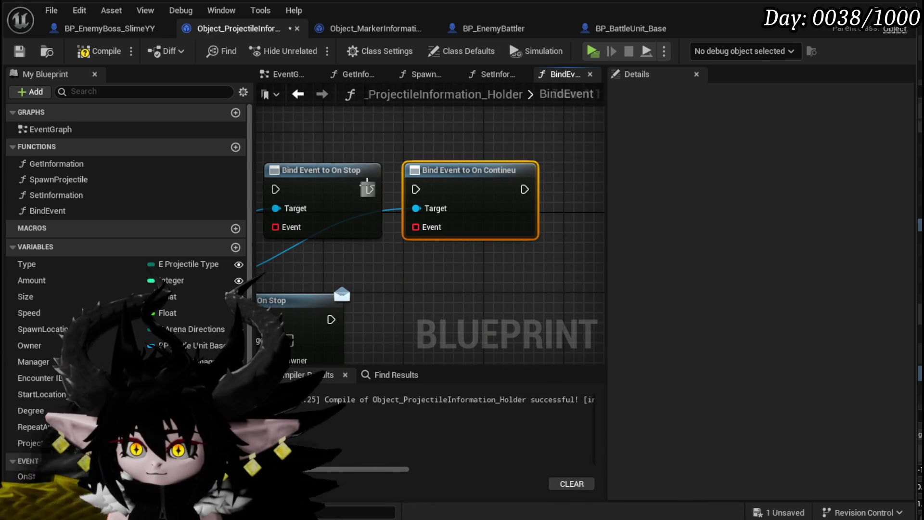
drag(415, 189, 415, 189)
Step: Connect the BindEvent entry to the On Stop binding and compile the holder
mouse_move(332, 209)
mouse_down()
mouse_move(337, 179)
mouse_move(476, 194)
mouse_up()
drag(365, 191, 463, 190)
scroll(463, 190, down, 1)
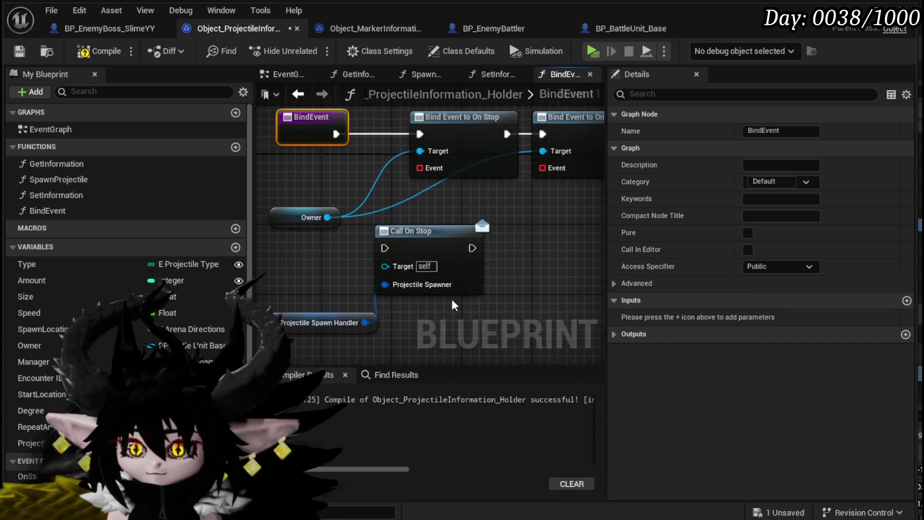
mouse_move(414, 229)
mouse_down()
mouse_move(462, 270)
mouse_move(563, 298)
mouse_up()
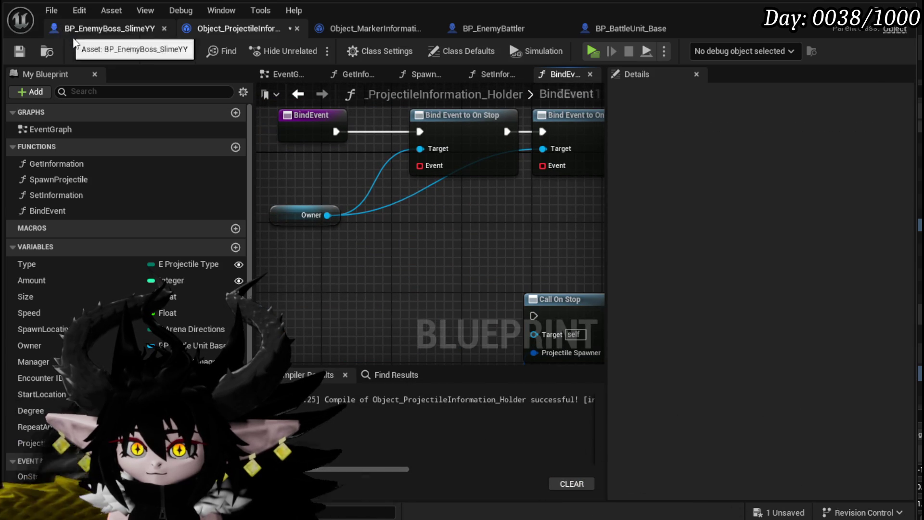
click(19, 52)
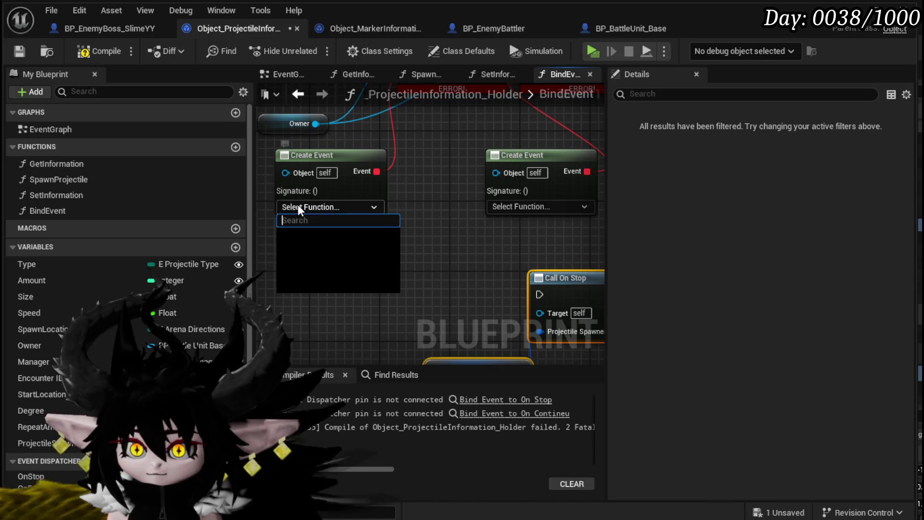
Step: Create a matching function for the On Stop event and name it StopSpawn
click(343, 247)
click(108, 226)
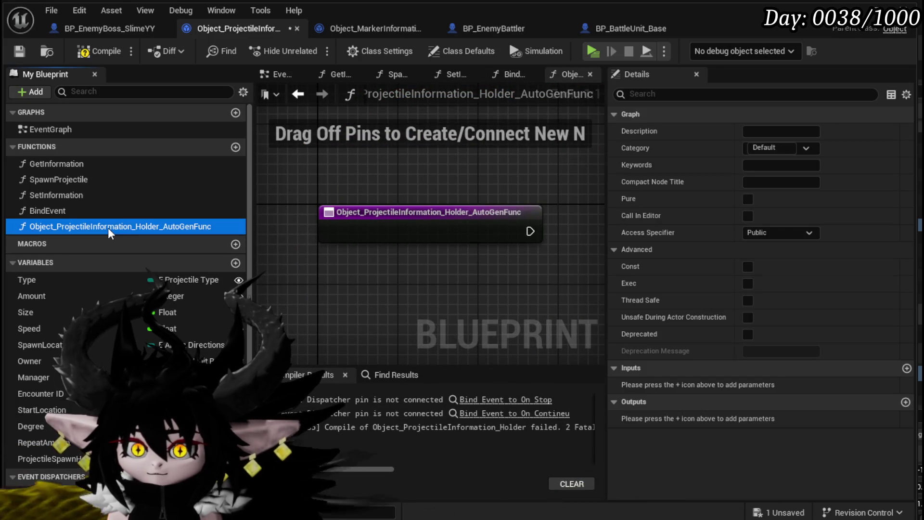
right_click(108, 227)
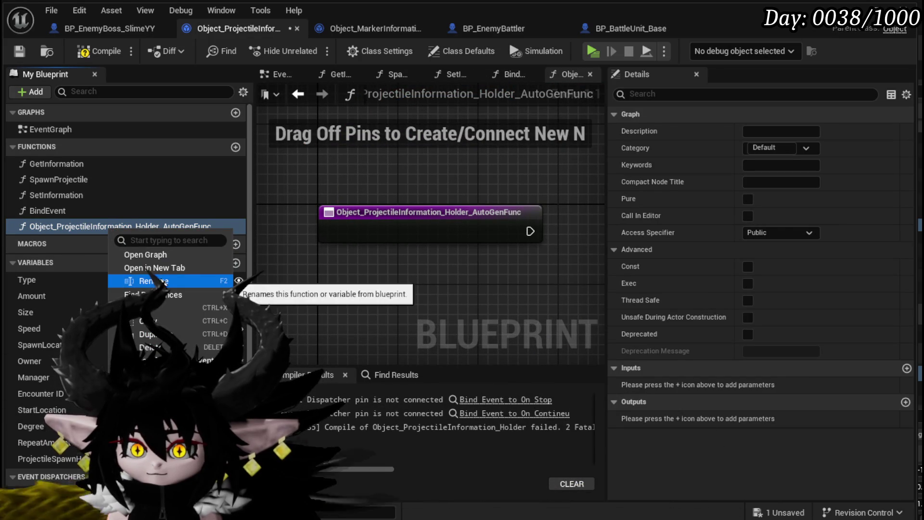
click(137, 285)
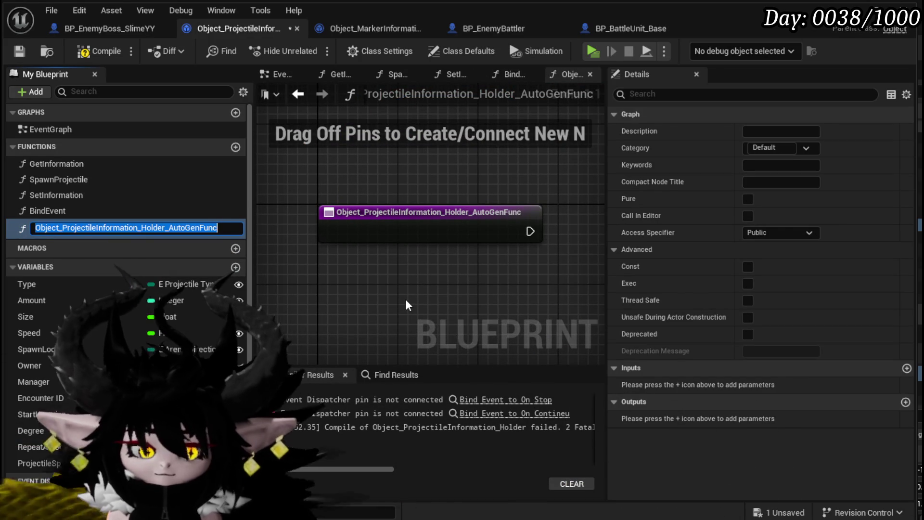
text(StopSpawn)
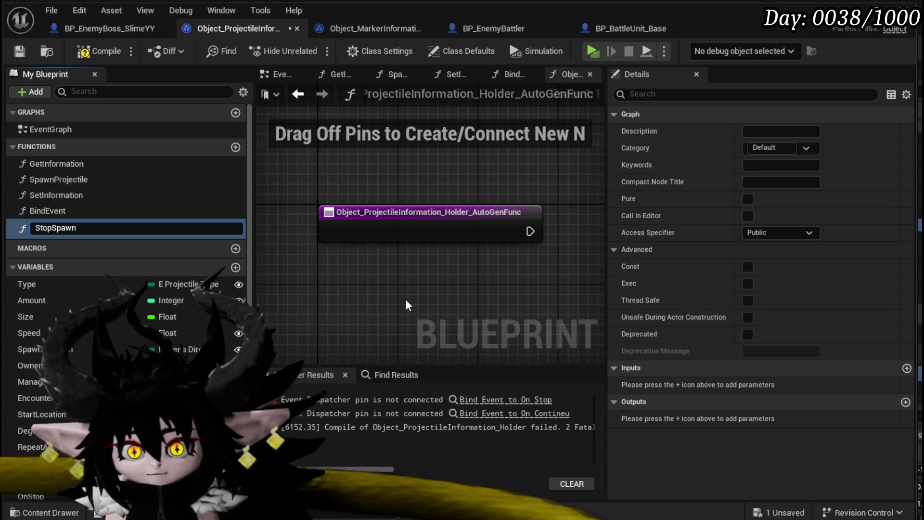
key(Return)
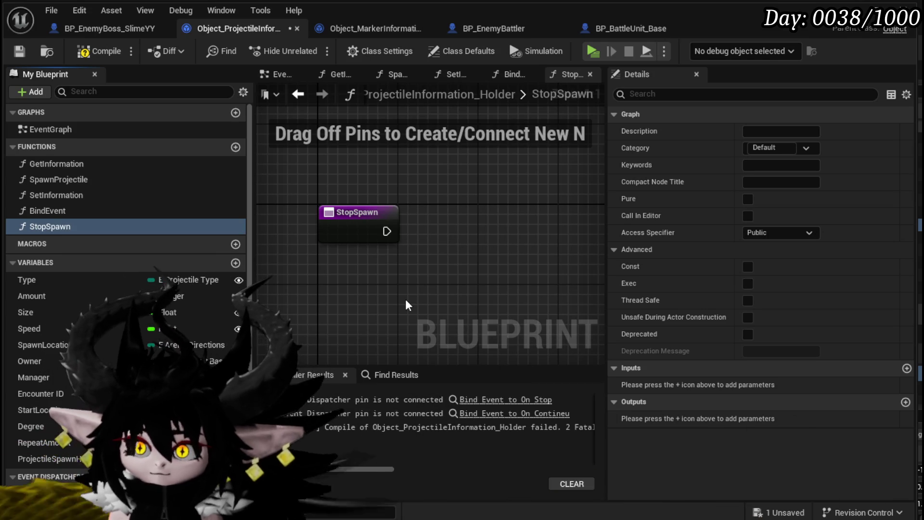
Step: Create a second matching function for the resume event named ContineuSpawn
click(298, 94)
mouse_move(460, 259)
mouse_down()
mouse_move(473, 358)
mouse_move(354, 300)
mouse_up()
click(420, 254)
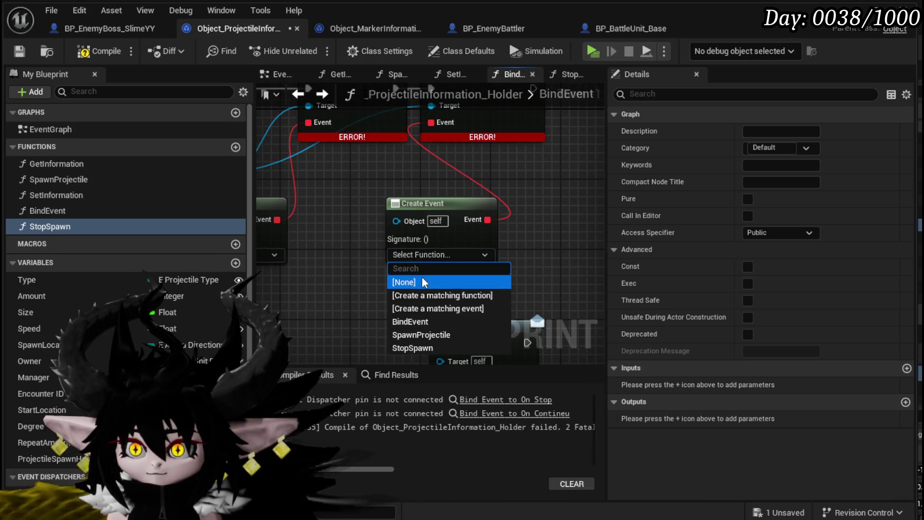
click(423, 297)
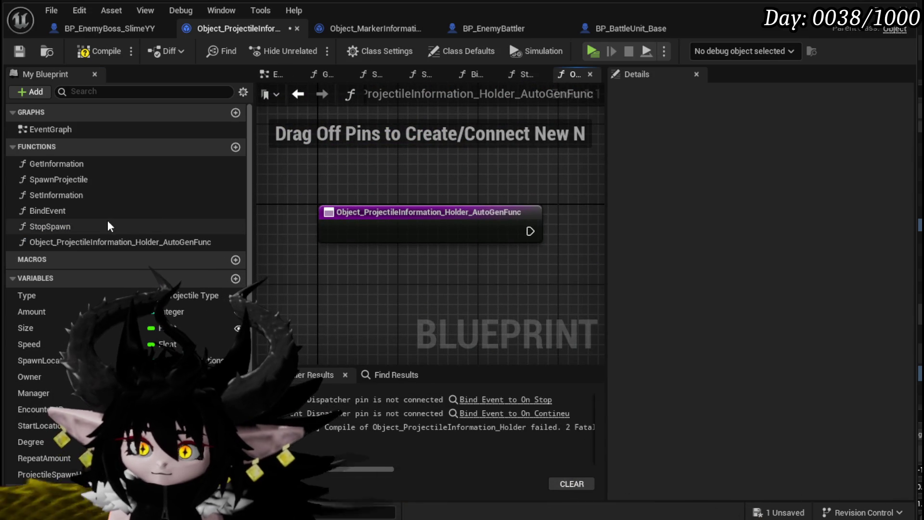
right_click(102, 236)
click(183, 287)
text(Con)
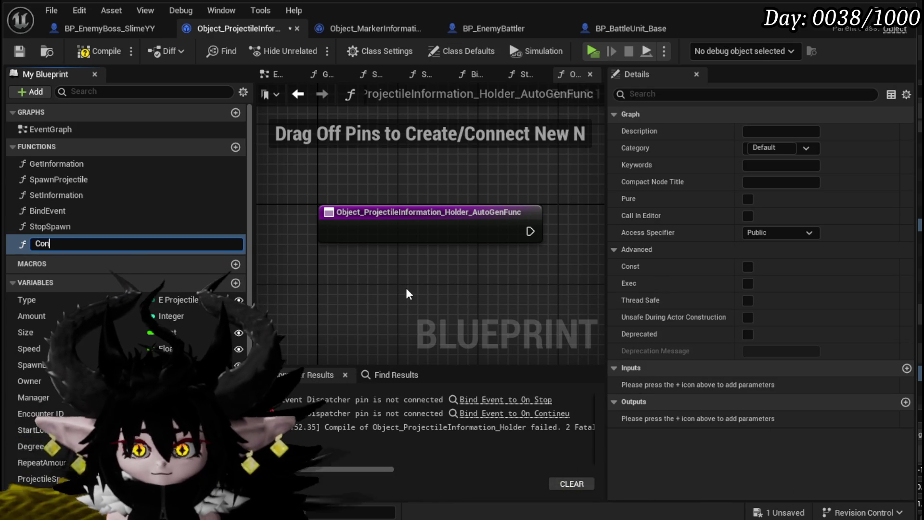
text(tineuSpawn)
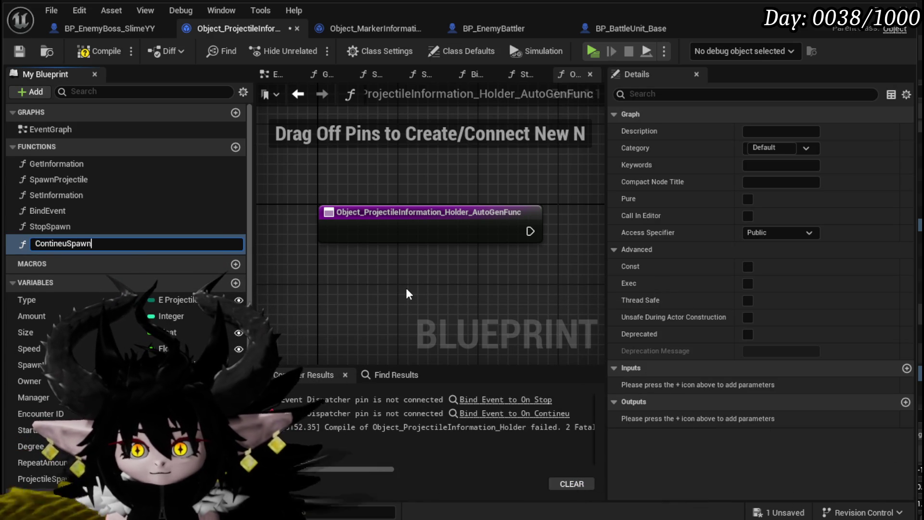
key(Return)
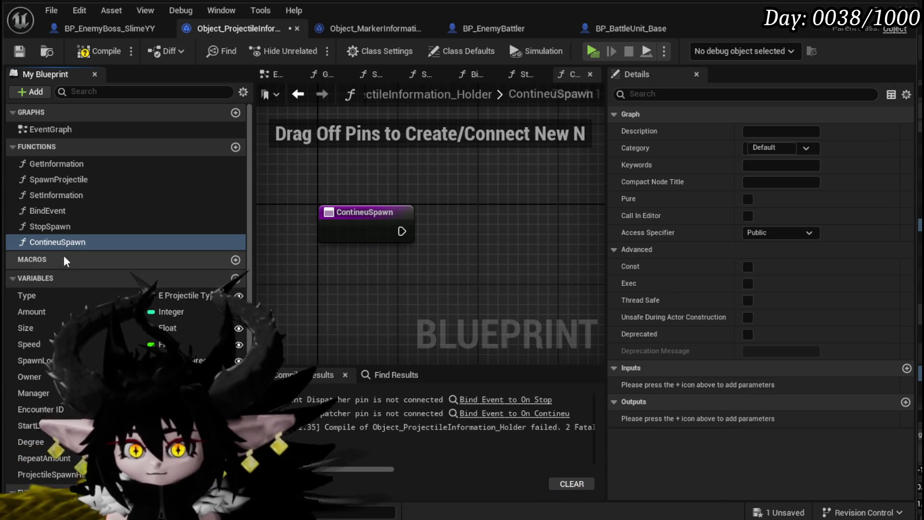
Step: Make ContineuSpawn call On Resume with the Projectile Spawn Handler, then compile and save
scroll(70, 263, down, 2)
mouse_move(36, 461)
mouse_down()
mouse_move(315, 362)
mouse_move(430, 221)
mouse_move(451, 241)
mouse_move(470, 225)
mouse_up()
click(449, 247)
drag(34, 431, 467, 273)
click(379, 313)
click(91, 50)
click(19, 51)
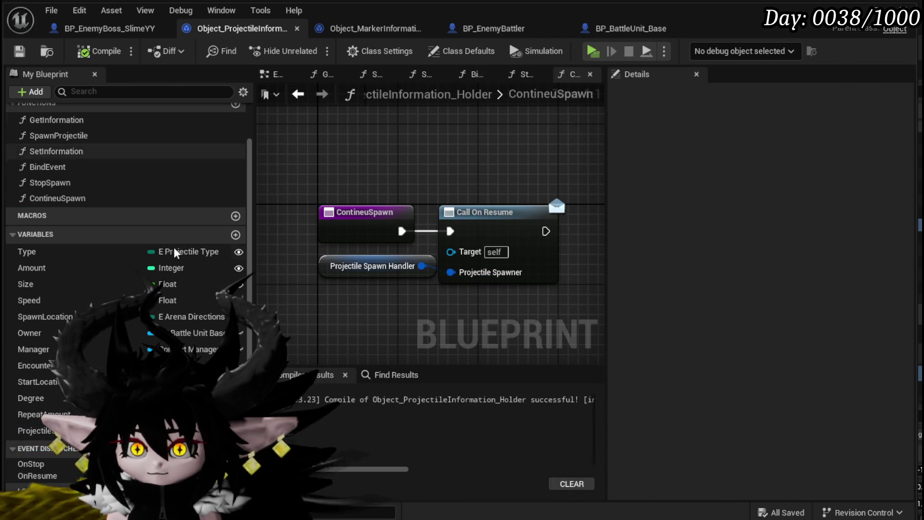
Step: Make StopSpawn call On Stop with the Projectile Spawn Handler, then compile and save
double_click(66, 183)
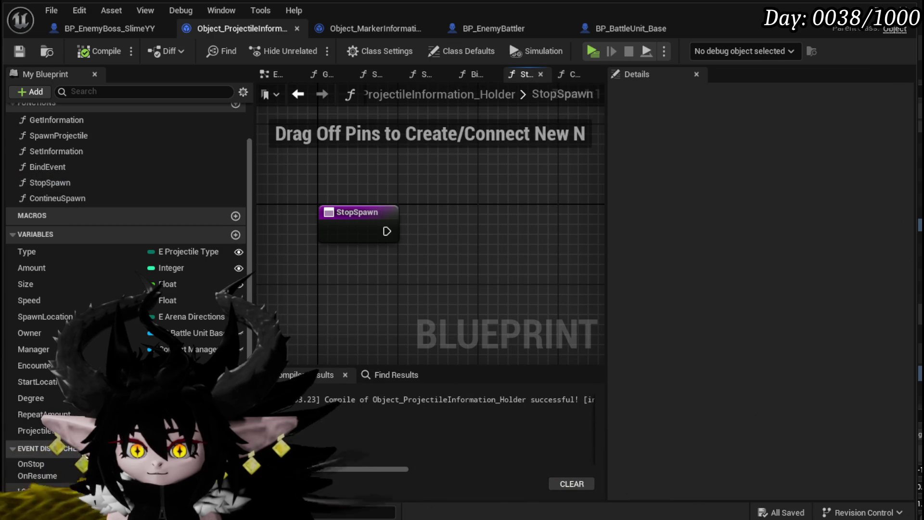
drag(33, 463, 484, 252)
click(498, 256)
mouse_move(386, 231)
mouse_down()
mouse_move(480, 251)
mouse_move(483, 212)
mouse_move(463, 212)
mouse_up()
drag(33, 430, 464, 274)
click(99, 51)
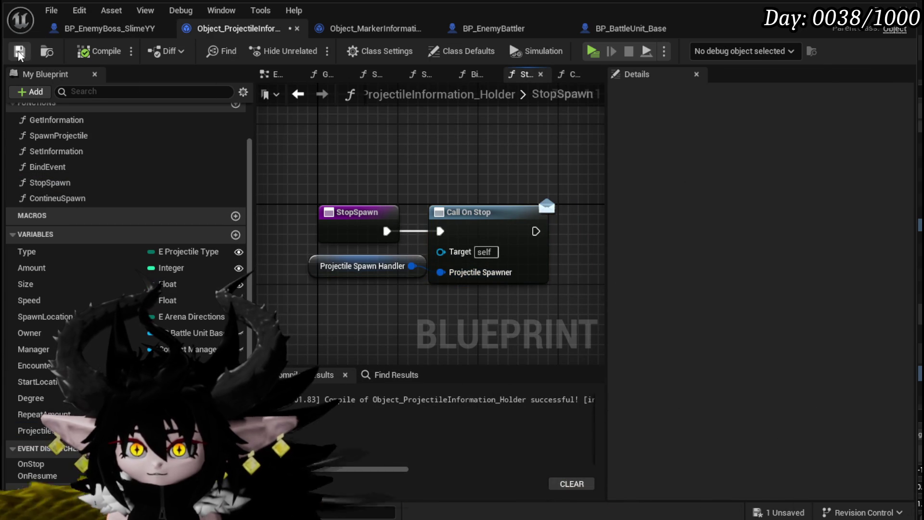
key(ctrl+s)
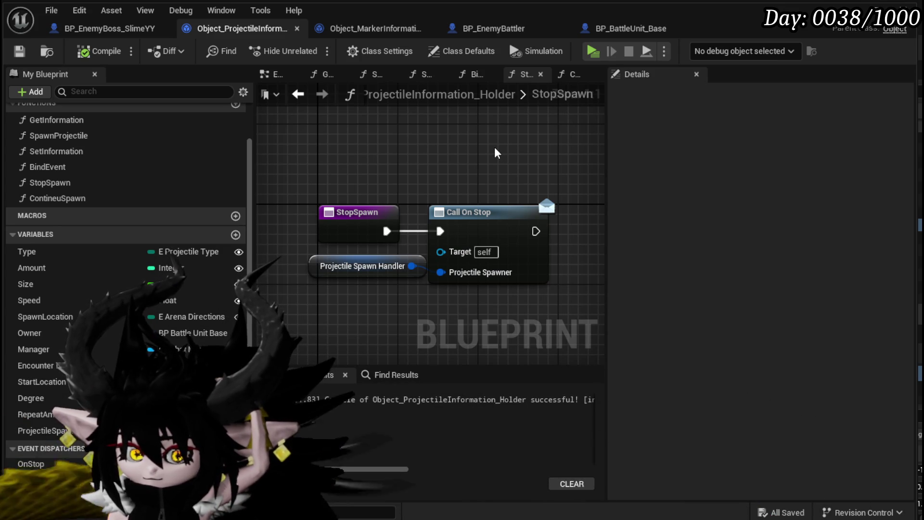
click(91, 34)
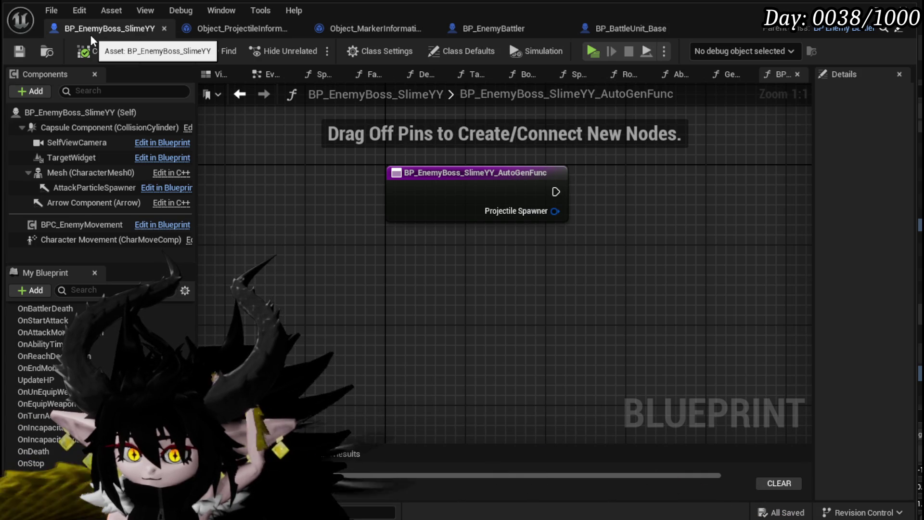
Step: Pause the Projectile Spawner timer with a Pause Timer by Handle node, then compile and save
drag(409, 247, 217, 308)
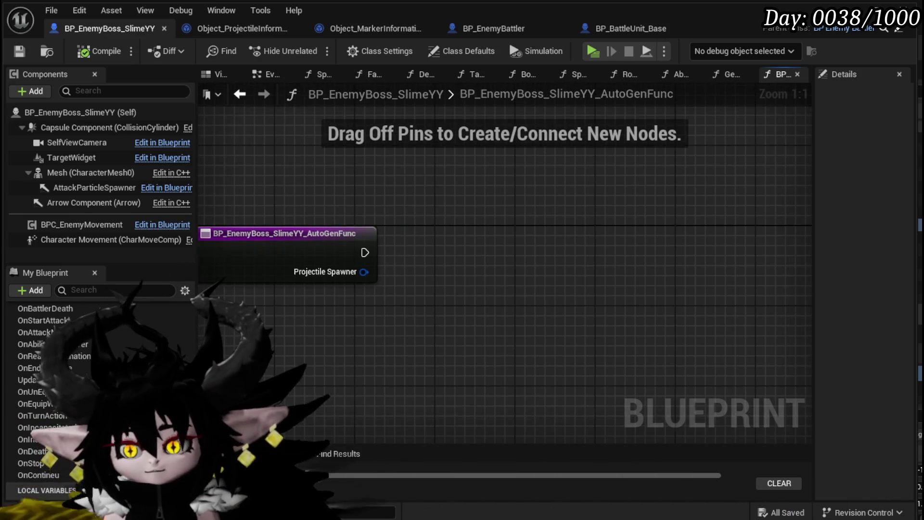
drag(359, 275, 428, 276)
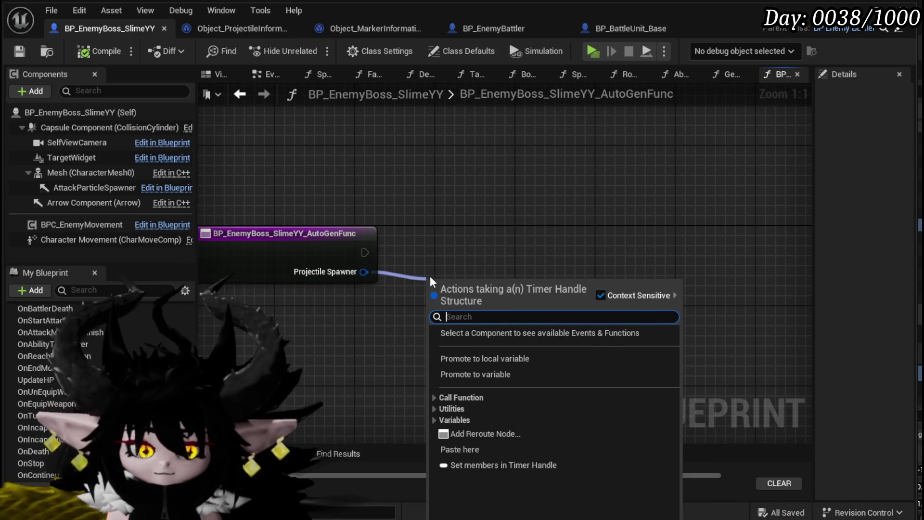
text(Pause)
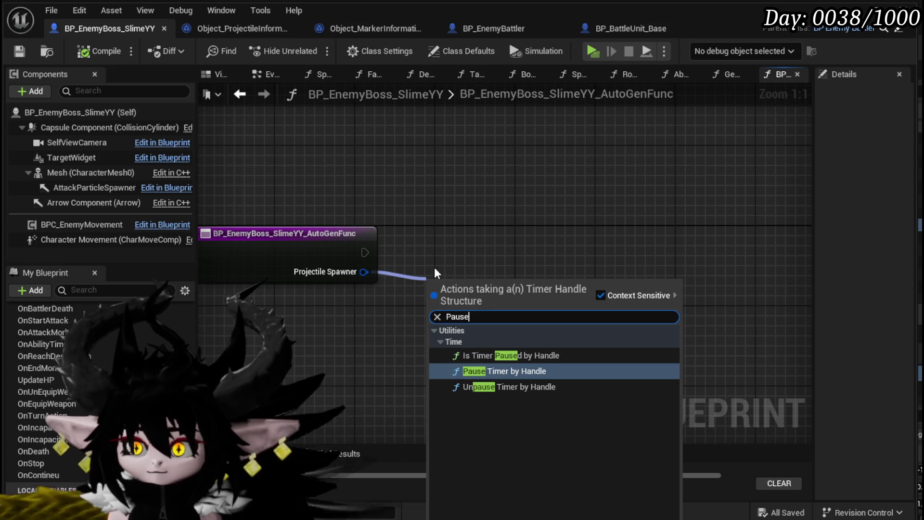
click(529, 372)
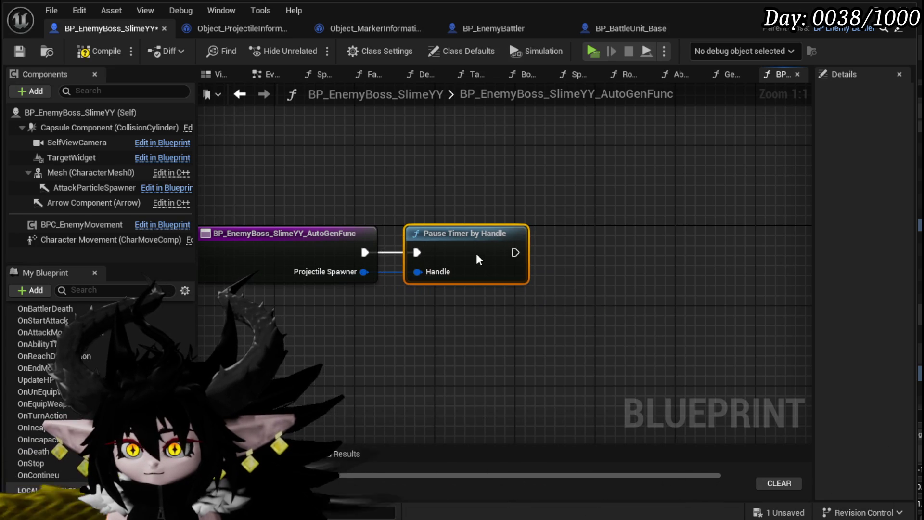
drag(371, 274, 526, 212)
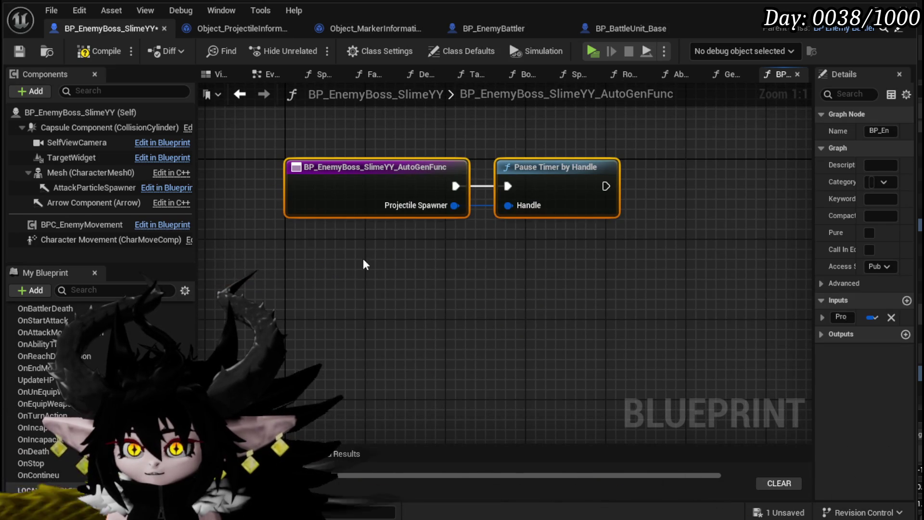
click(488, 260)
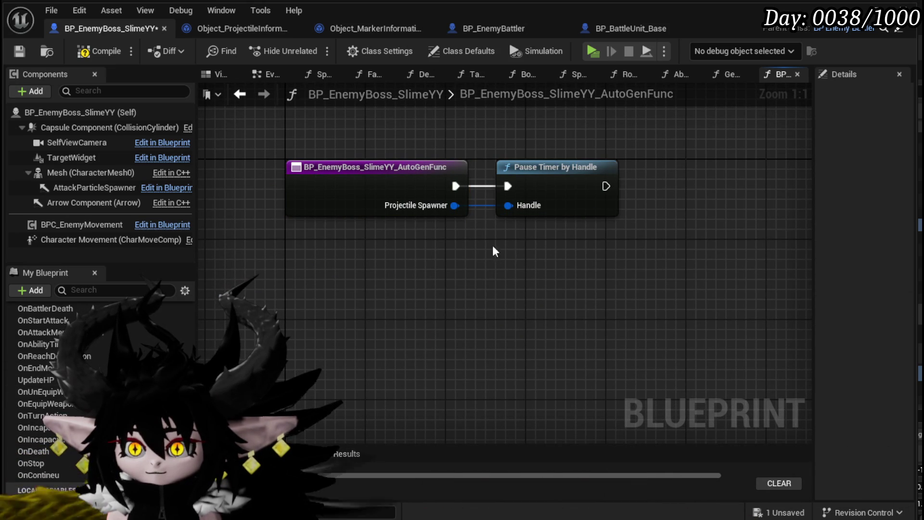
click(19, 51)
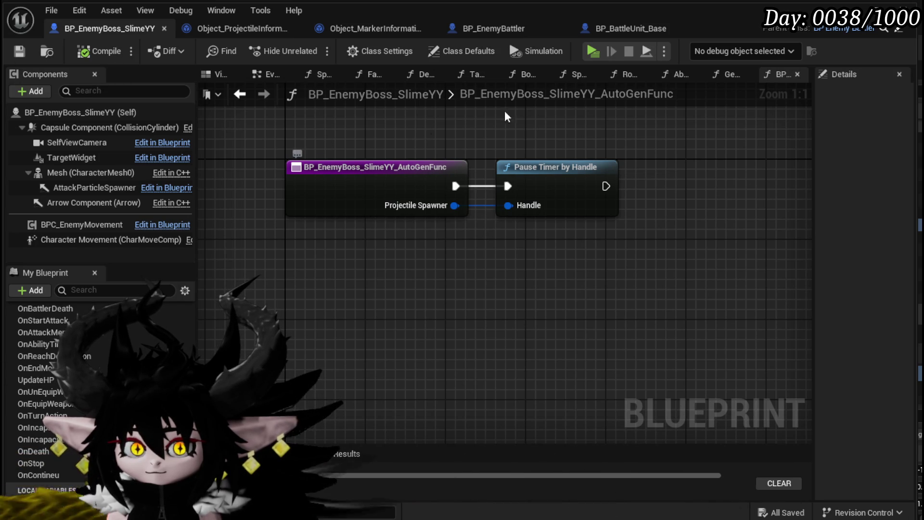
Step: Open the SpawnProjectile function graph
scroll(43, 366, down, 5)
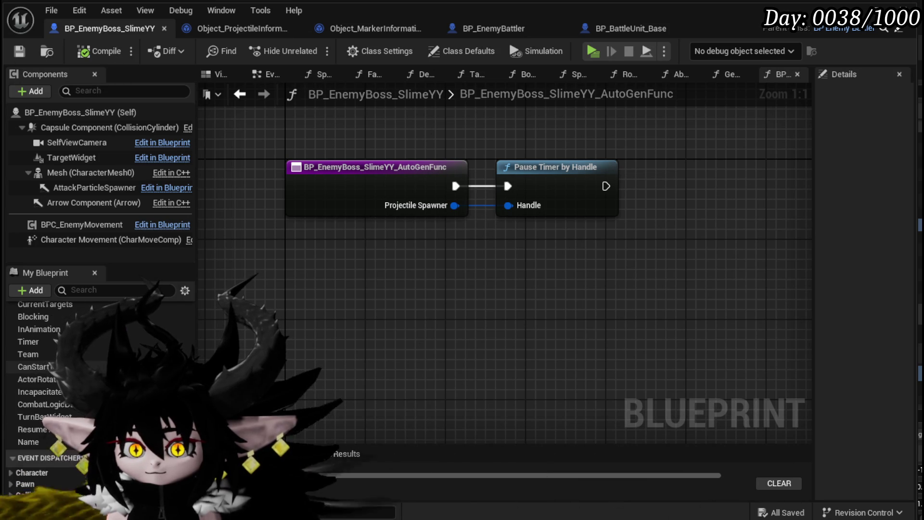
scroll(43, 375, up, 10)
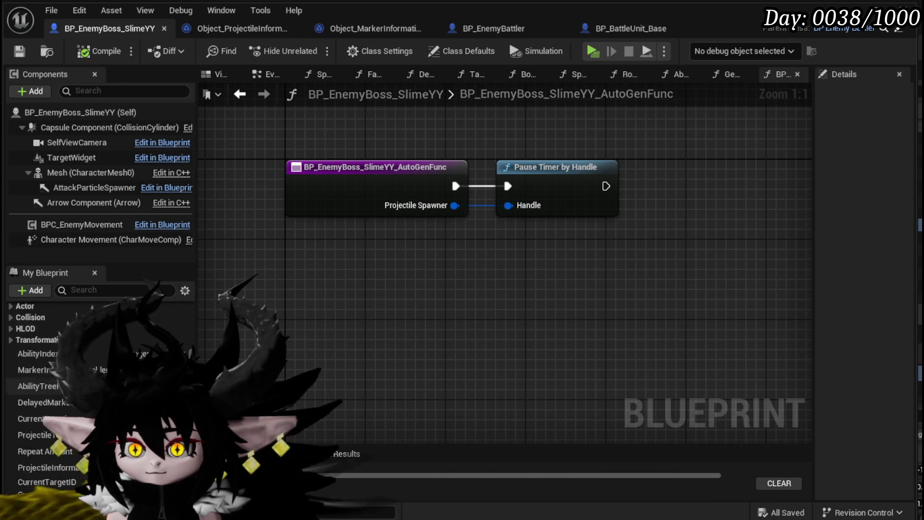
scroll(90, 351, up, 5)
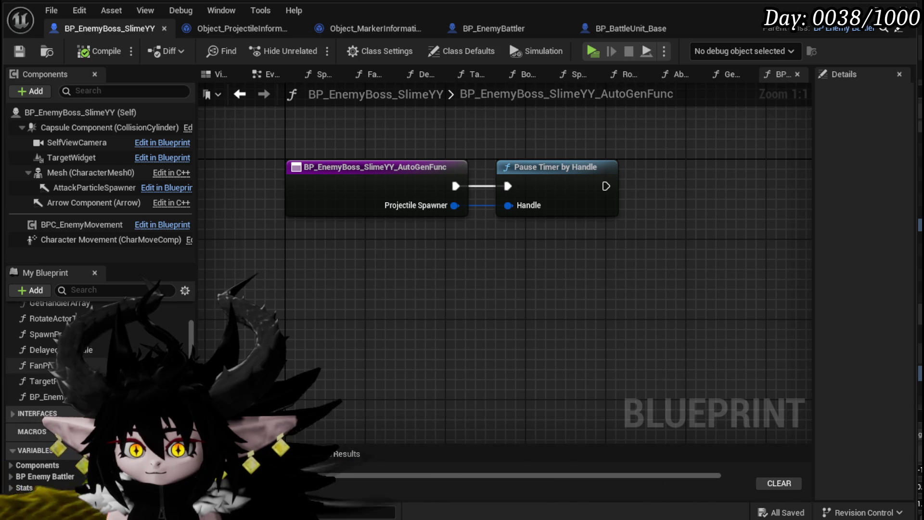
double_click(43, 334)
Step: Rename the auto-generated function to StopObject
mouse_move(478, 243)
mouse_down()
mouse_move(382, 349)
mouse_move(383, 339)
mouse_move(391, 356)
mouse_move(390, 341)
mouse_up()
click(45, 396)
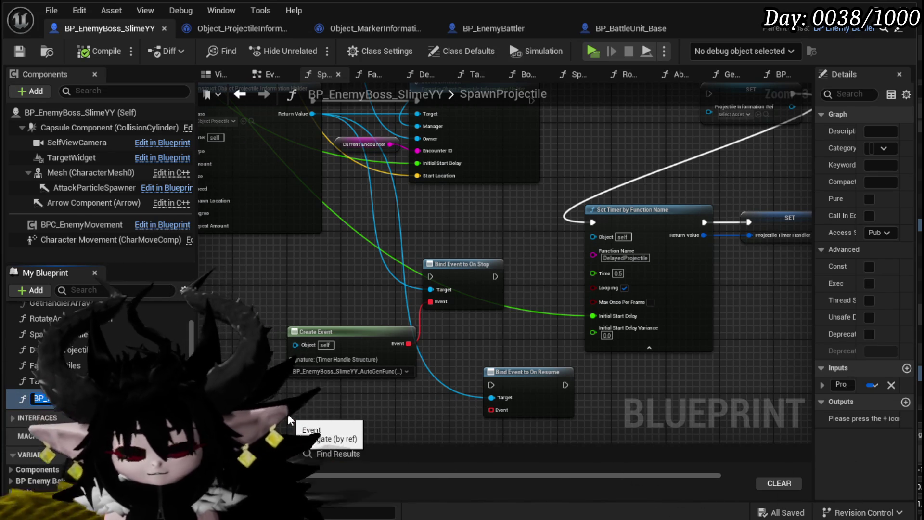
text(O)
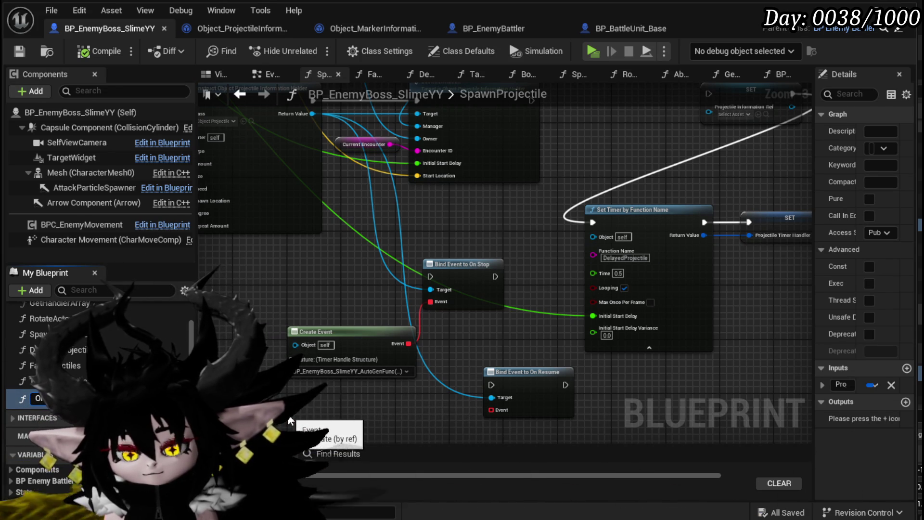
text(St)
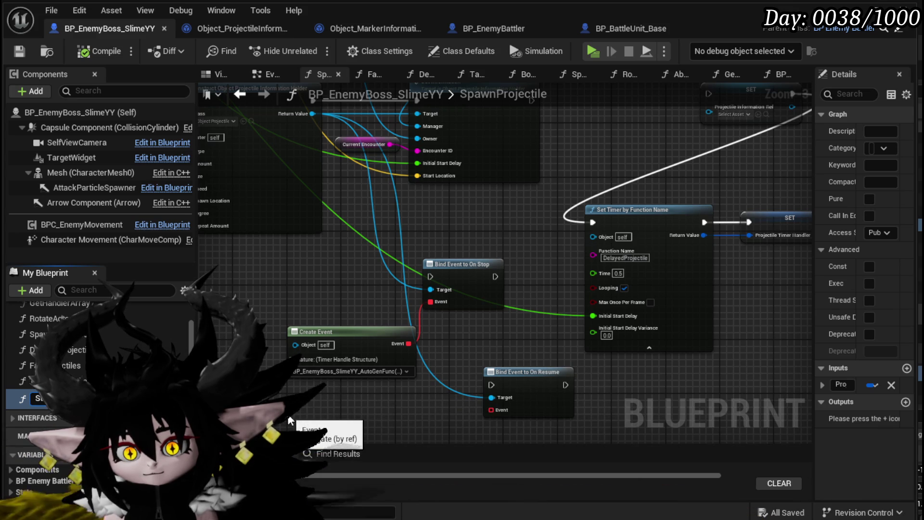
key(Return)
Step: Move the On Stop binding beside Set Information and delete the old Set Timer and SET nodes
drag(388, 184, 325, 287)
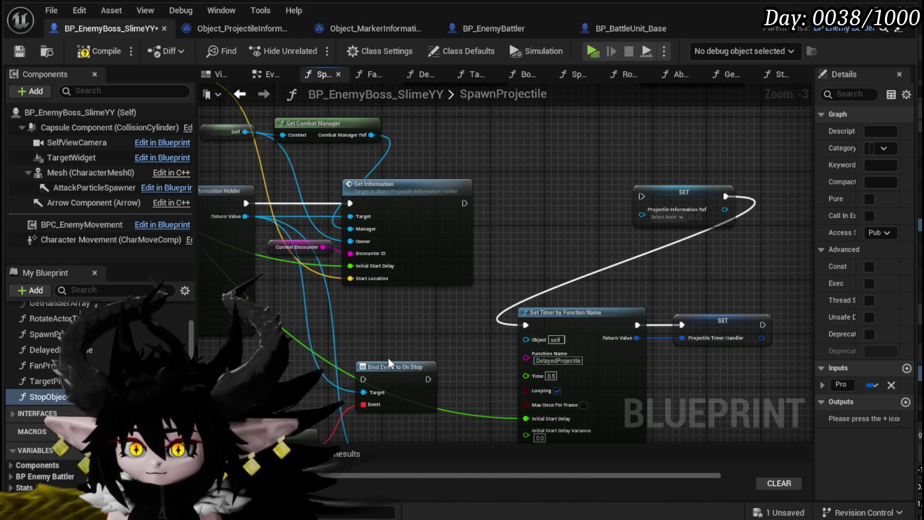
mouse_move(365, 378)
mouse_down()
mouse_move(519, 198)
mouse_move(444, 198)
mouse_move(491, 202)
mouse_move(501, 232)
mouse_up()
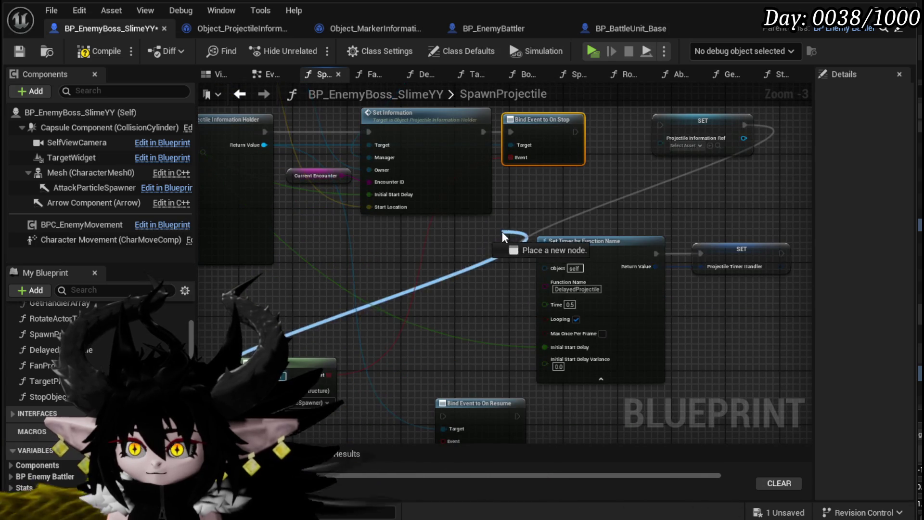
mouse_move(291, 365)
mouse_down()
mouse_move(579, 181)
mouse_move(548, 187)
mouse_up()
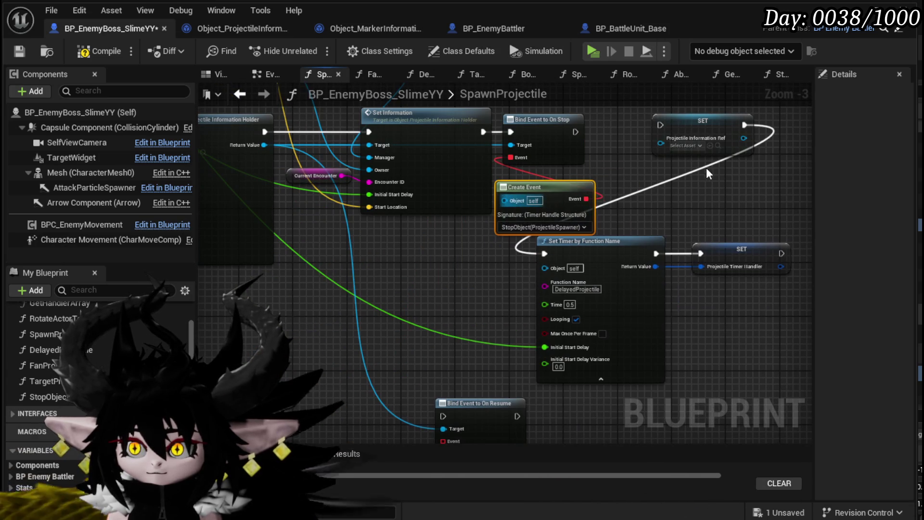
drag(487, 141, 604, 297)
ctrl+click(452, 291)
key(Delete)
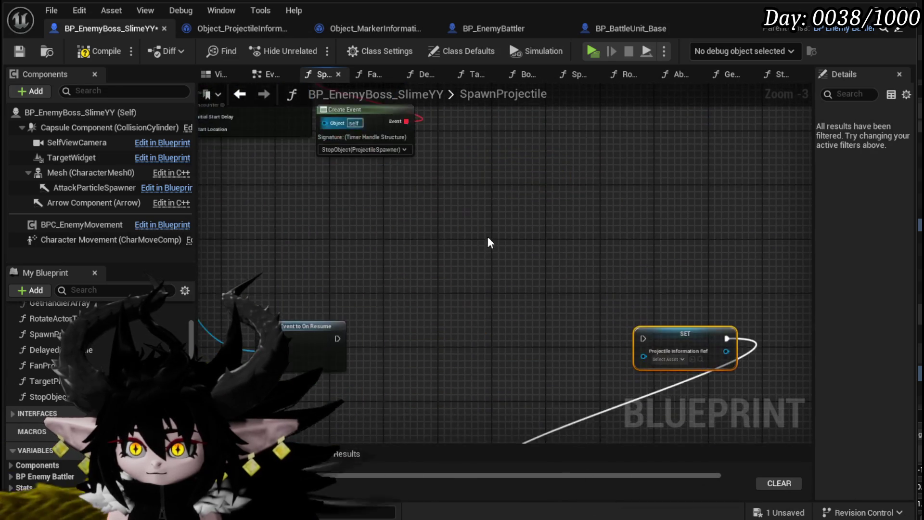
Step: Add a Bind Event to On Resume with a Create Event node and a matching function
drag(273, 238, 648, 255)
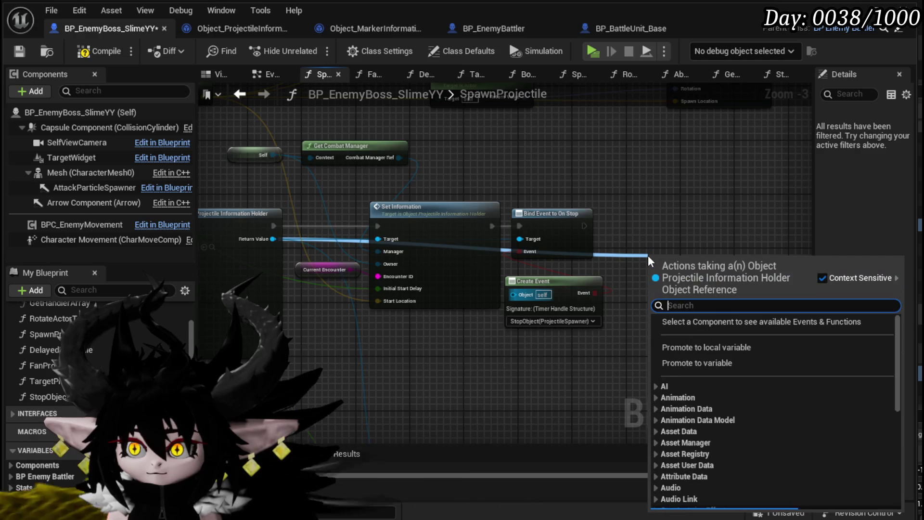
text(B)
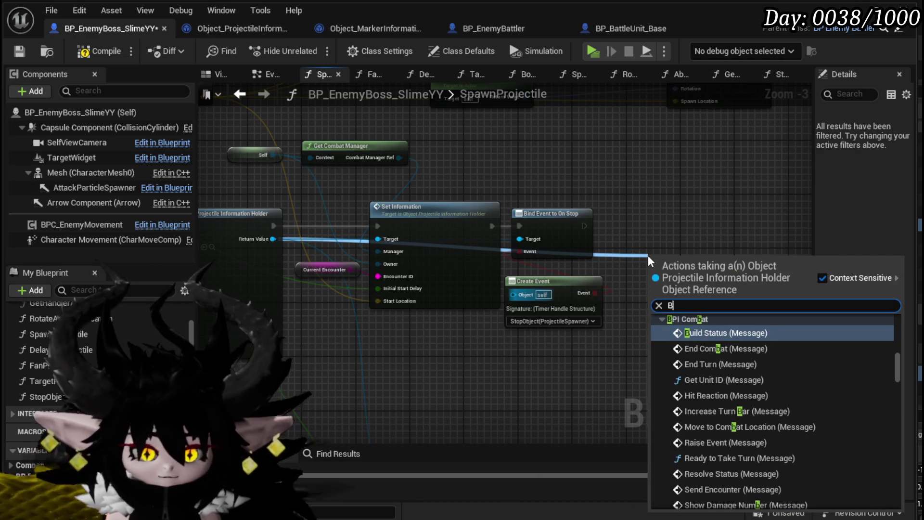
text(ind on)
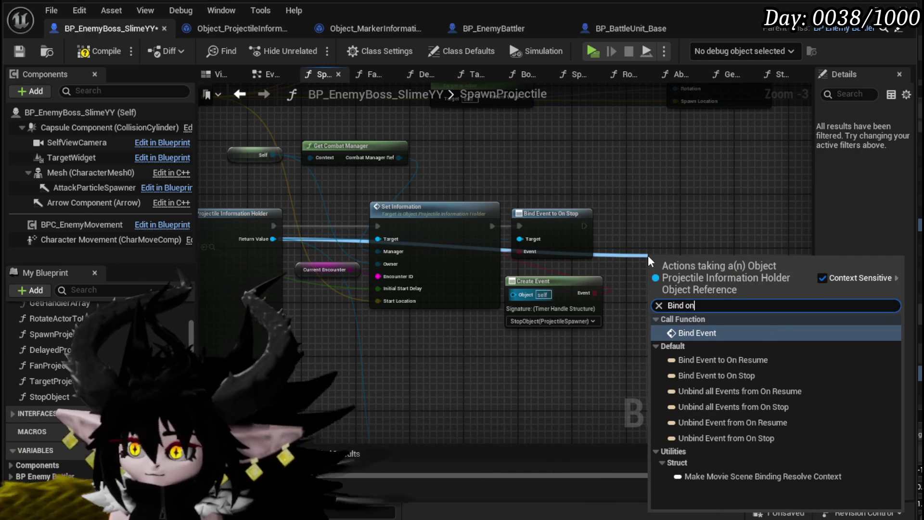
click(738, 360)
drag(671, 261, 670, 215)
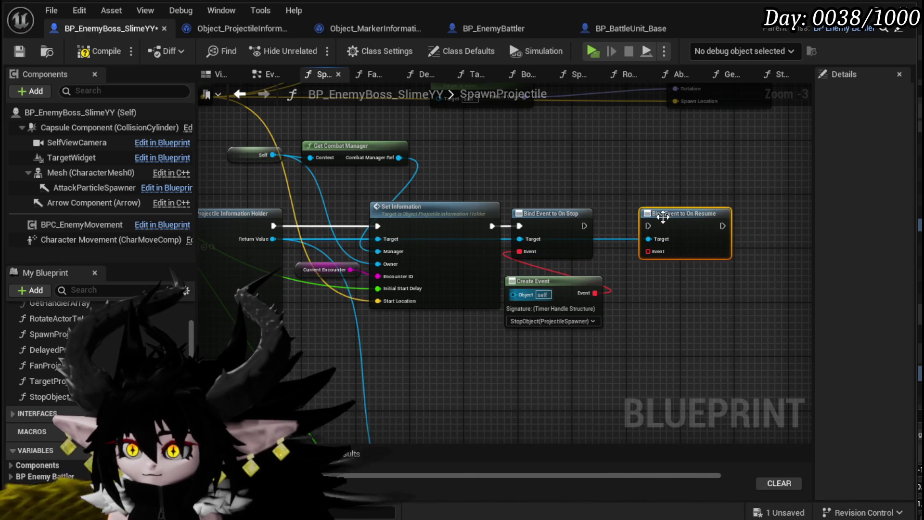
mouse_move(647, 251)
mouse_down()
mouse_move(685, 305)
mouse_move(659, 279)
mouse_up()
text(Crea)
click(728, 372)
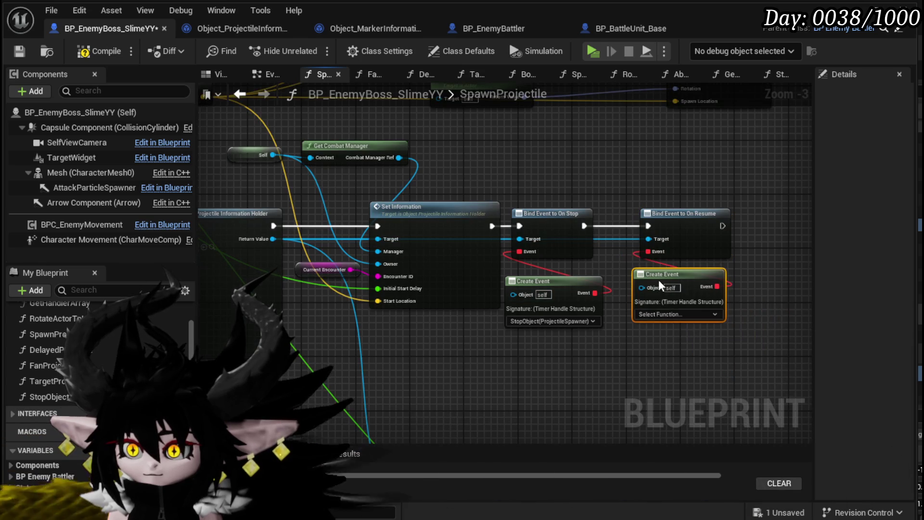
click(645, 315)
click(673, 351)
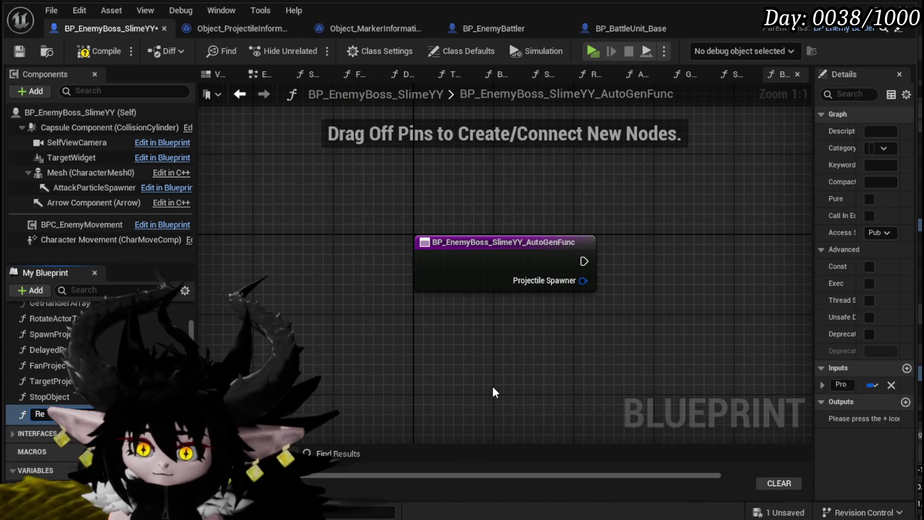
Step: Name the function ResumeObject, unpause the Projectile Spawner timer via Unpause Timer by Handle, and compile
text(esumeO)
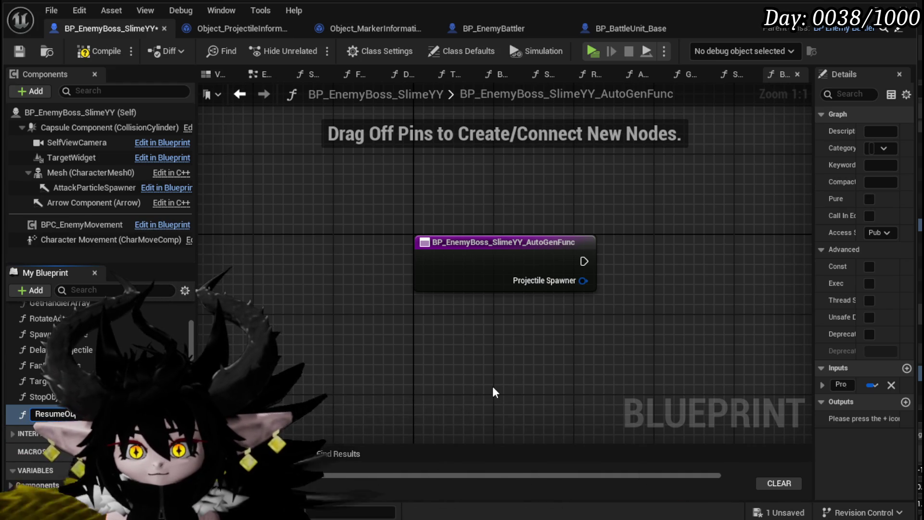
text(bject)
key(Return)
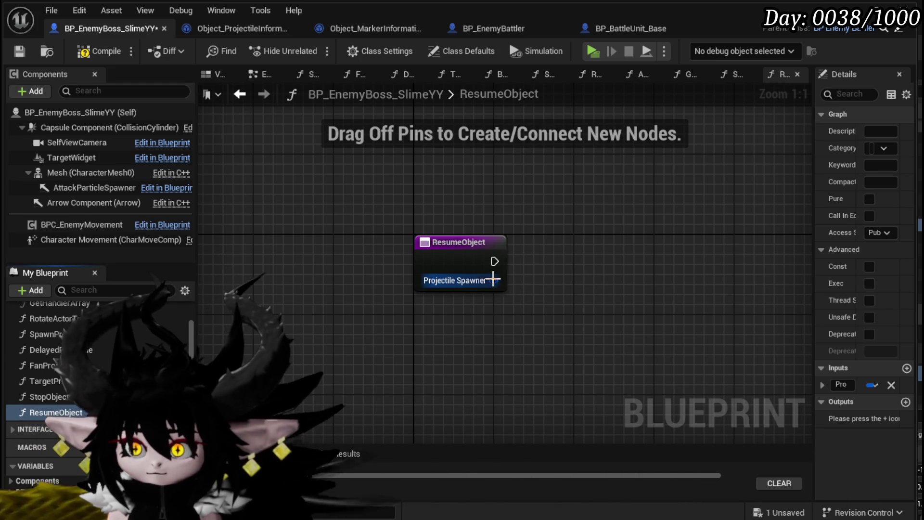
drag(495, 281, 567, 290)
text(U)
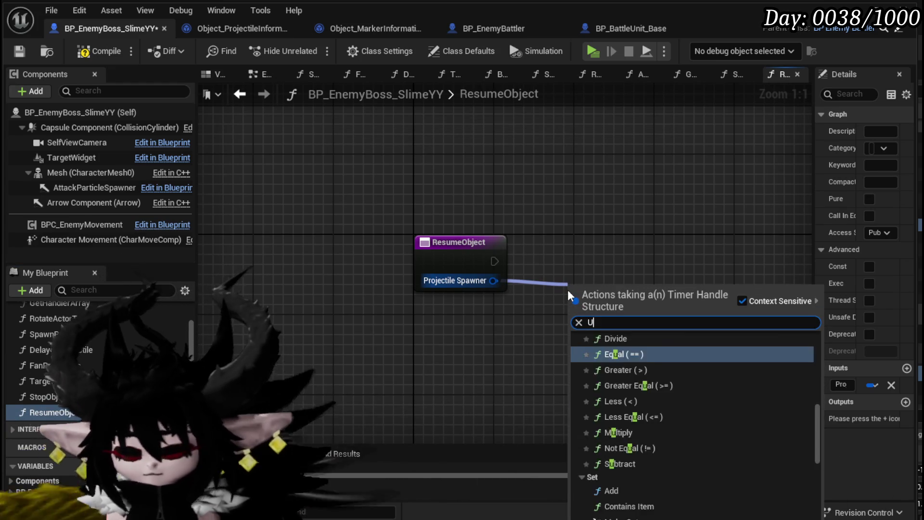
text(np)
key(Return)
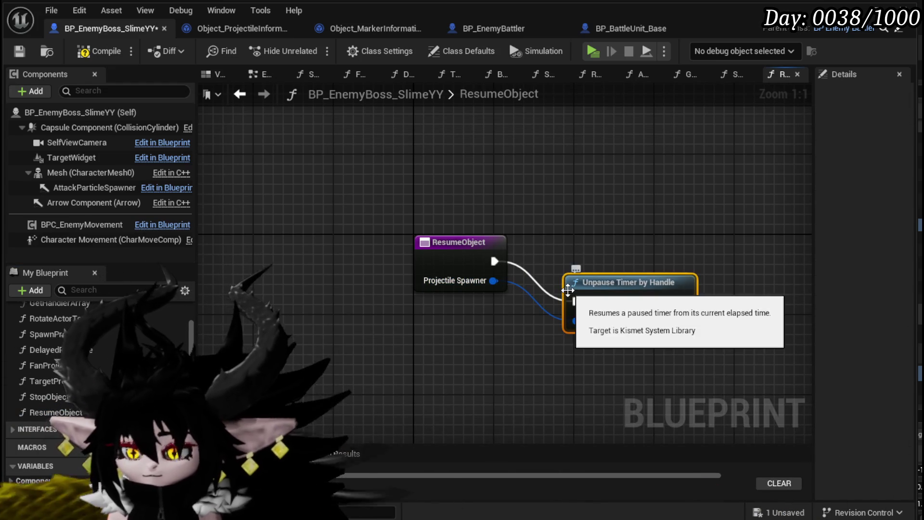
mouse_move(568, 290)
mouse_down()
mouse_move(569, 264)
mouse_move(530, 249)
mouse_up()
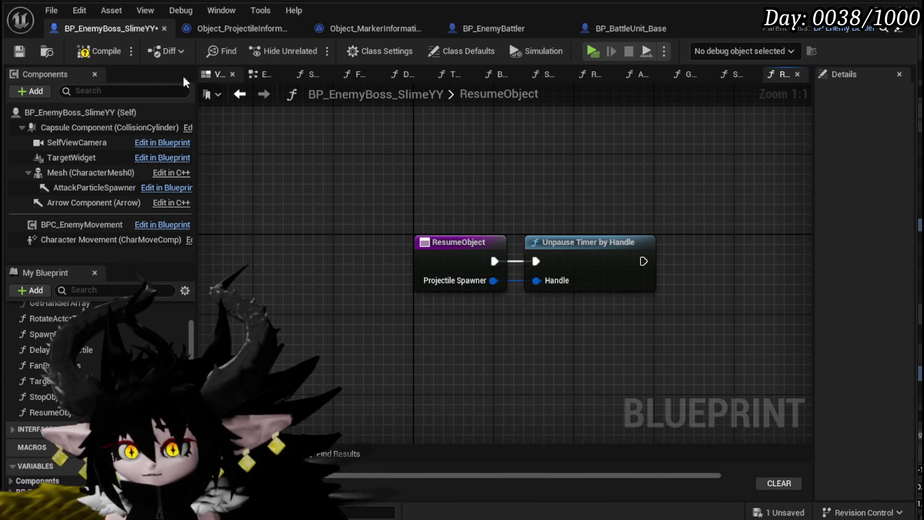
click(79, 55)
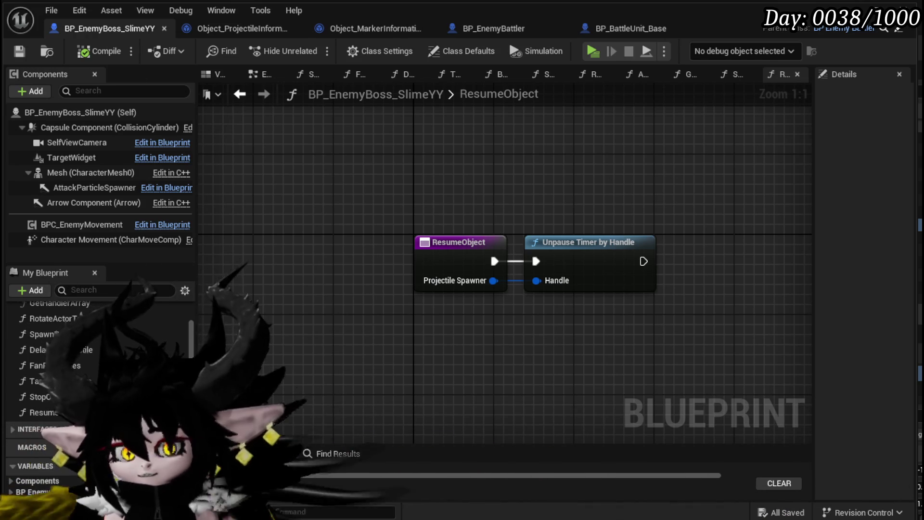
scroll(239, 173, down, 3)
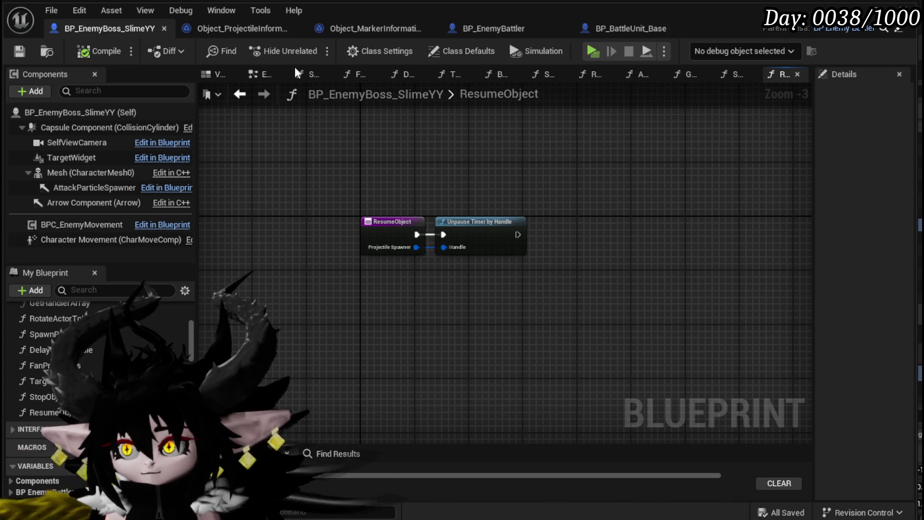
Step: Insert a BindEvent call into SetInformation between the Owner and Encounter ID setters
click(239, 94)
double_click(373, 192)
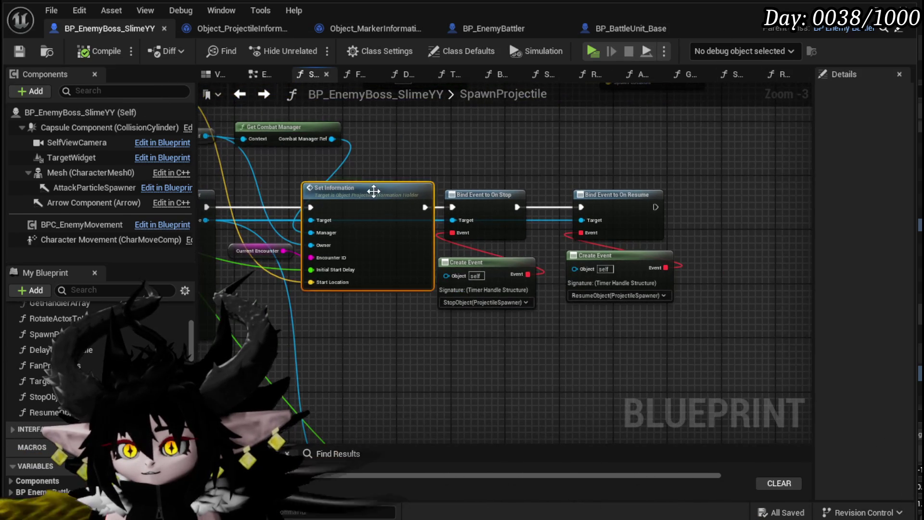
drag(48, 166, 564, 133)
drag(520, 179, 573, 161)
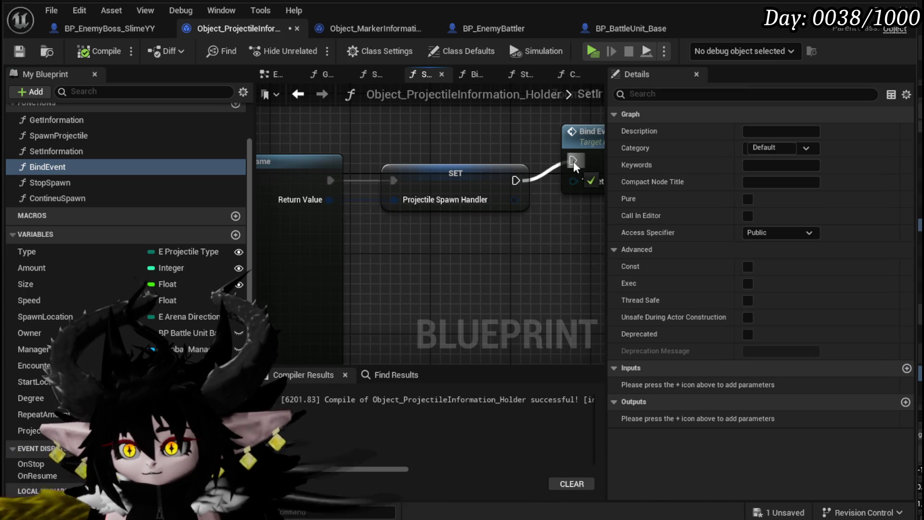
scroll(509, 142, down, 2)
drag(509, 142, 439, 162)
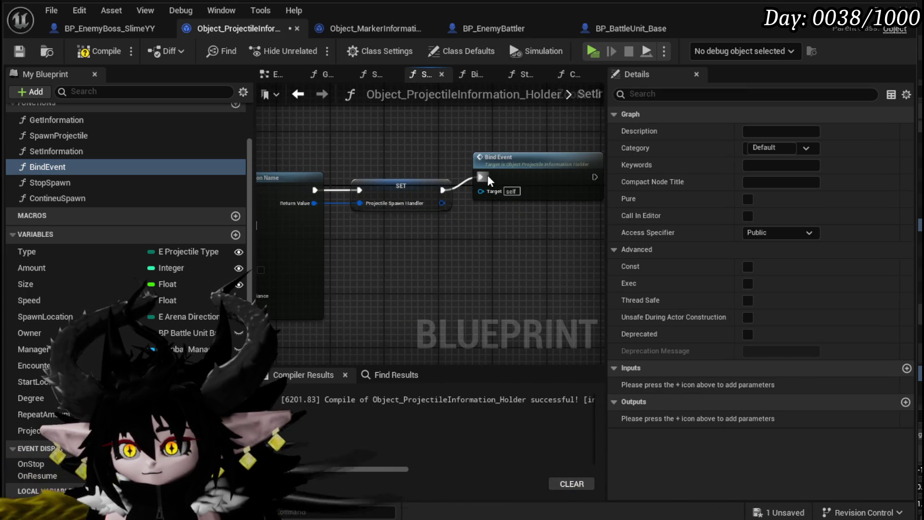
mouse_move(493, 171)
mouse_down()
mouse_move(367, 345)
mouse_move(353, 333)
mouse_move(495, 258)
mouse_up()
scroll(403, 214, down, 1)
mouse_move(403, 214)
mouse_down()
mouse_move(296, 223)
mouse_move(377, 178)
mouse_up()
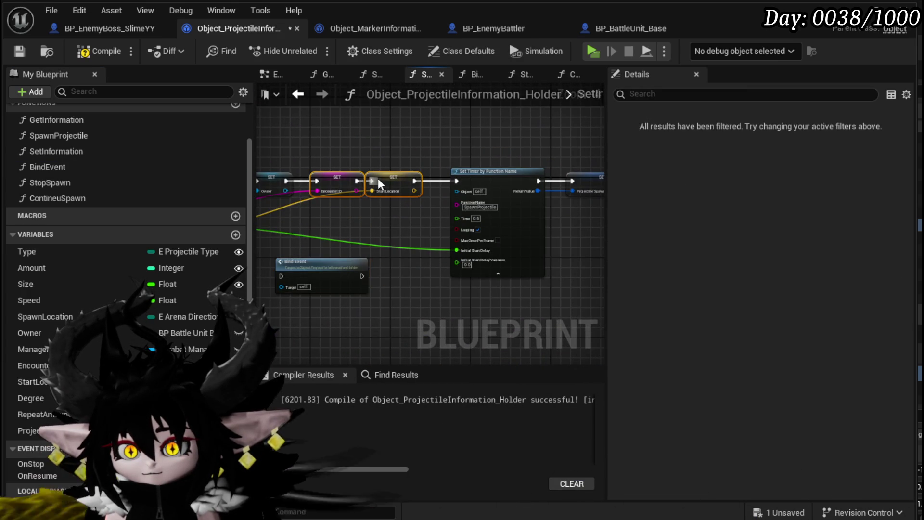
mouse_move(409, 213)
mouse_down()
mouse_move(519, 209)
mouse_move(327, 151)
mouse_move(355, 169)
mouse_up()
mouse_move(501, 254)
mouse_down()
mouse_move(407, 163)
mouse_move(376, 173)
mouse_move(387, 173)
mouse_up()
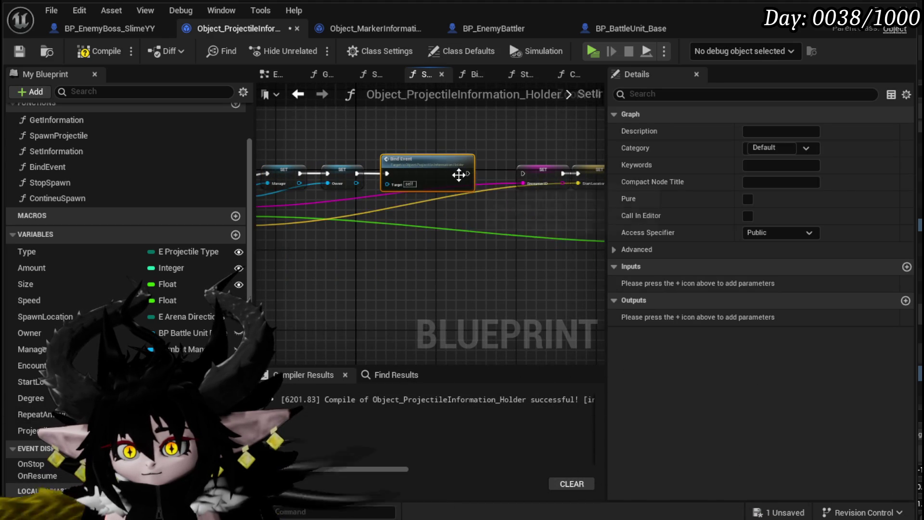
mouse_move(517, 176)
mouse_down()
mouse_move(515, 154)
mouse_move(260, 149)
mouse_up()
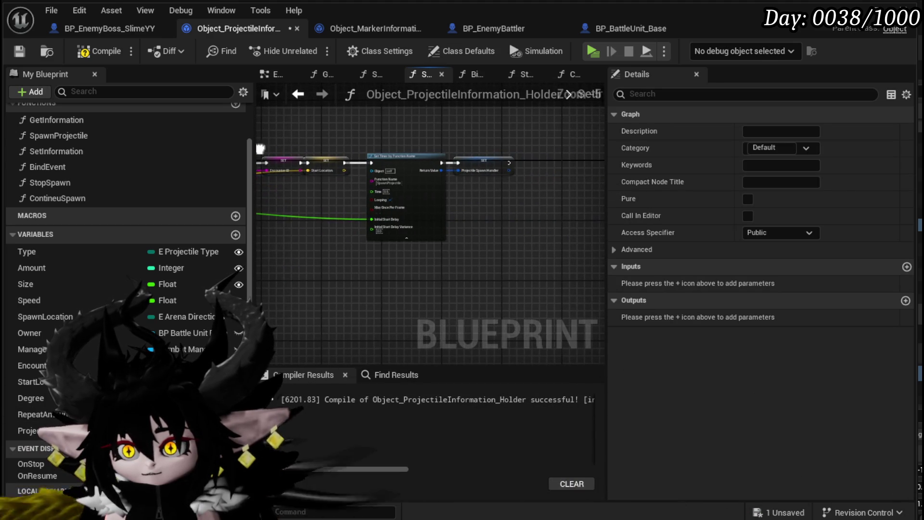
Step: Compile the projectile holder, run a quick test play, and save
click(99, 51)
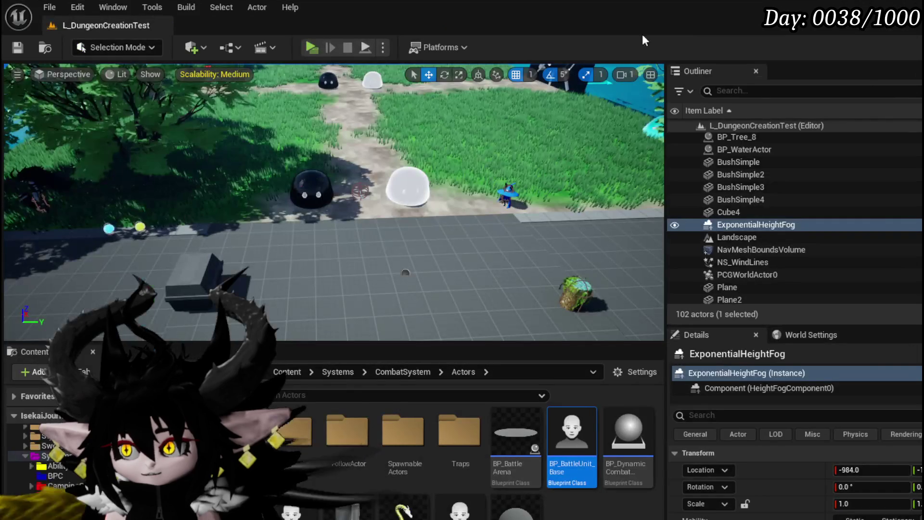
click(309, 48)
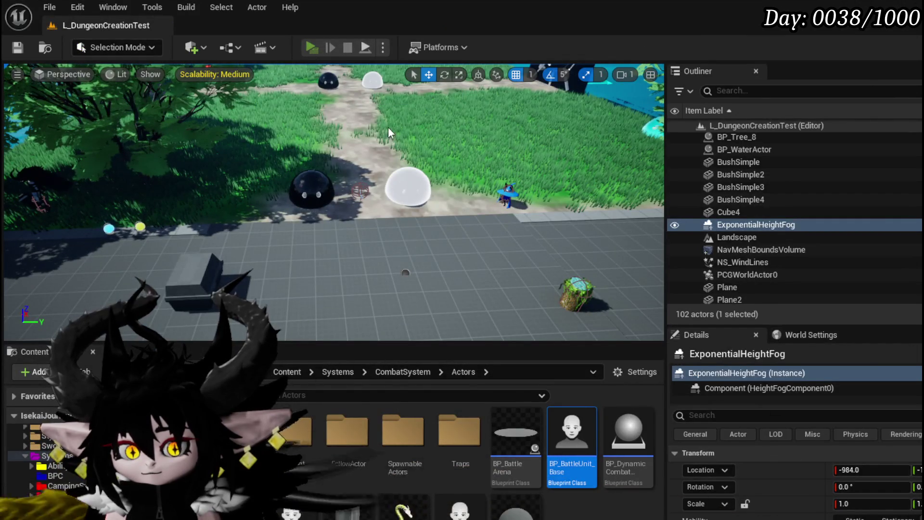
key(Escape)
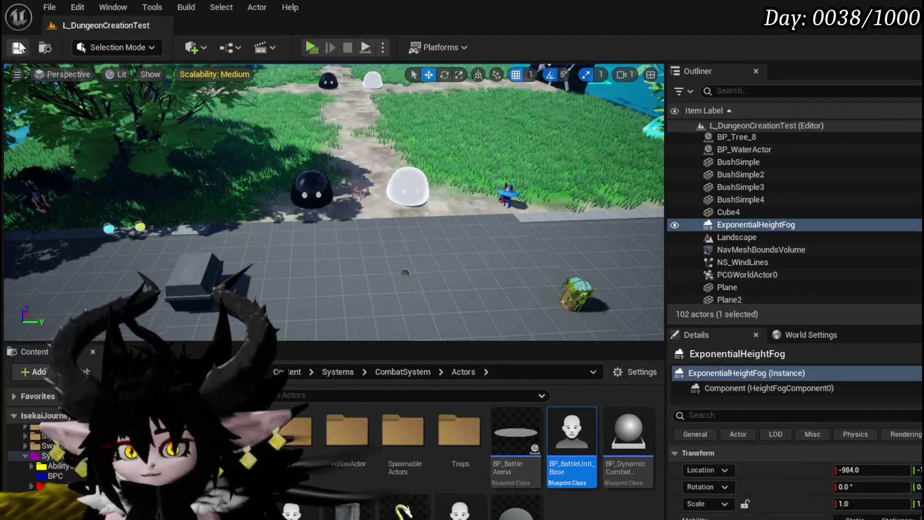
key(ctrl+s)
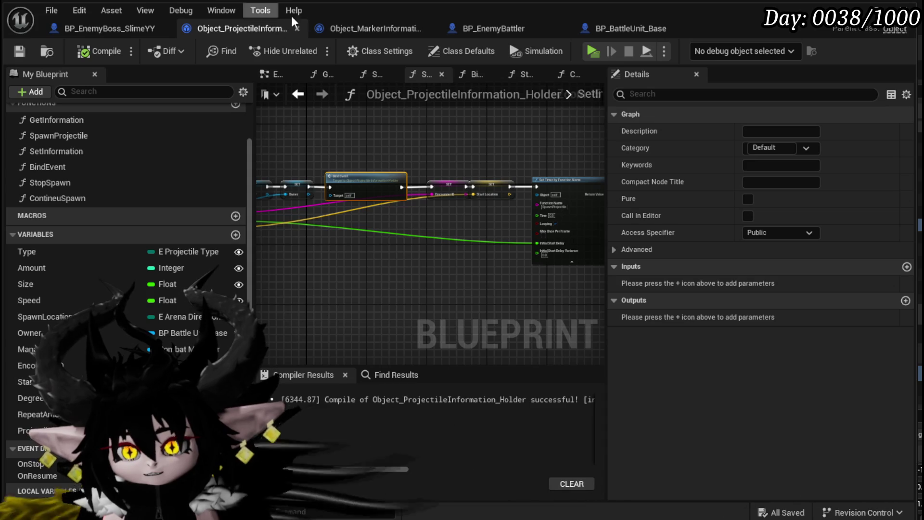
click(408, 29)
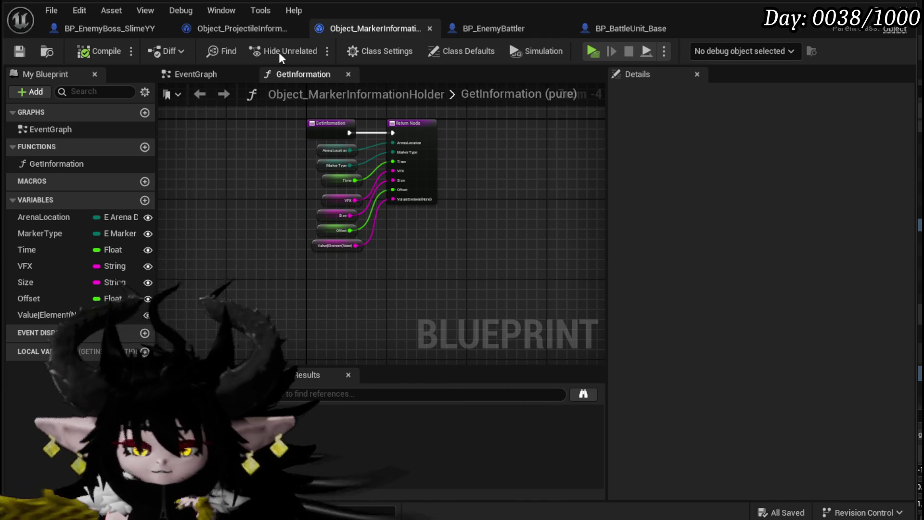
click(230, 28)
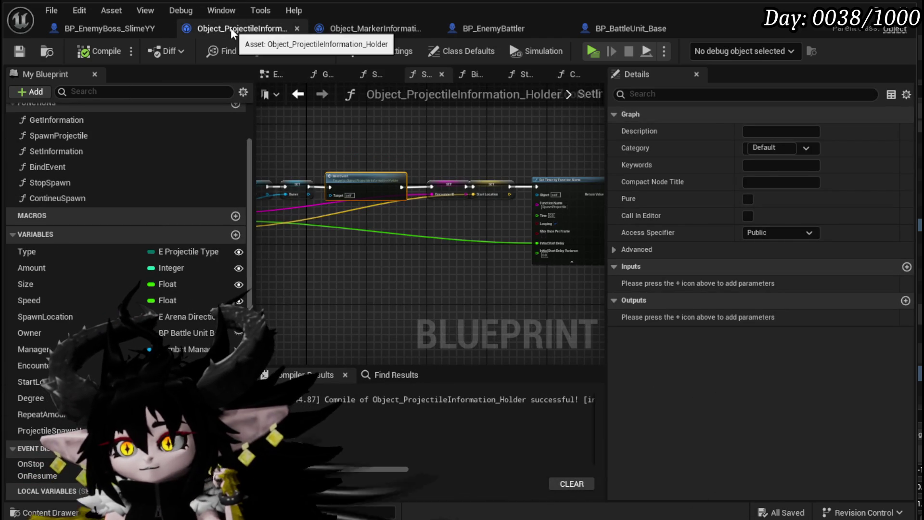
Step: Add a breakpoint on BP_EnemyBoss_SlimeYY's StopObject entry node, then return to BP_BattleUnit_Base
click(72, 30)
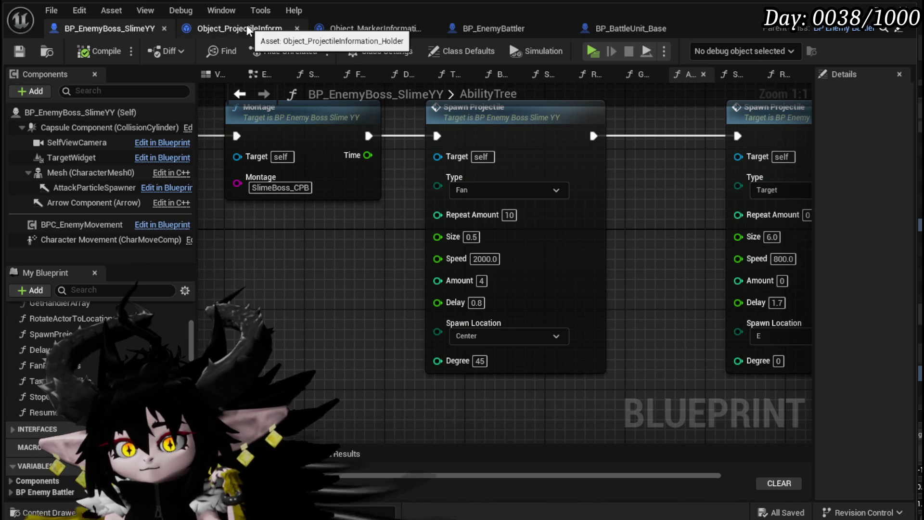
double_click(39, 396)
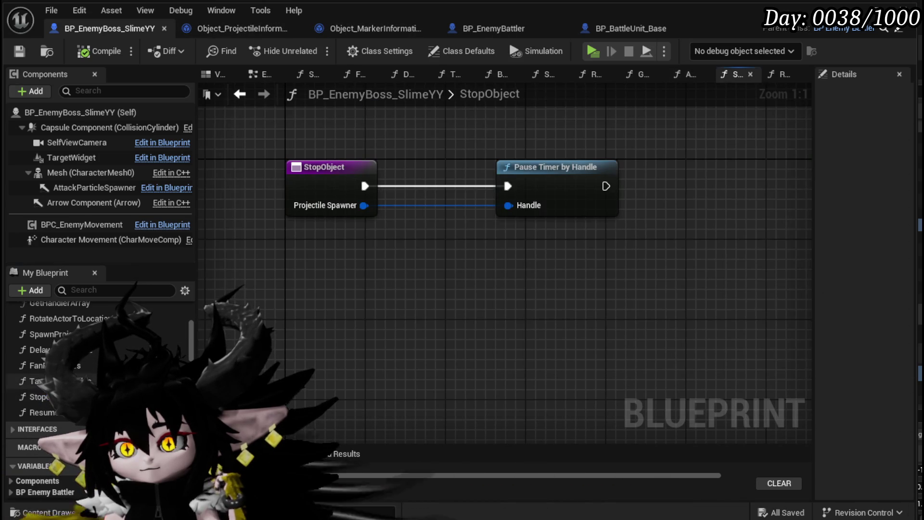
right_click(320, 181)
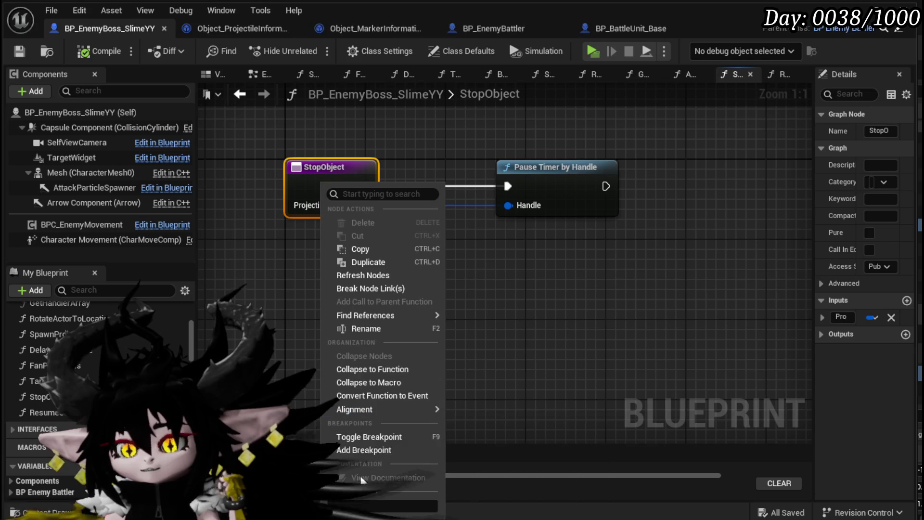
click(364, 437)
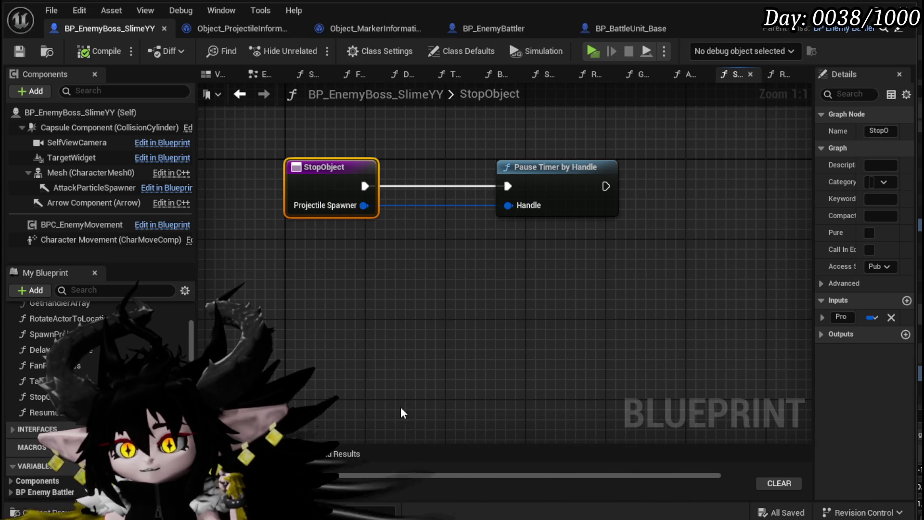
click(436, 348)
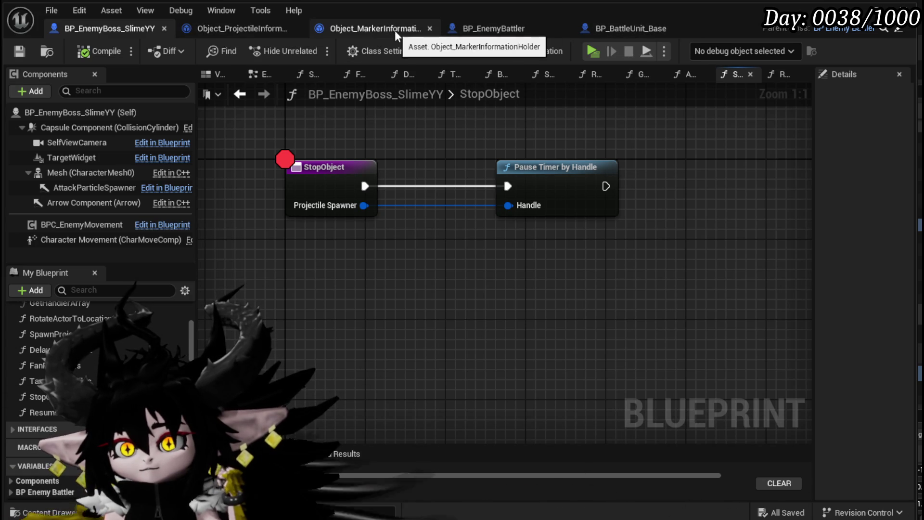
click(646, 35)
scroll(406, 192, down, 3)
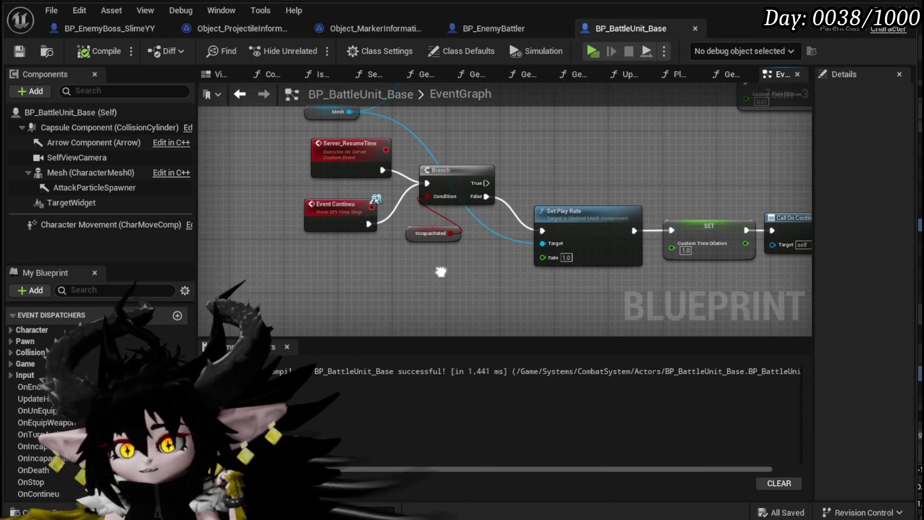
Step: Add a breakpoint to the Set Play Rate node on the Event Stop path, then return to the level editor
right_click(406, 183)
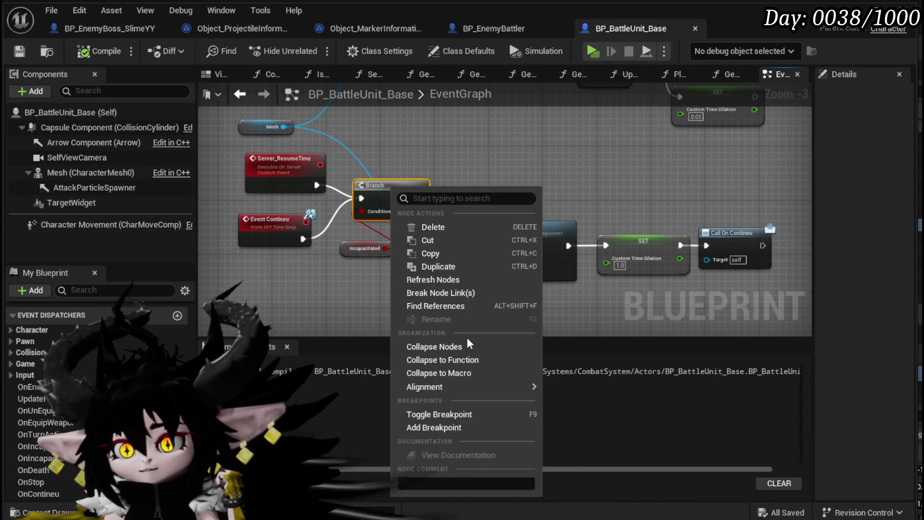
mouse_move(360, 144)
mouse_down()
mouse_move(365, 237)
mouse_move(385, 308)
mouse_up()
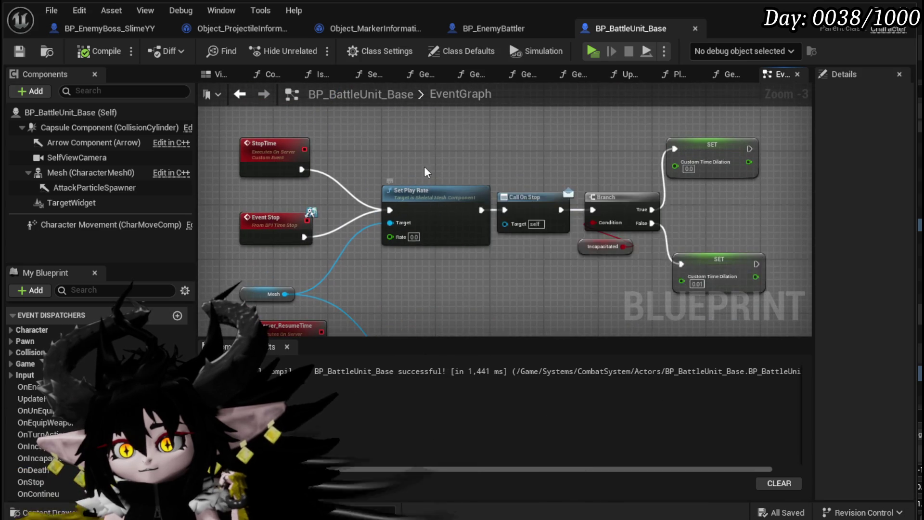
right_click(430, 165)
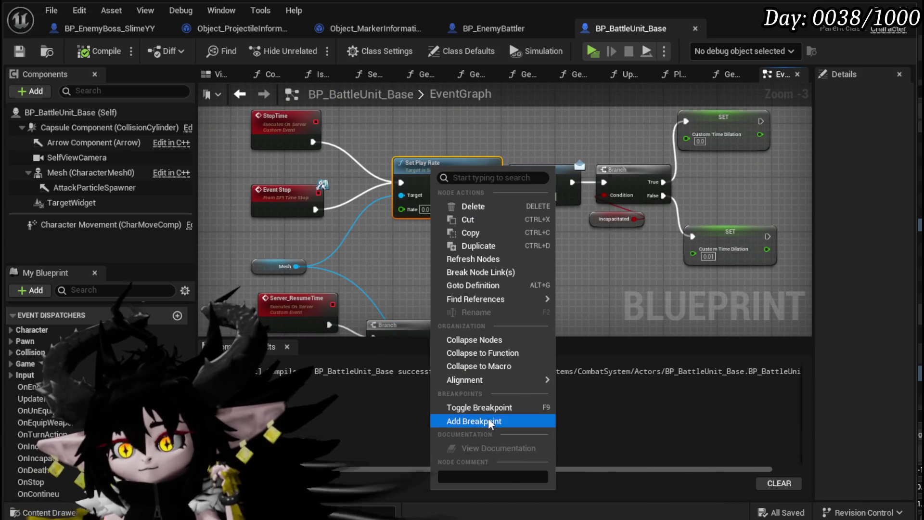
click(488, 417)
click(530, 183)
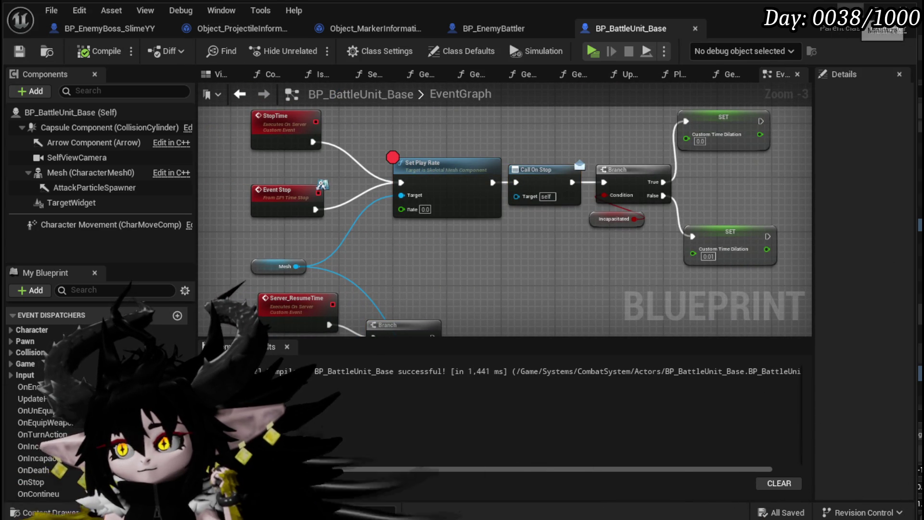
key(alt+Tab)
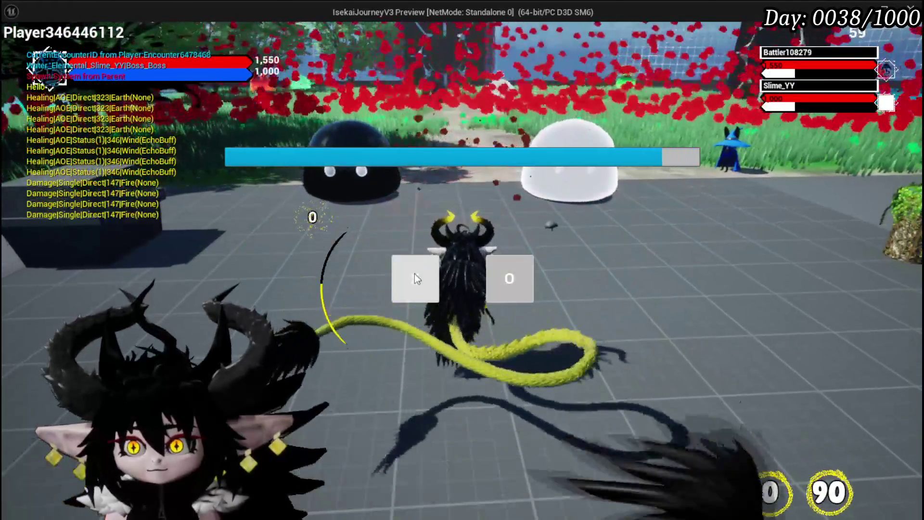
Step: Pick an action in the test battle, stop Play In Editor, and save the changed packages
click(415, 274)
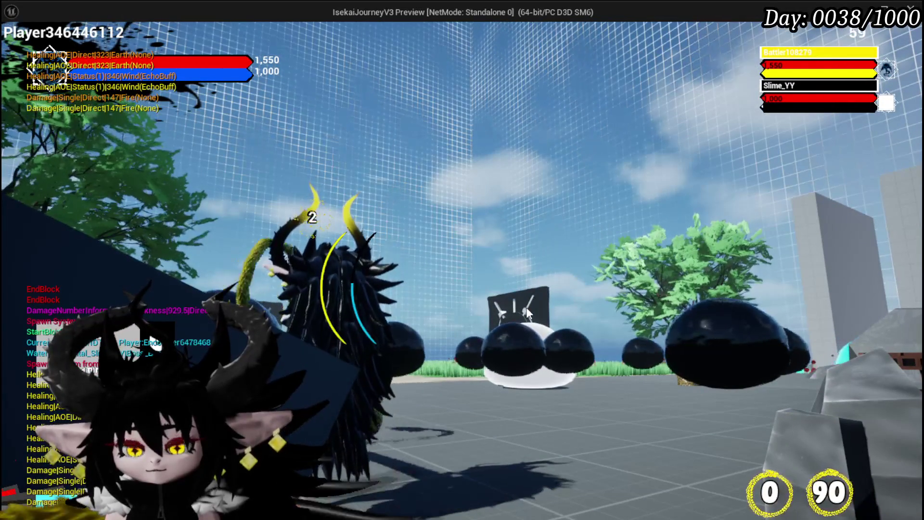
key(alt+Tab)
key(Escape)
key(ctrl+s)
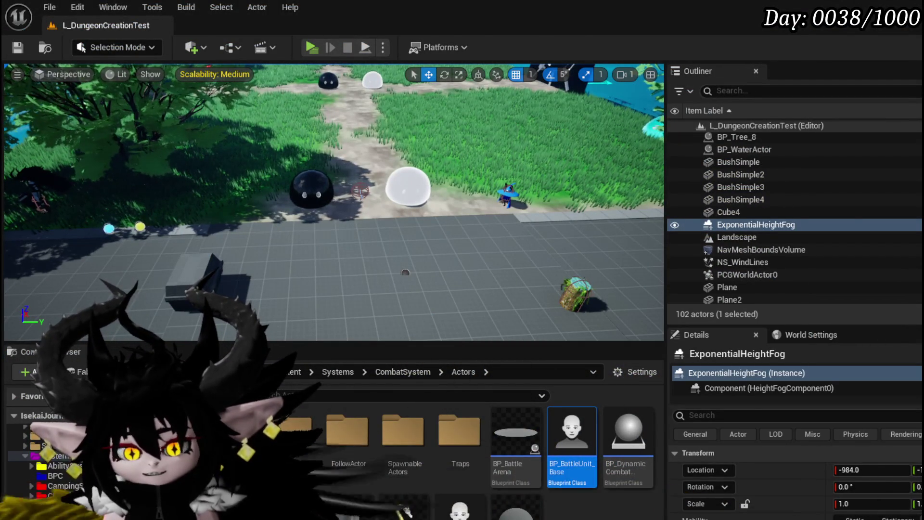
Step: Disable and then remove the Set Play Rate breakpoint in BP_BattleUnit_Base
key(alt+Tab)
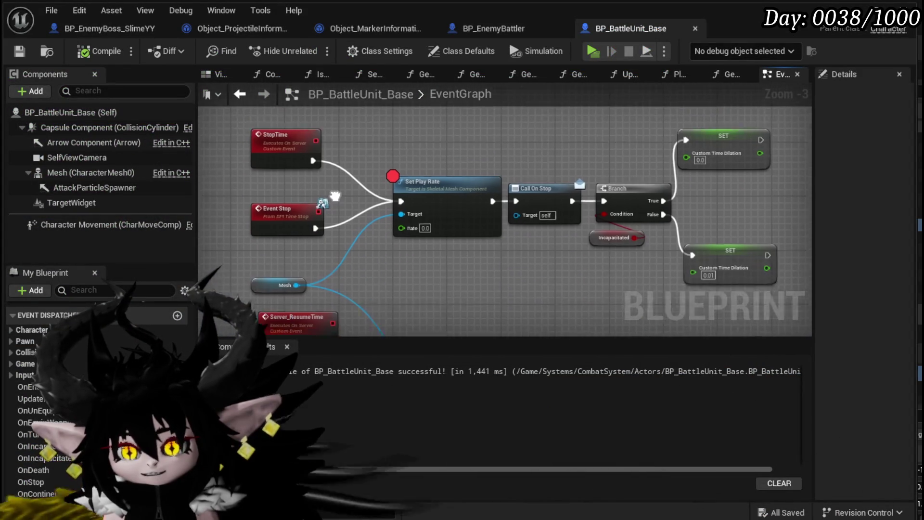
right_click(491, 190)
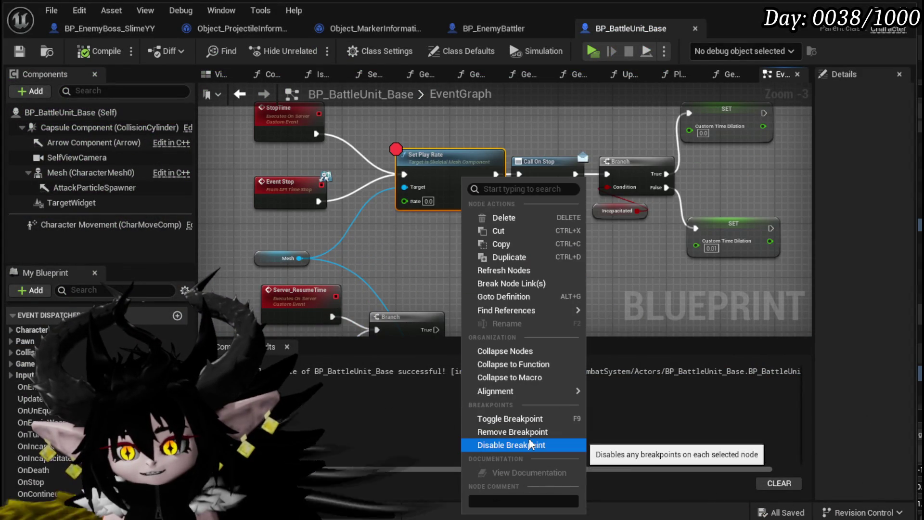
click(519, 445)
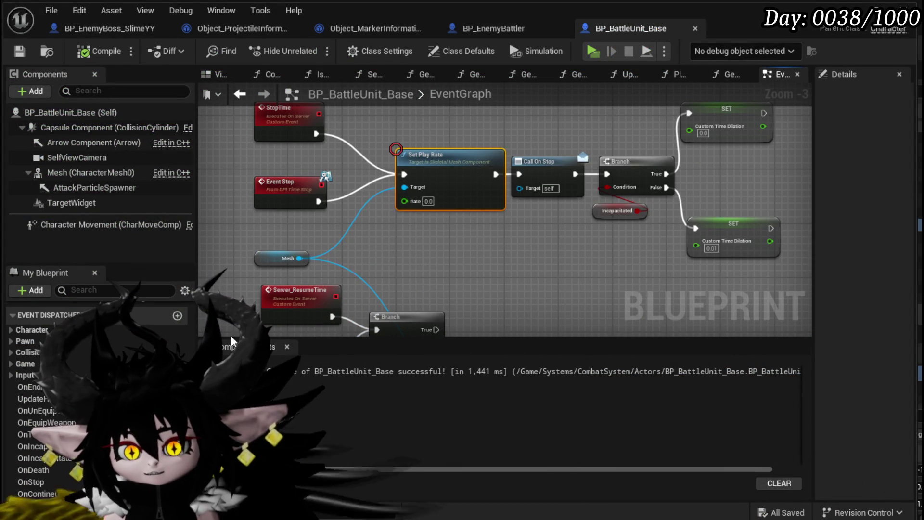
right_click(428, 169)
click(463, 422)
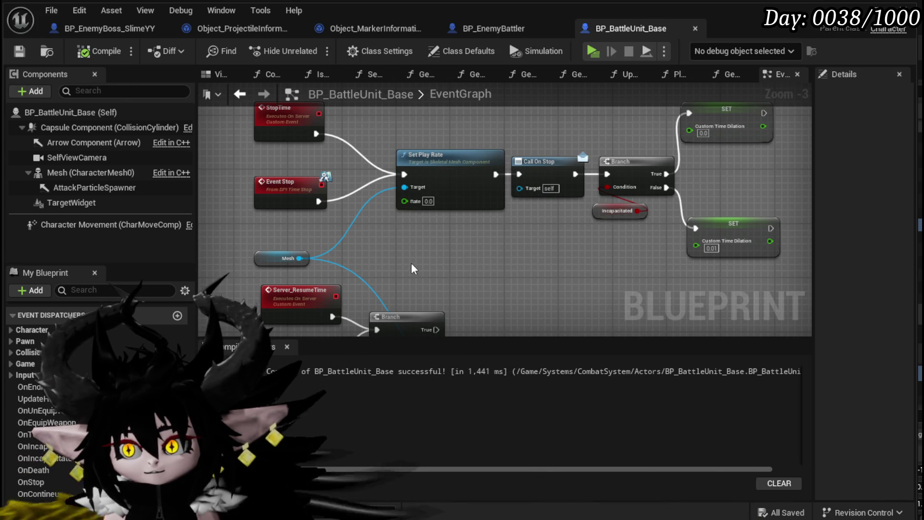
Step: Compile BP_BattleUnit_Base and launch the game in a standalone preview
scroll(96, 375, up, 5)
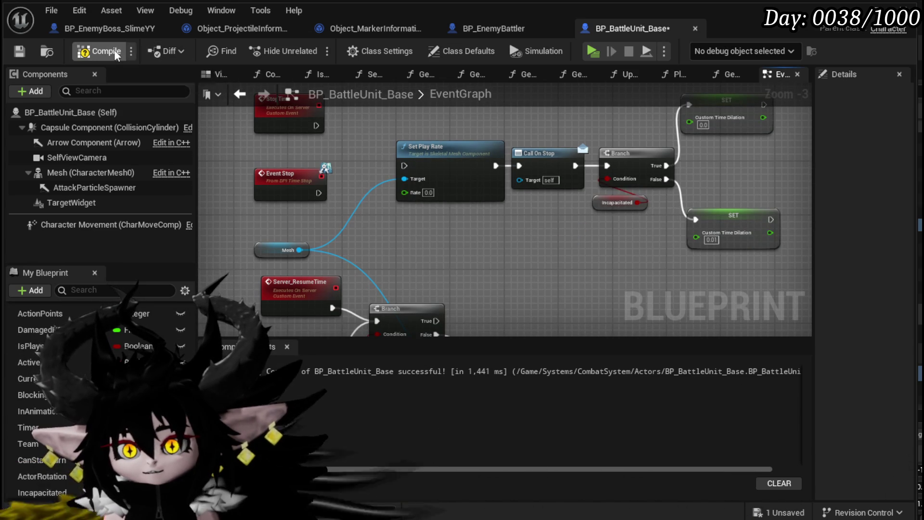
click(22, 49)
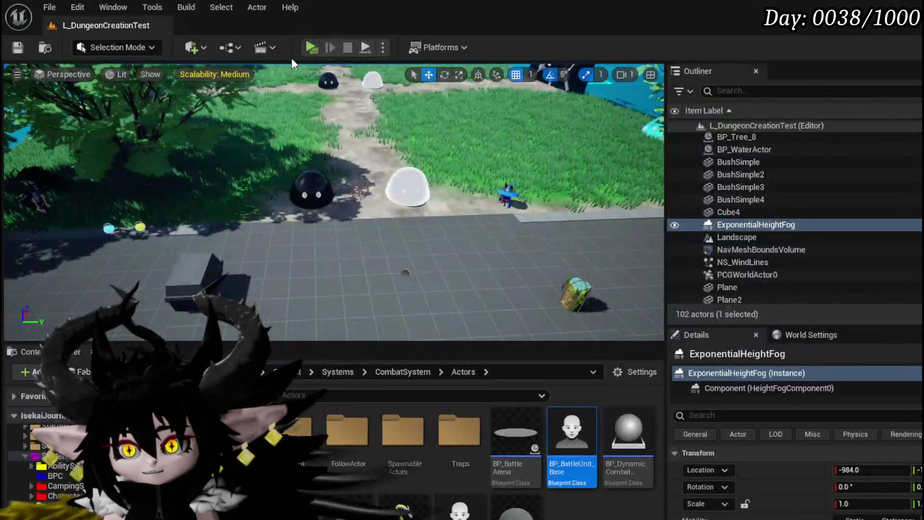
click(309, 46)
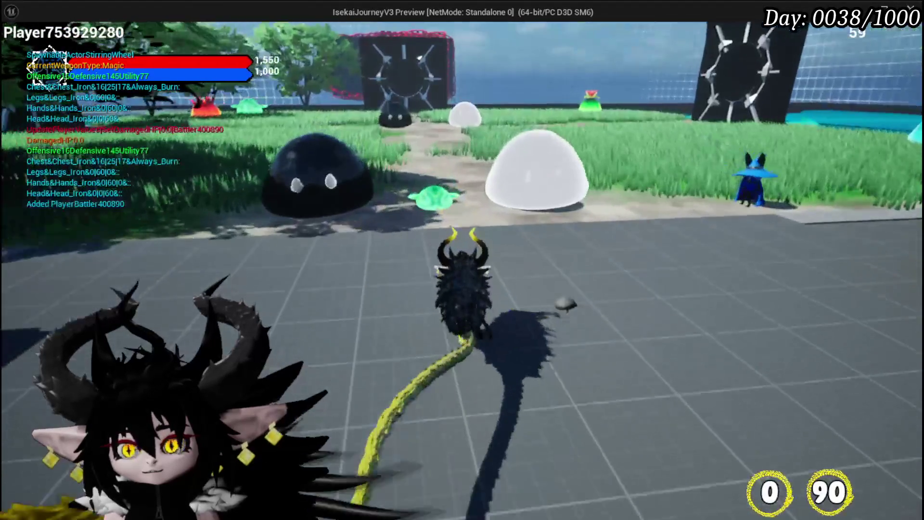
click(462, 259)
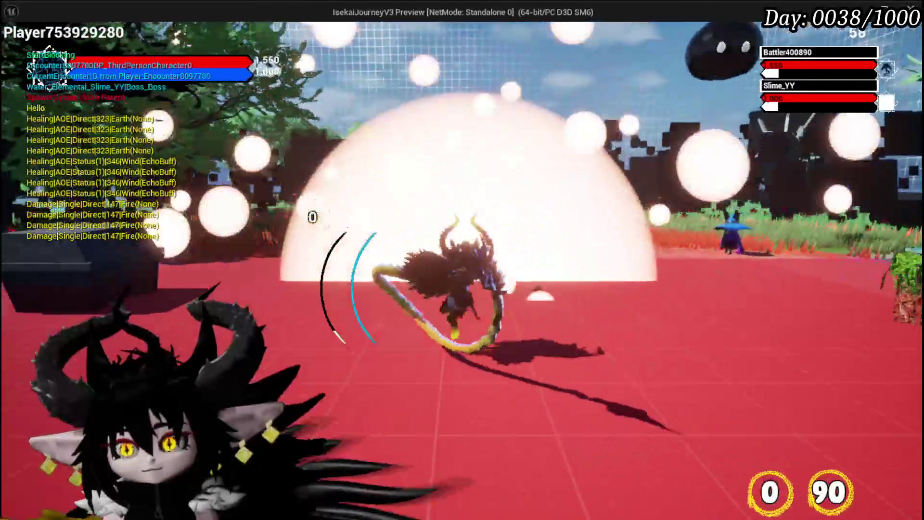
right_click(462, 260)
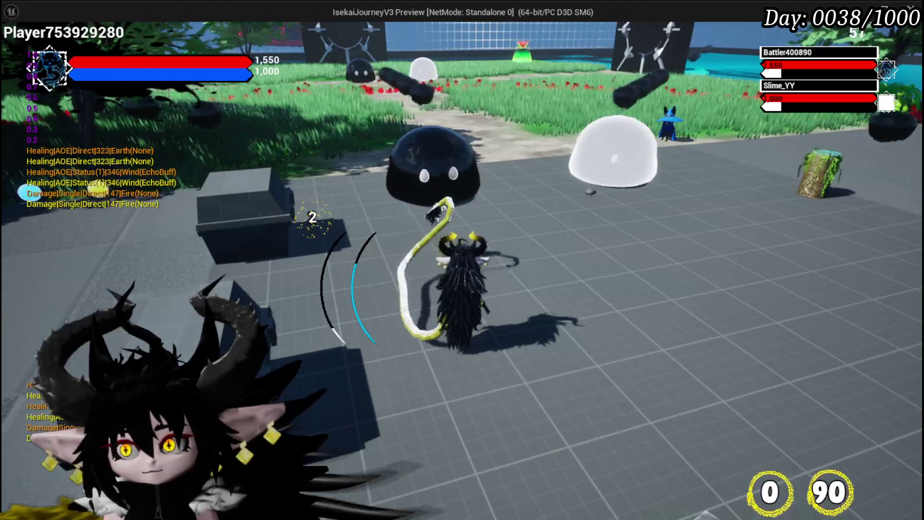
key(Escape)
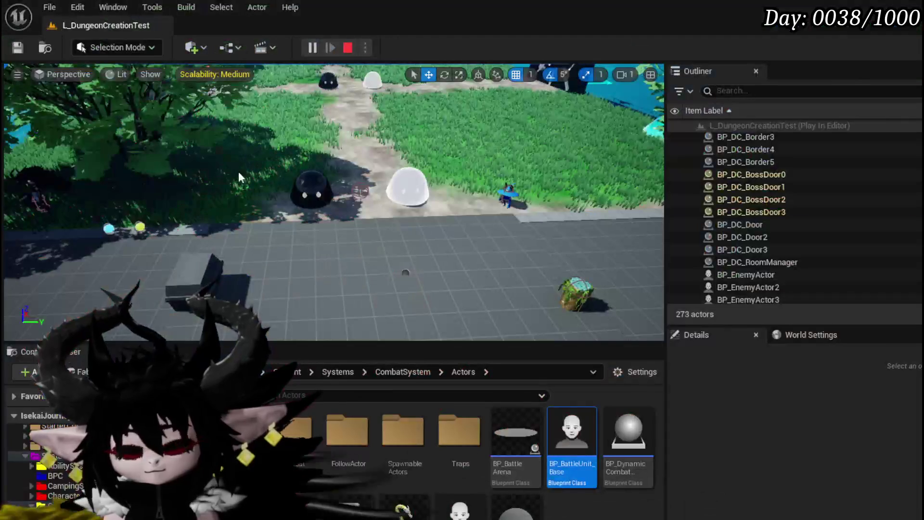
Step: Save the map and open Encounter_Object from the CombatSystem > Object folder
click(26, 53)
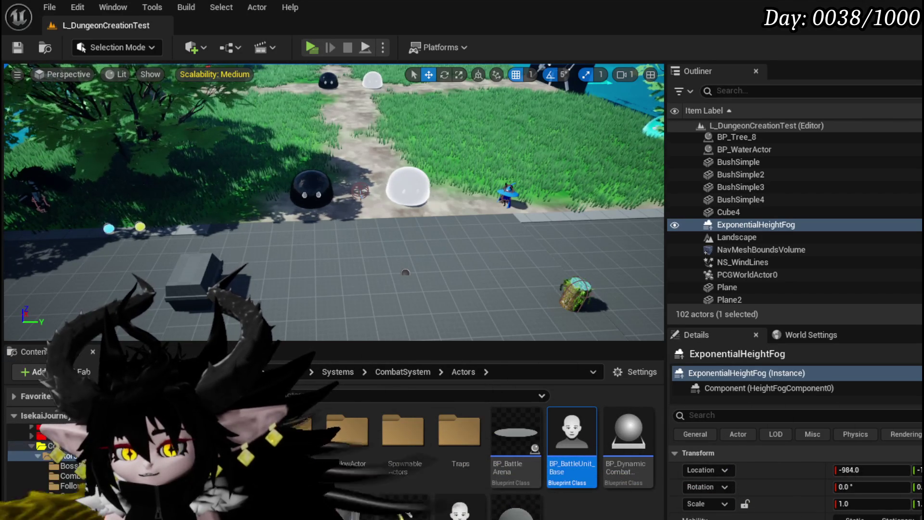
click(63, 445)
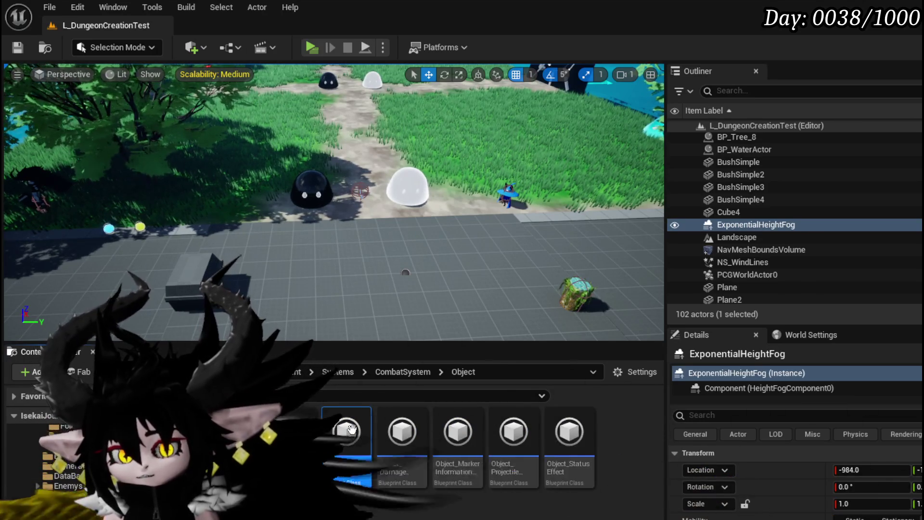
double_click(366, 446)
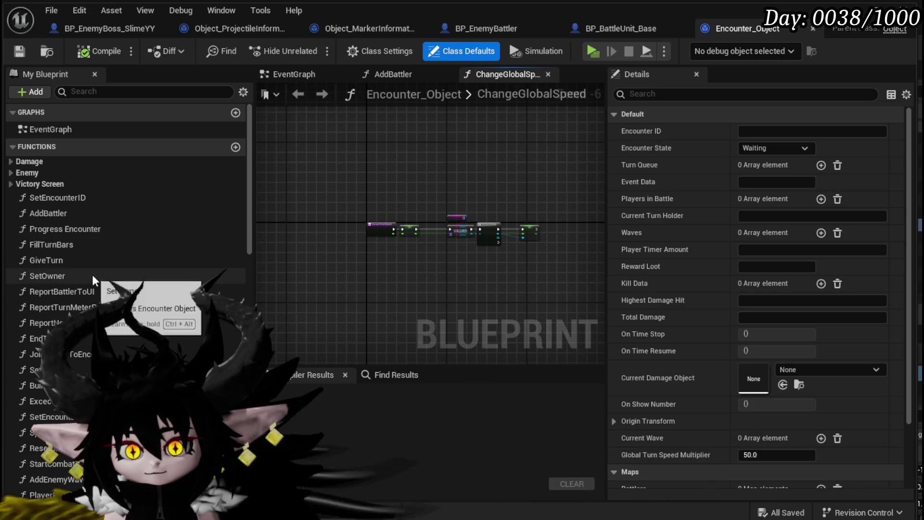
Step: Review FillTurnBars' ADD, SET and FIND nodes in Encounter_Object, then open the GiveTurn graph
double_click(82, 245)
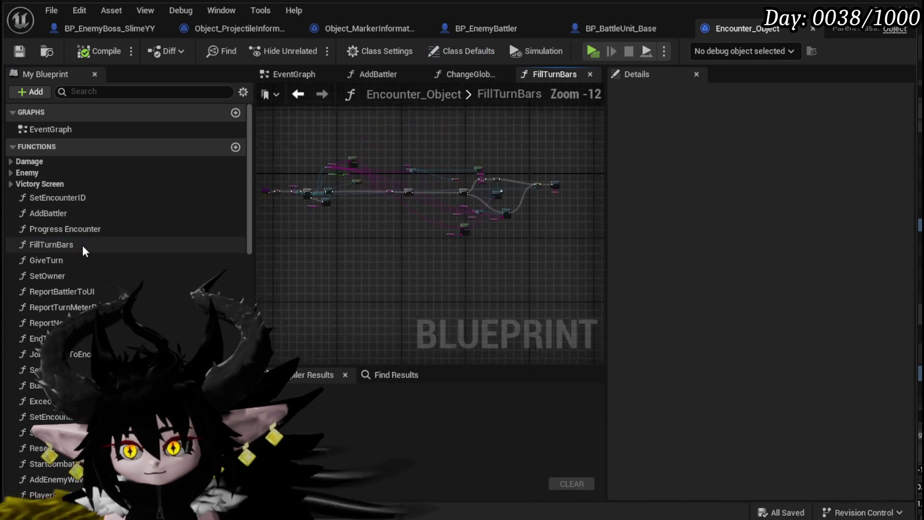
scroll(481, 258, up, 9)
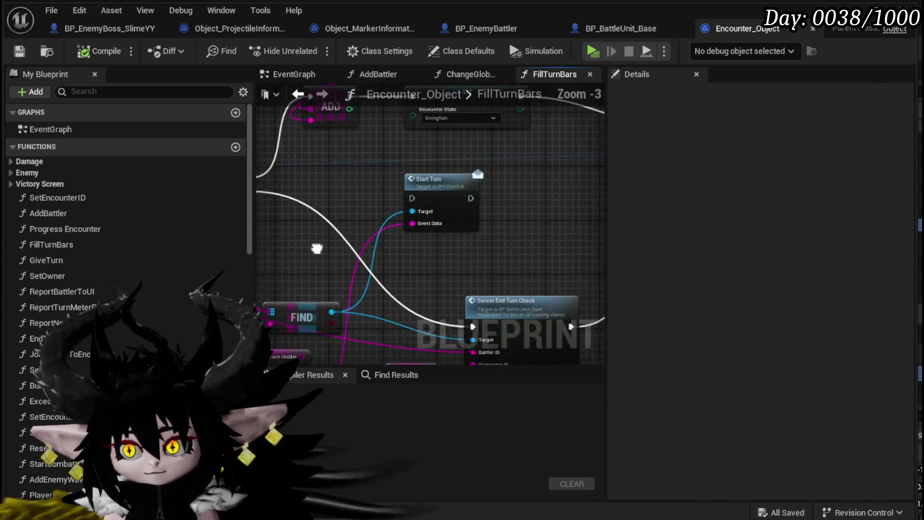
mouse_move(260, 249)
mouse_down()
mouse_move(309, 344)
mouse_move(295, 317)
mouse_move(327, 286)
mouse_move(456, 276)
mouse_up()
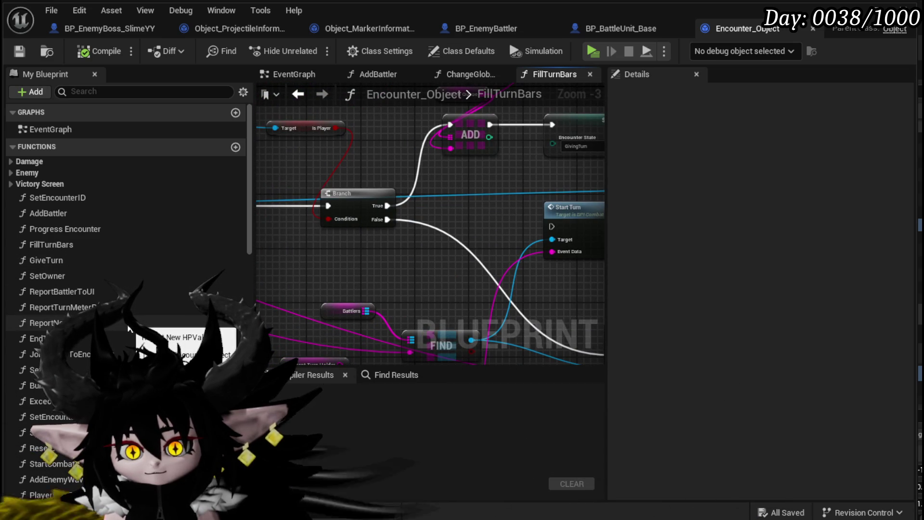
double_click(91, 257)
scroll(429, 260, up, 4)
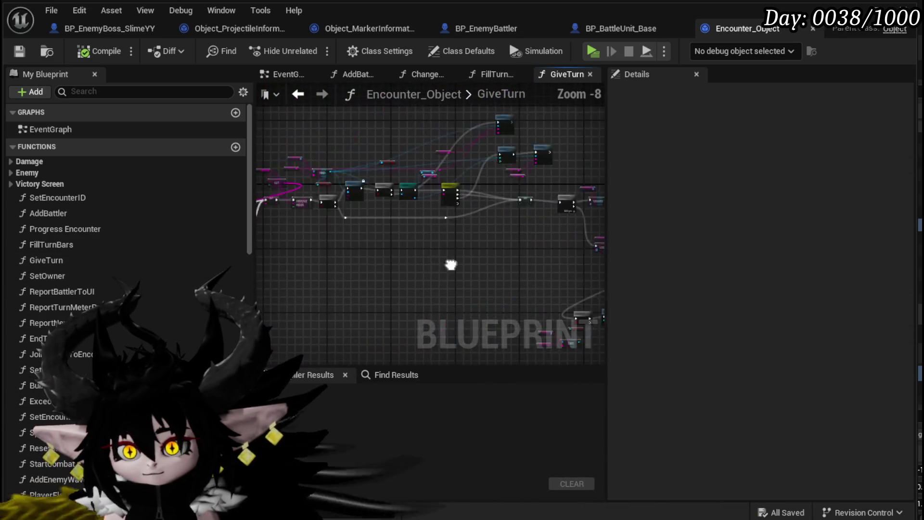
Step: Review the GiveTurn and Call On Time Stop nodes and save Encounter_Object
scroll(451, 247, up, 6)
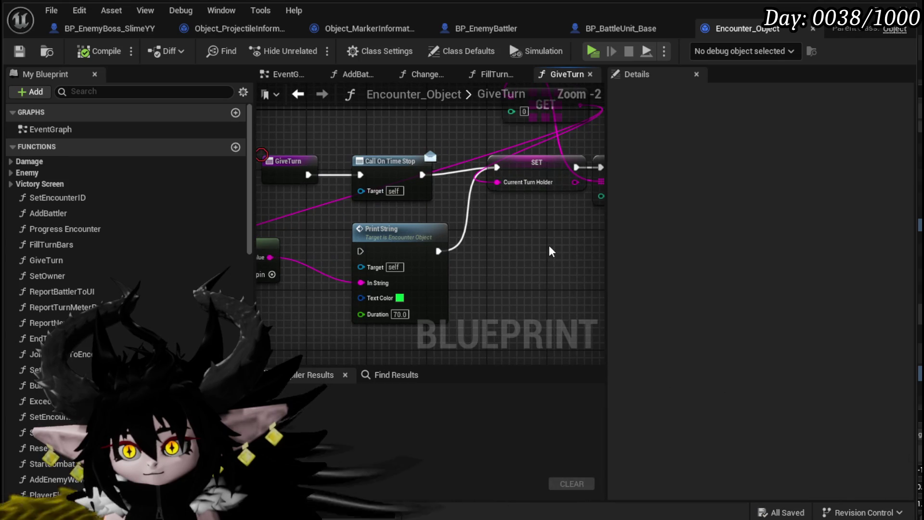
mouse_move(277, 205)
mouse_down()
mouse_move(381, 237)
mouse_move(405, 230)
mouse_up()
click(380, 187)
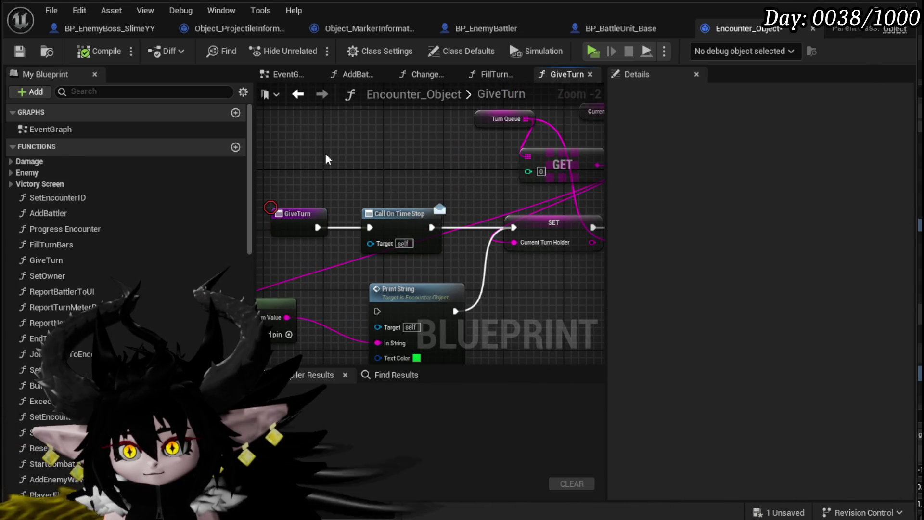
click(19, 51)
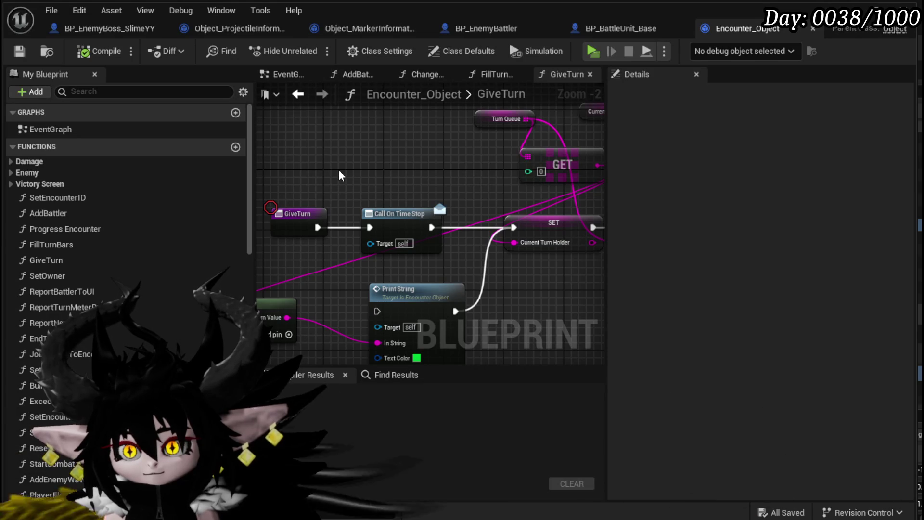
Step: Inspect the REMOVE INDEX, Branch and GiveTurn entry nodes, save again, and return to BP_BattleUnit_Base
scroll(339, 169, down, 2)
mouse_move(340, 169)
mouse_down()
mouse_move(292, 220)
mouse_move(453, 241)
mouse_move(339, 168)
mouse_move(352, 167)
mouse_move(602, 255)
mouse_up()
scroll(292, 220, down, 2)
scroll(285, 167, up, 2)
drag(284, 167, 299, 191)
click(308, 224)
click(353, 203)
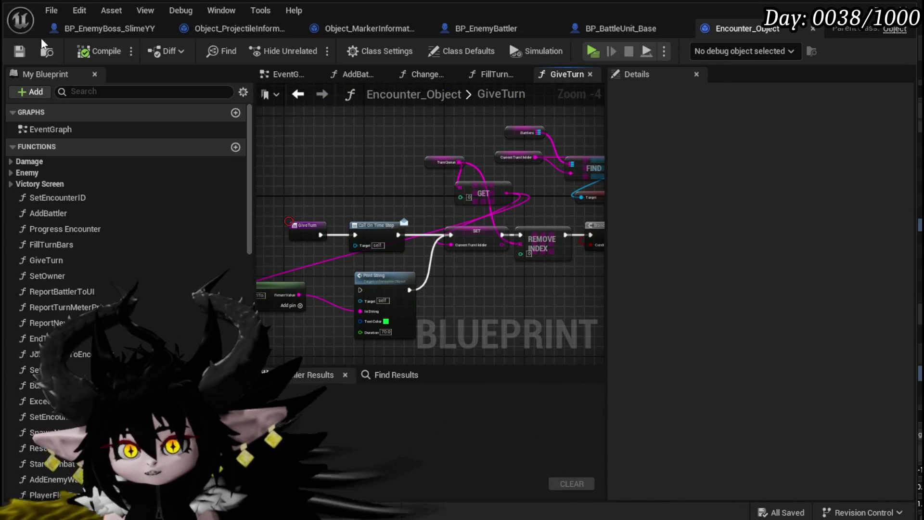
click(16, 56)
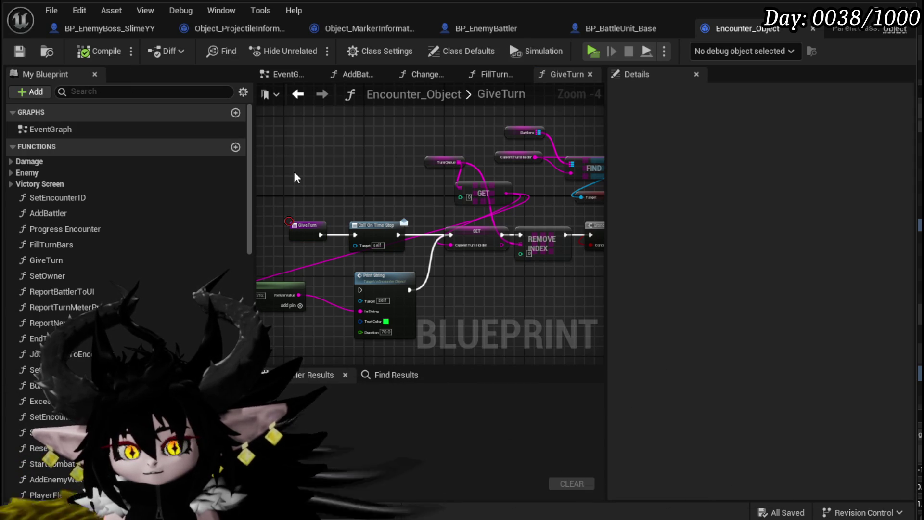
click(613, 29)
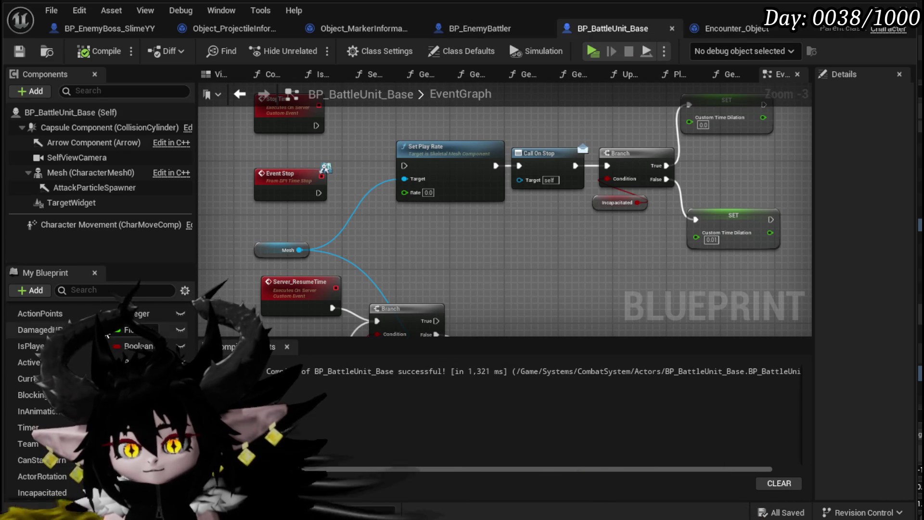
Step: Scroll through BP_BattleUnit_Base's My Blueprint list, then bring up BP_EnemyBattler's EventGraph
scroll(120, 337, down, 10)
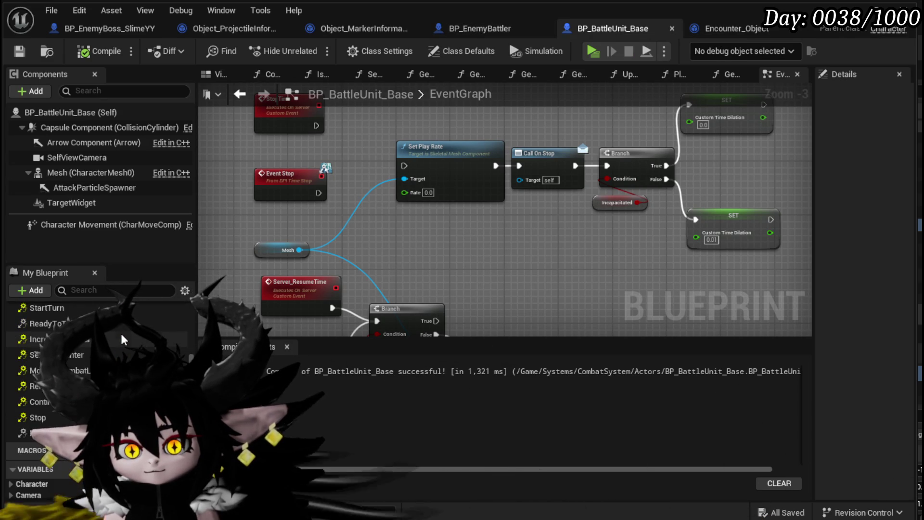
scroll(123, 330, down, 5)
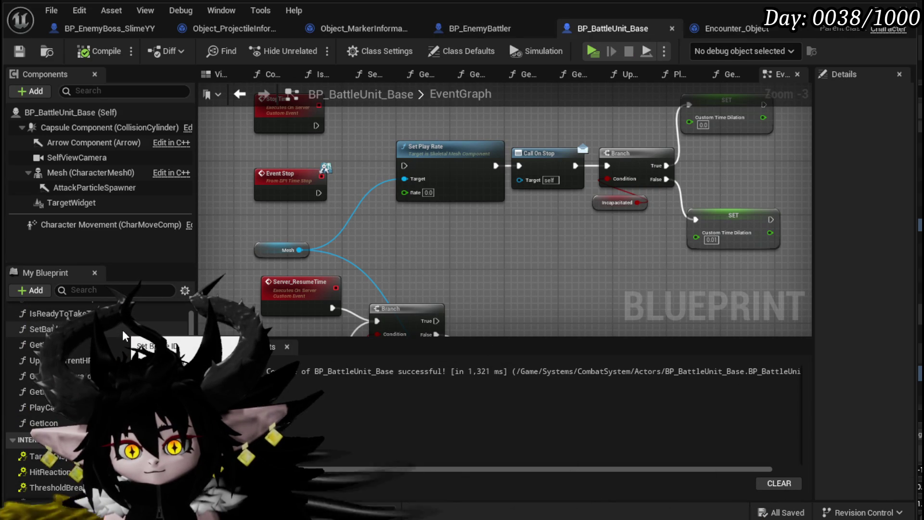
scroll(123, 330, up, 1)
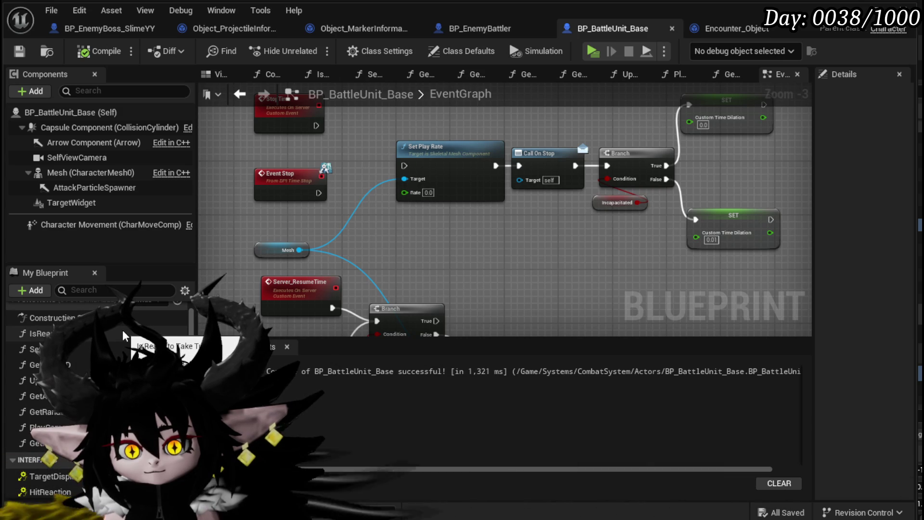
scroll(123, 329, down, 5)
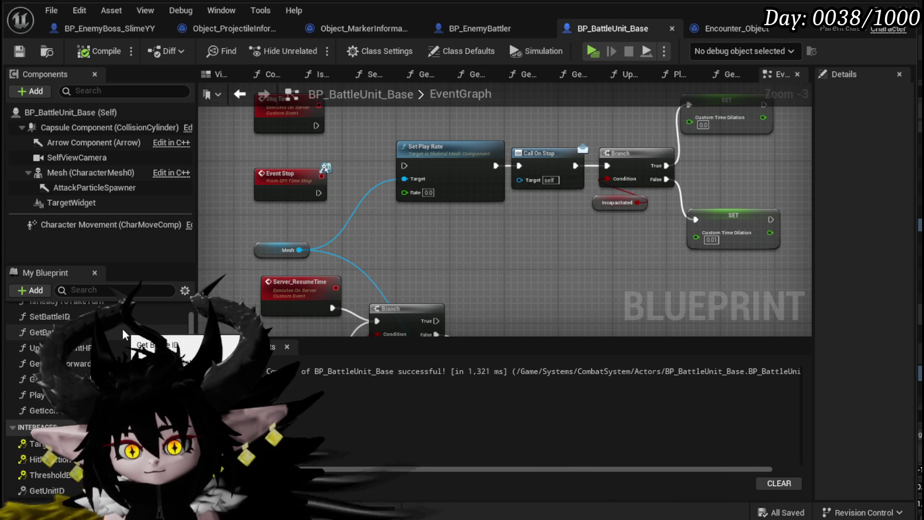
scroll(122, 329, up, 5)
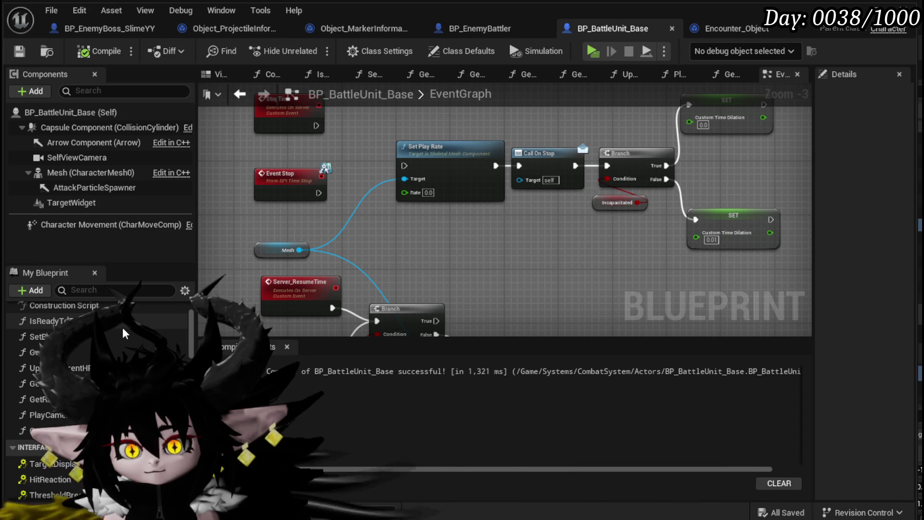
scroll(122, 327, up, 1)
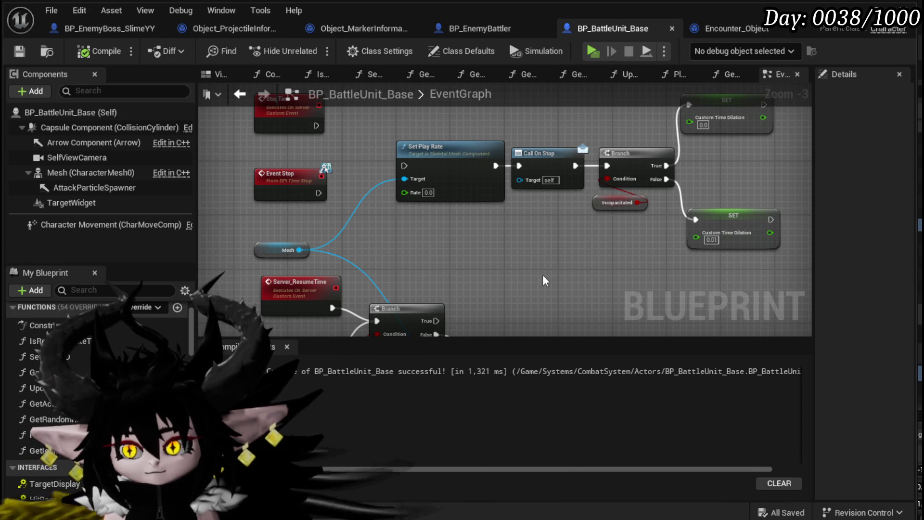
click(465, 24)
scroll(72, 373, up, 3)
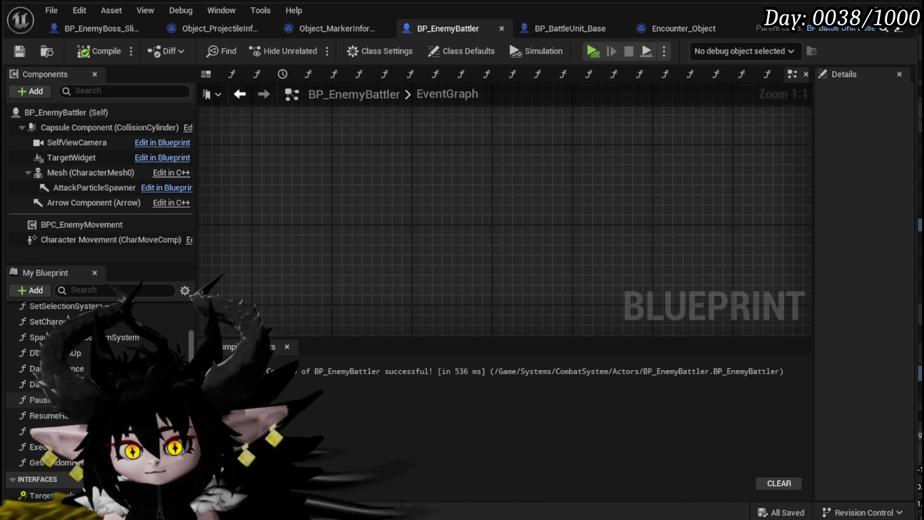
Step: In PauseHandlers, add a Call On Stop node from the OnStop dispatcher after the For Each Loop
double_click(43, 399)
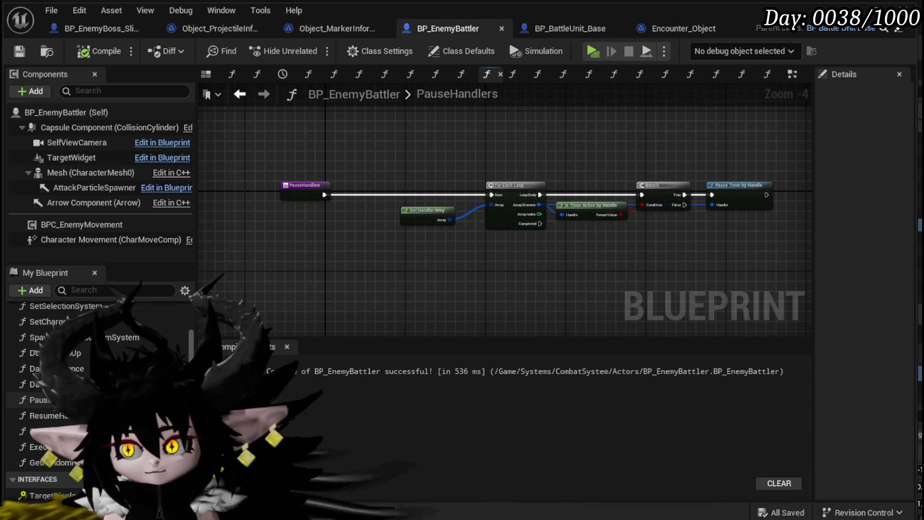
drag(574, 283, 496, 283)
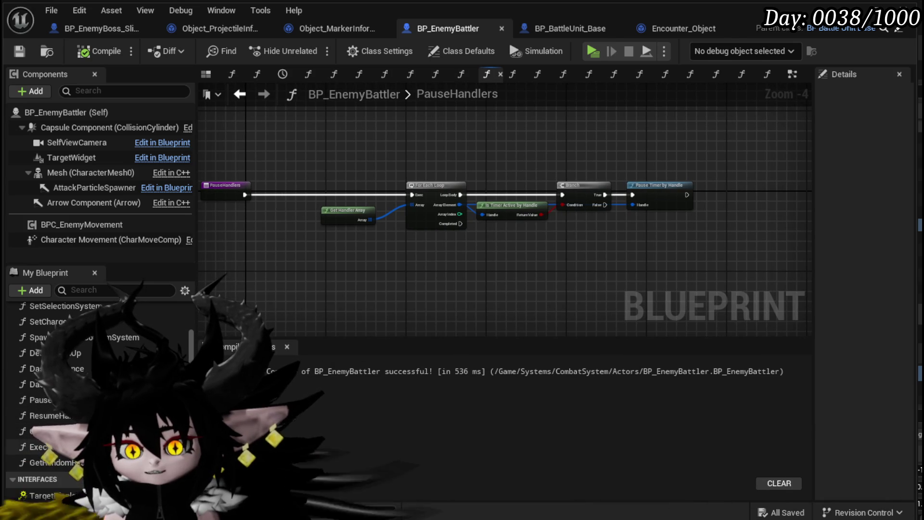
scroll(96, 399, down, 3)
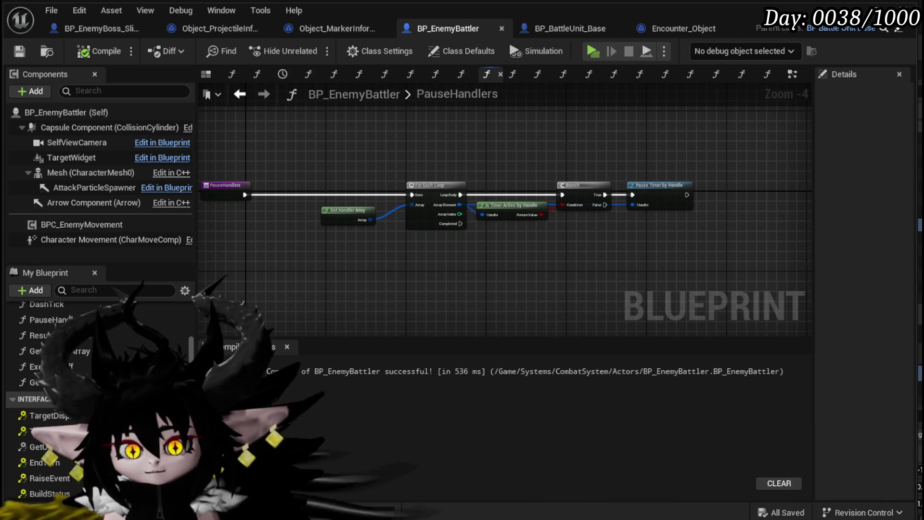
scroll(97, 400, down, 3)
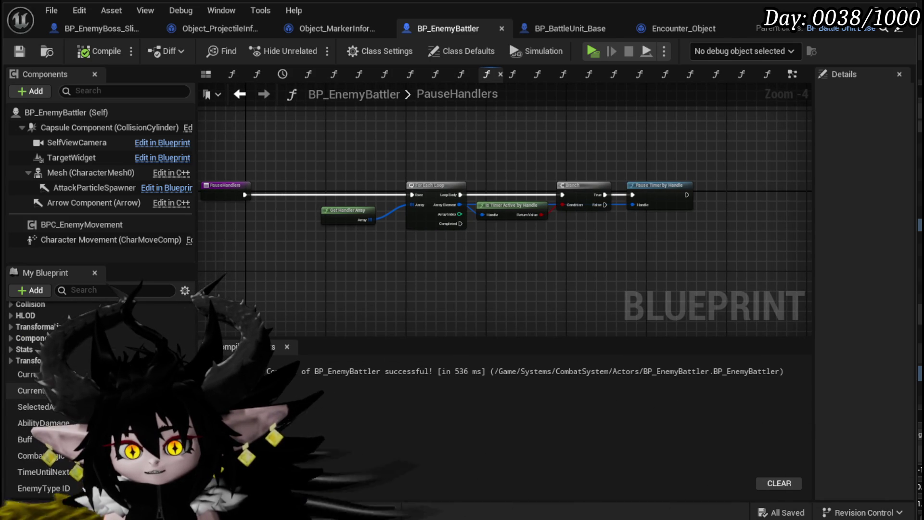
scroll(96, 399, down, 3)
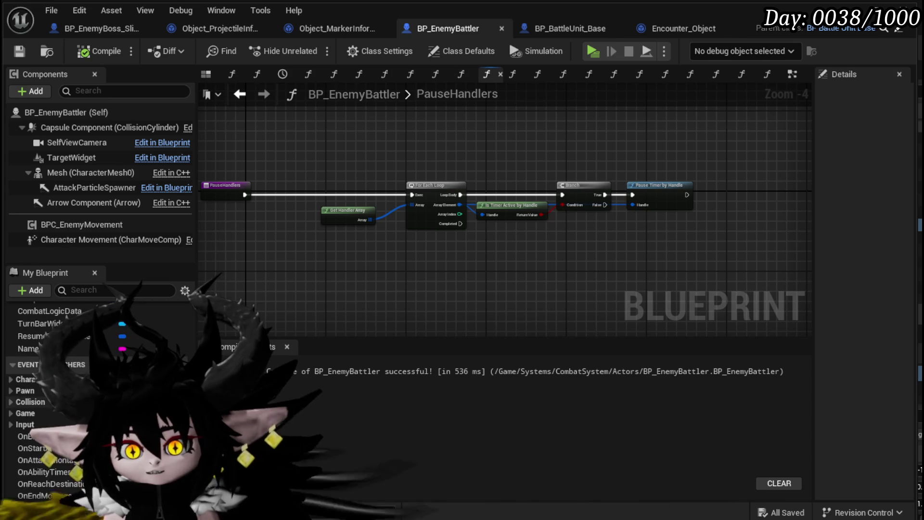
mouse_move(28, 463)
mouse_down()
mouse_move(496, 271)
mouse_move(490, 261)
mouse_move(479, 270)
mouse_up()
click(502, 286)
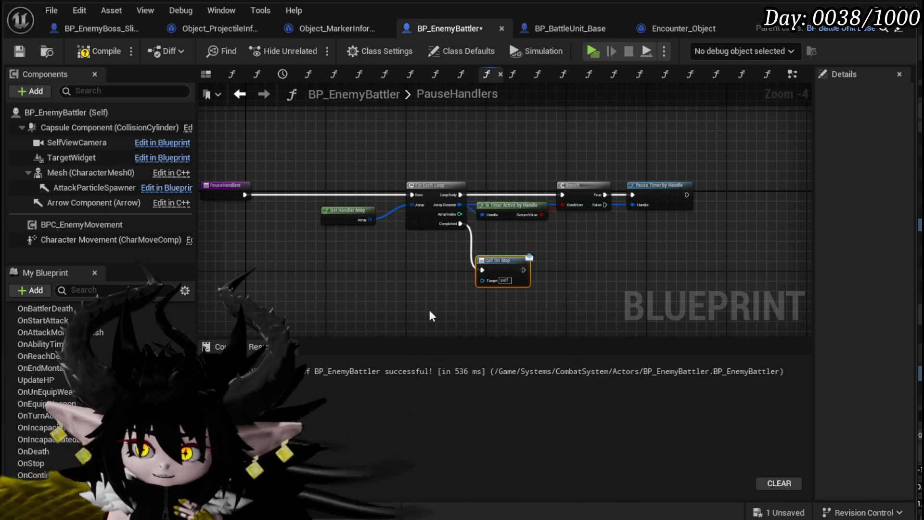
scroll(48, 385, up, 5)
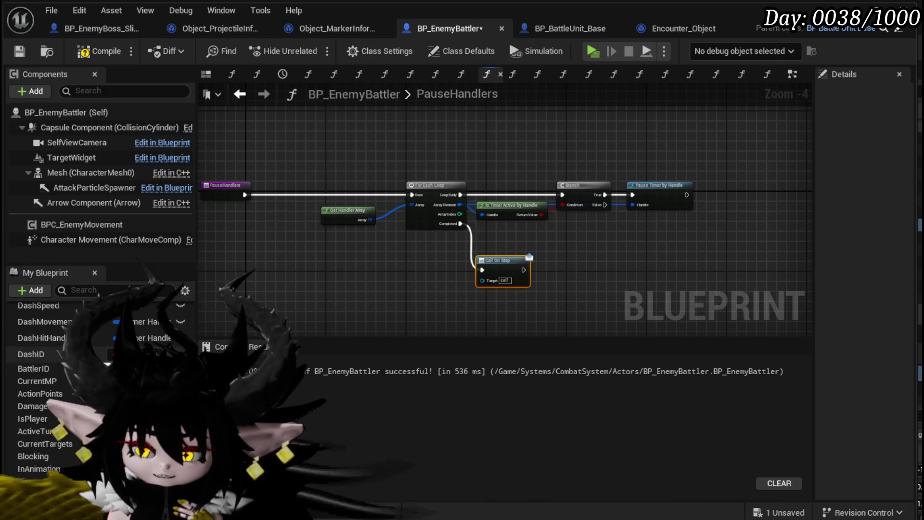
scroll(48, 385, up, 5)
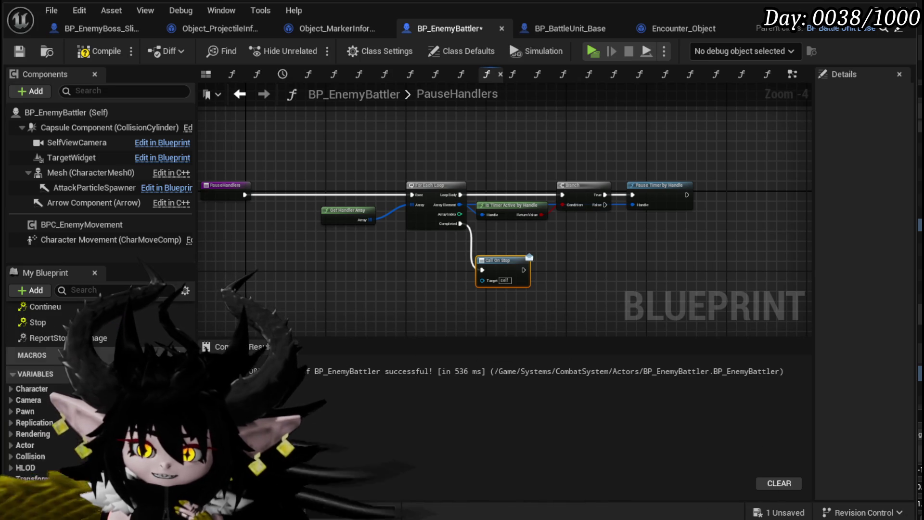
scroll(48, 385, up, 5)
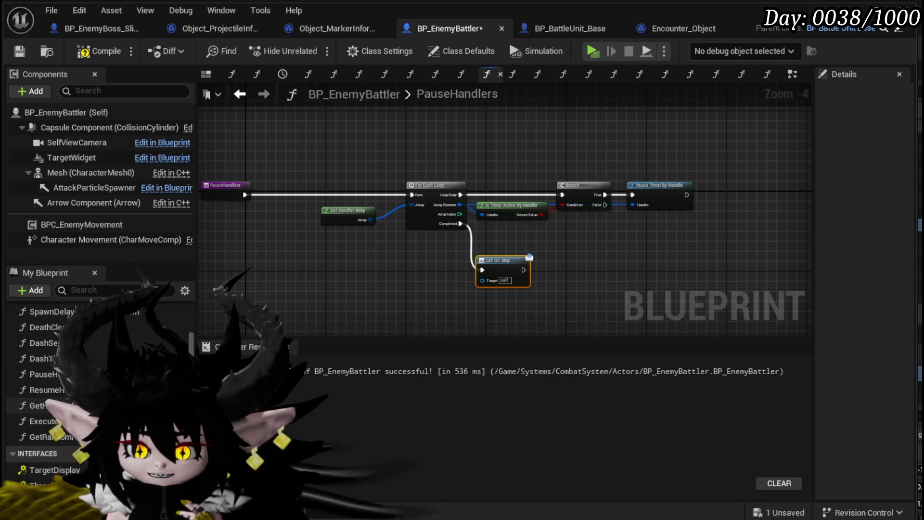
Step: In ResumeHandlers, add a Call On Continue node from the OnContinue dispatcher
double_click(45, 389)
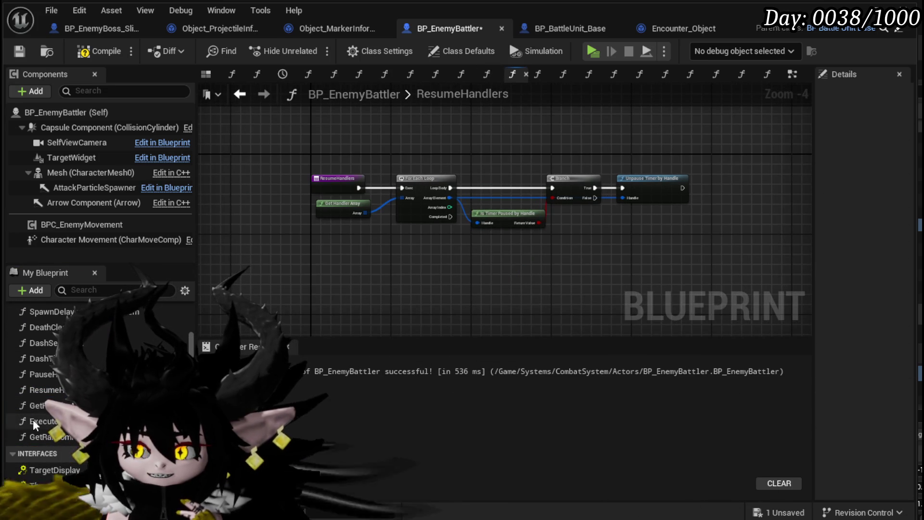
scroll(62, 405, down, 10)
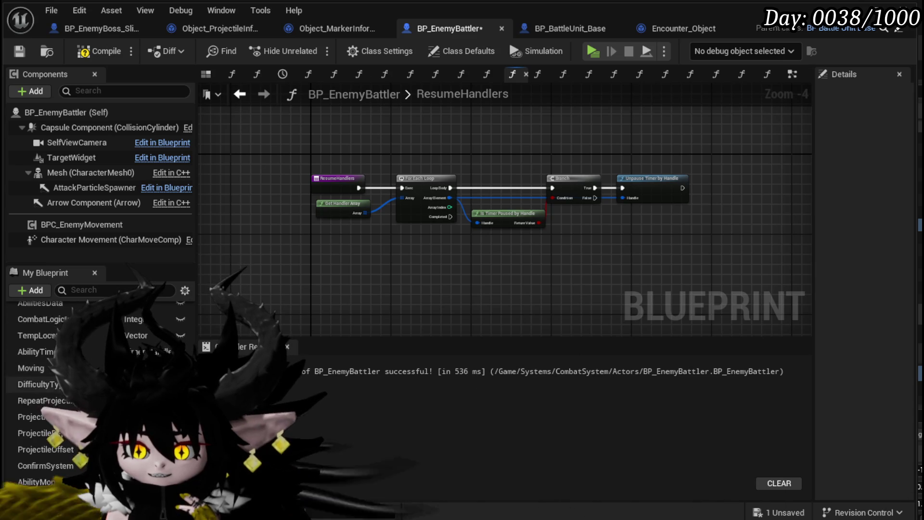
scroll(48, 389, down, 5)
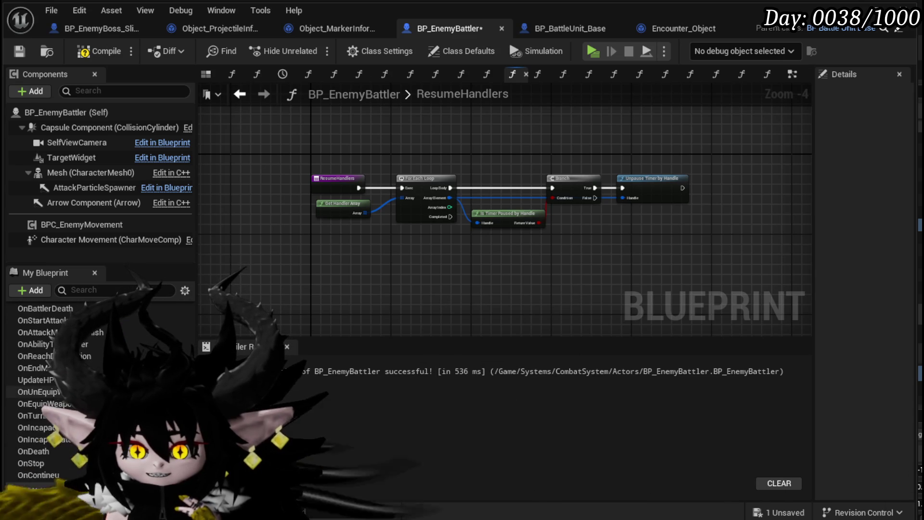
mouse_move(49, 485)
mouse_down()
mouse_move(439, 251)
mouse_move(455, 238)
mouse_move(446, 218)
mouse_move(448, 248)
mouse_move(491, 249)
mouse_up()
click(476, 261)
Step: Start a test play session and cast a magic spell with E
click(575, 288)
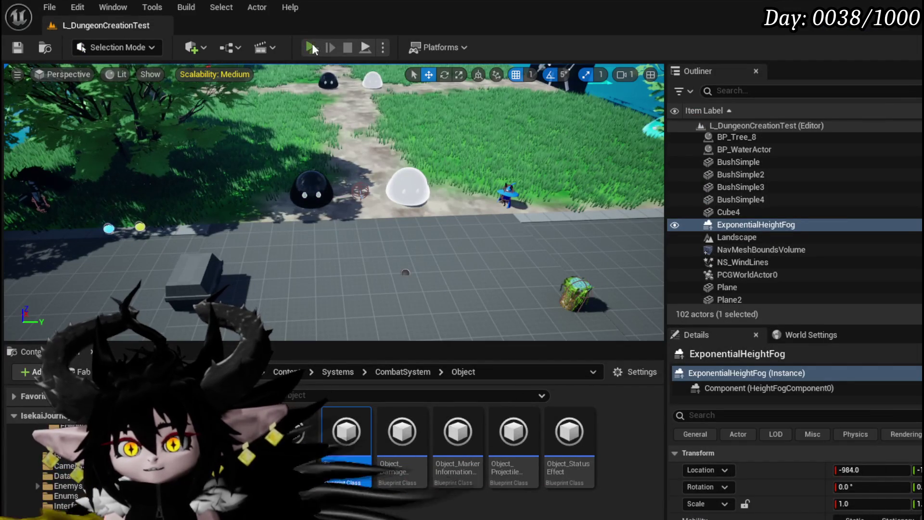
click(311, 47)
key(e)
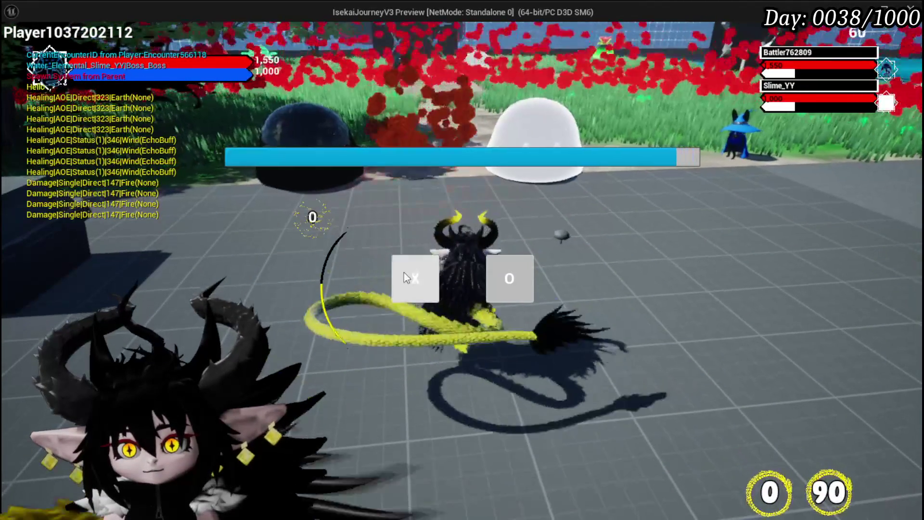
Step: Play-test the time stop, resume from the StopObject breakpoint, then disable that breakpoint and save everything
click(402, 270)
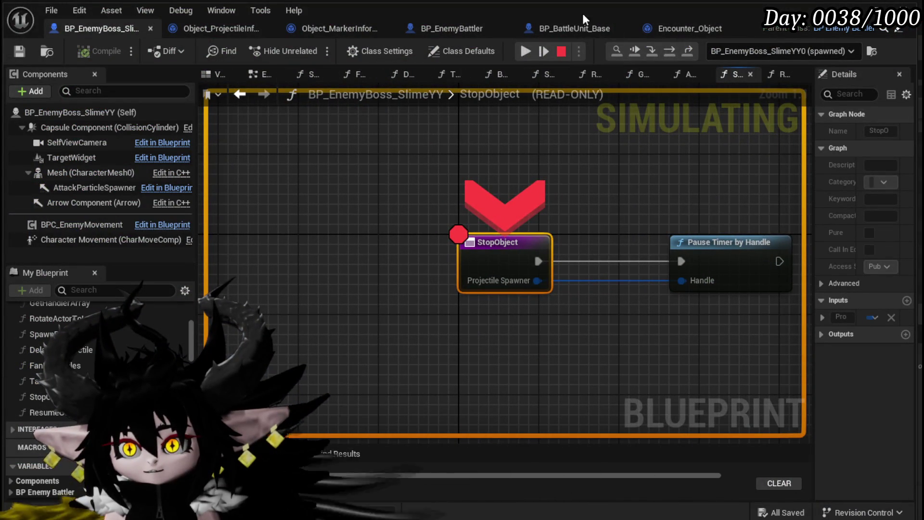
click(537, 51)
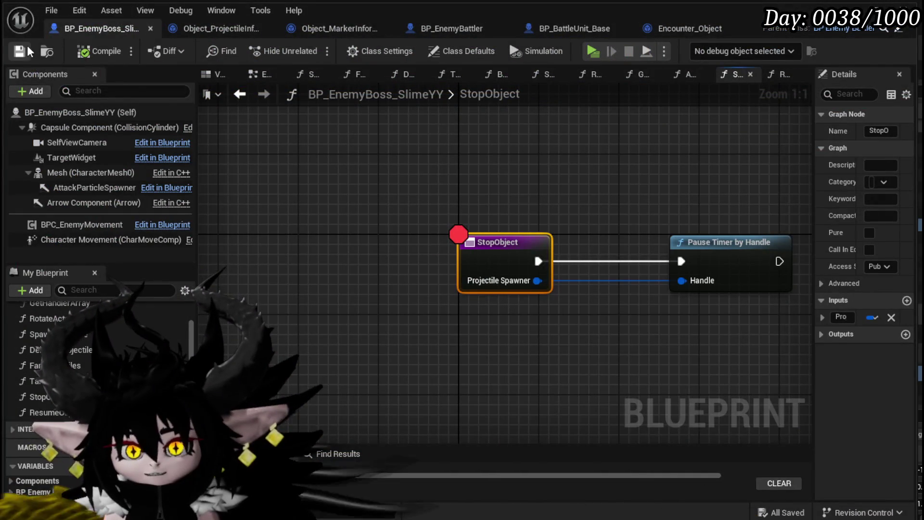
drag(516, 154, 329, 153)
right_click(325, 262)
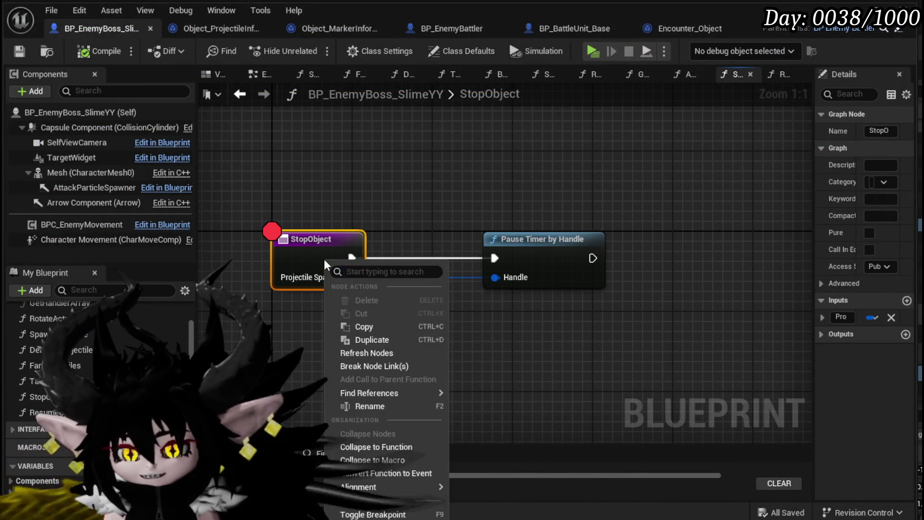
click(373, 514)
click(19, 50)
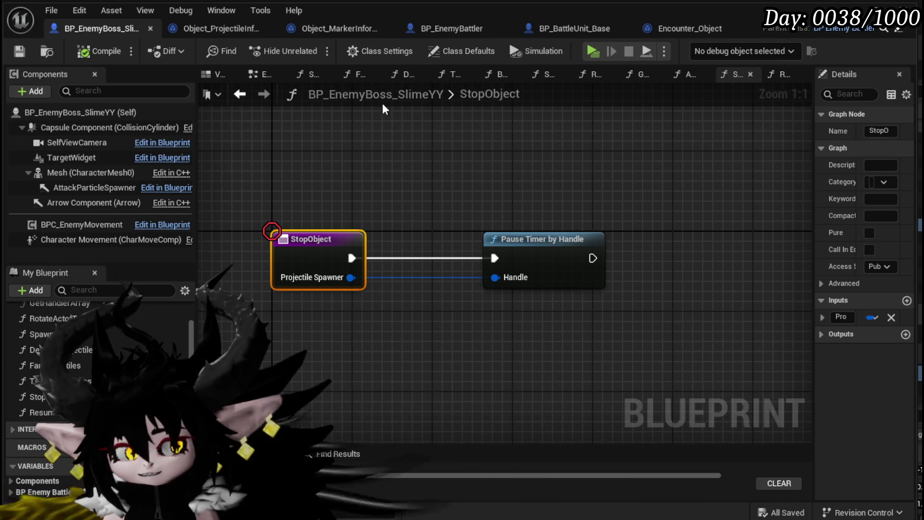
Step: Look through the other open blueprints, then return to BP_BattleUnit_Base's event graph
click(331, 36)
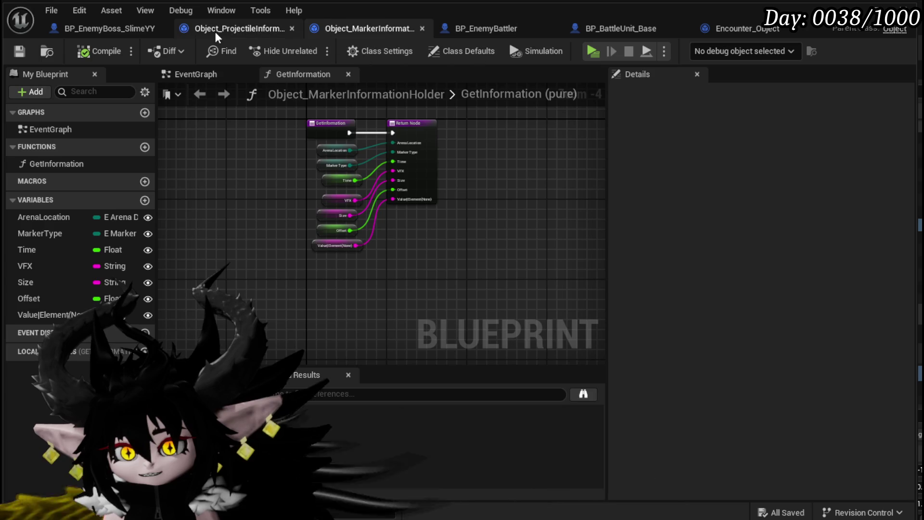
click(219, 31)
click(467, 31)
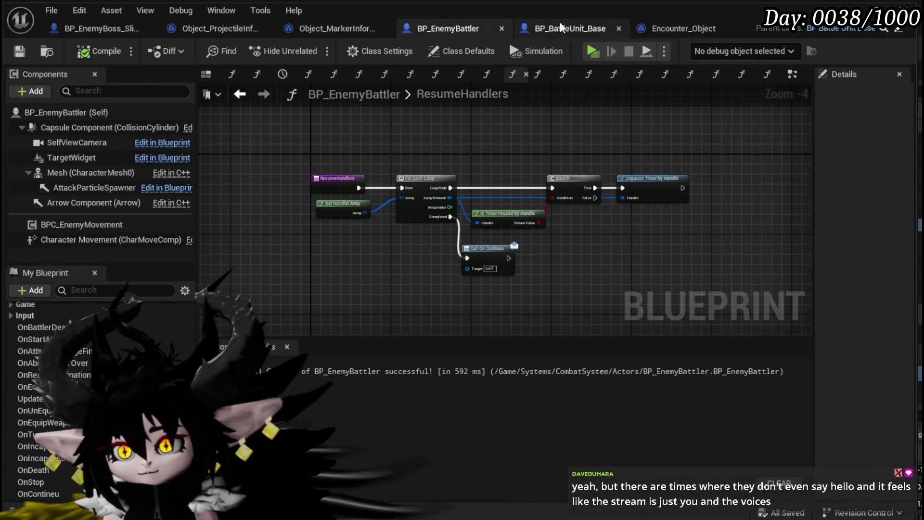
click(706, 27)
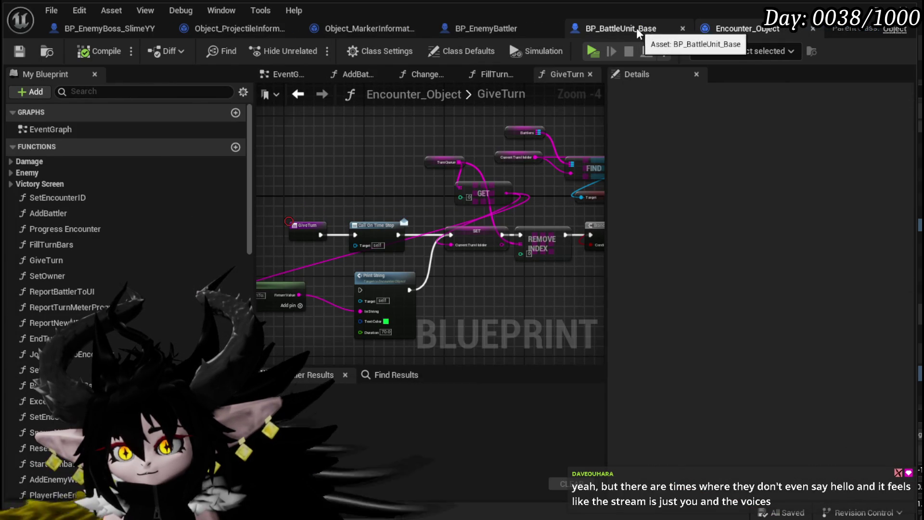
click(642, 28)
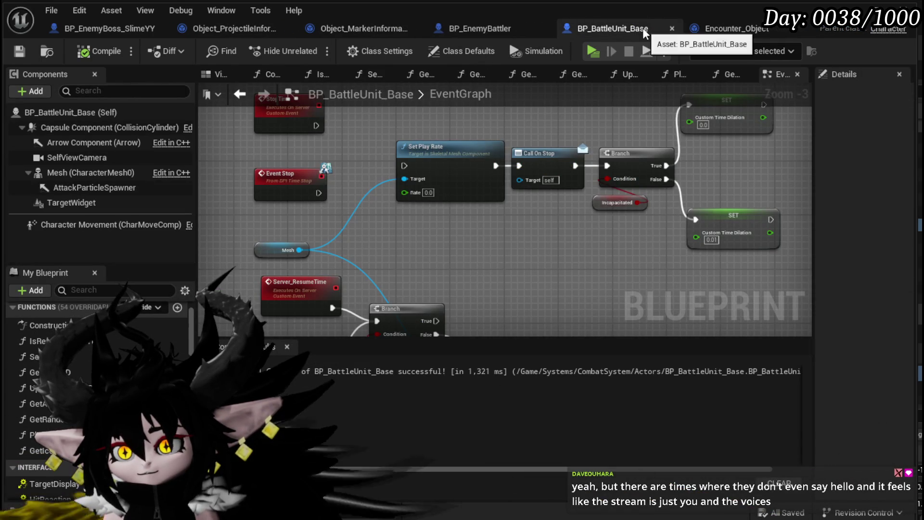
Step: Wire Event Stop and StopTime into Set Play Rate, then compile and save BP_BattleUnit_Base
scroll(455, 224, down, 3)
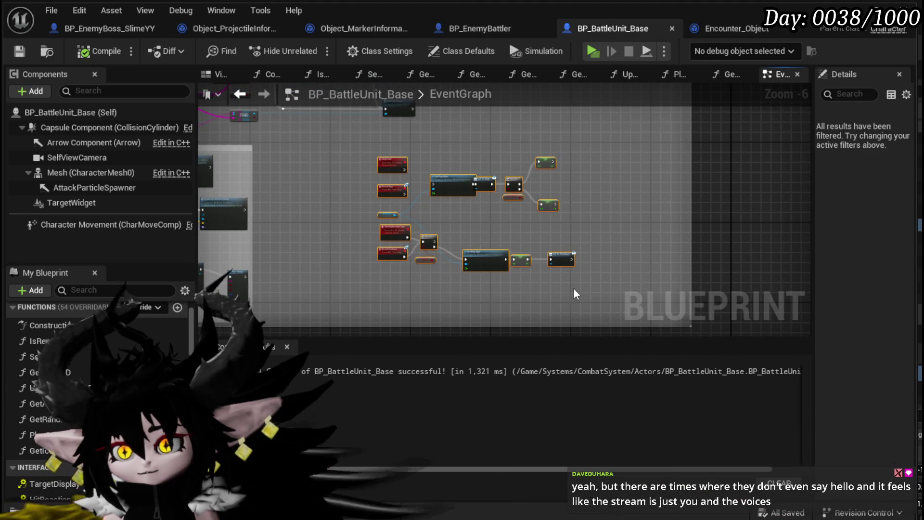
scroll(459, 263, up, 4)
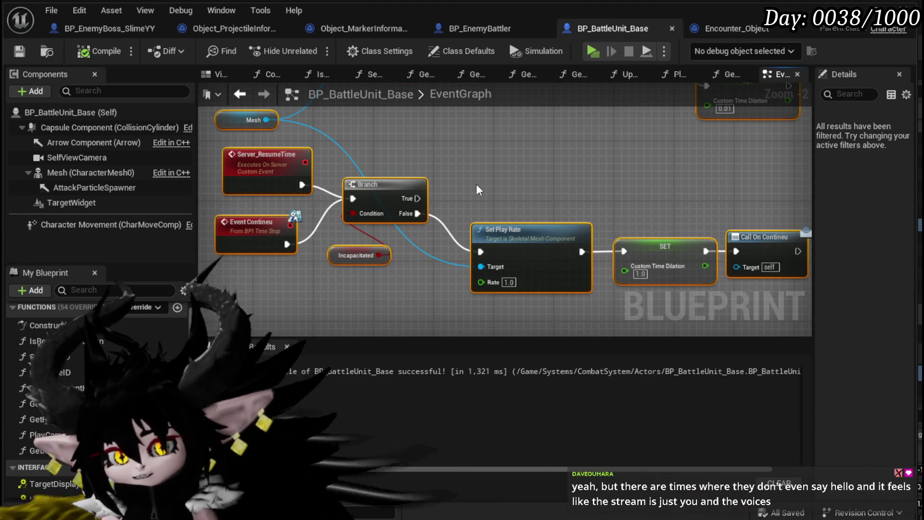
scroll(475, 183, down, 2)
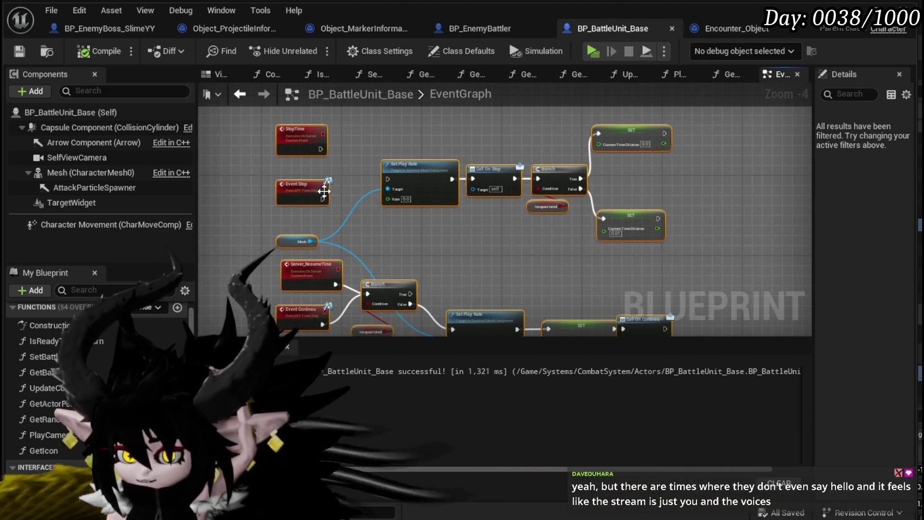
scroll(325, 201, up, 2)
drag(321, 202, 417, 172)
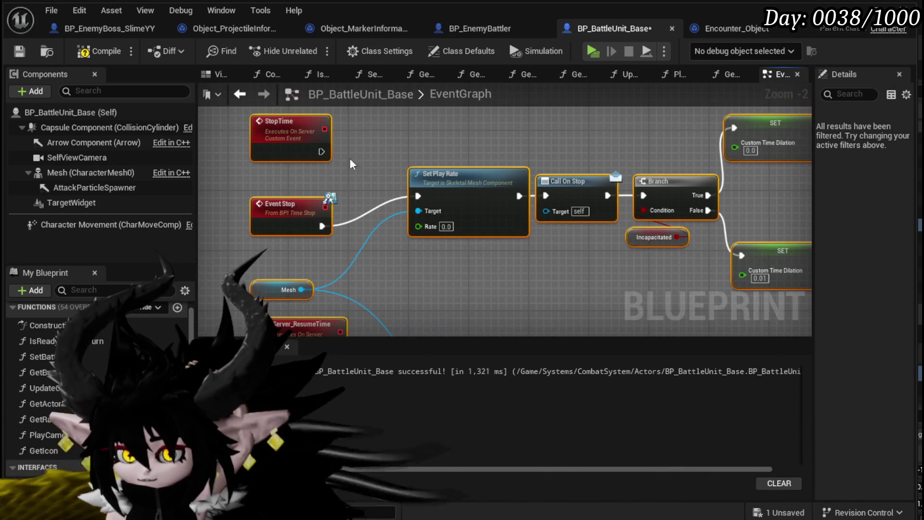
mouse_move(319, 151)
mouse_down()
mouse_move(432, 201)
mouse_move(418, 196)
mouse_up()
drag(572, 295, 500, 186)
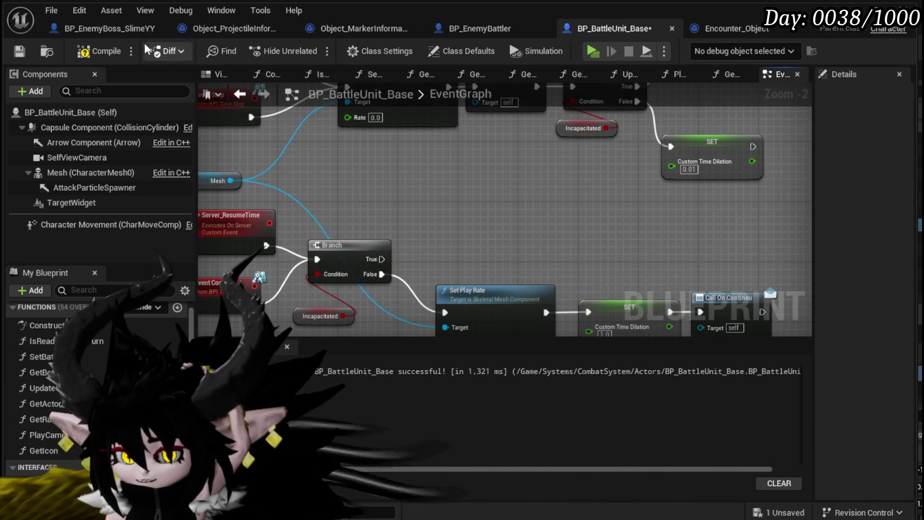
click(106, 51)
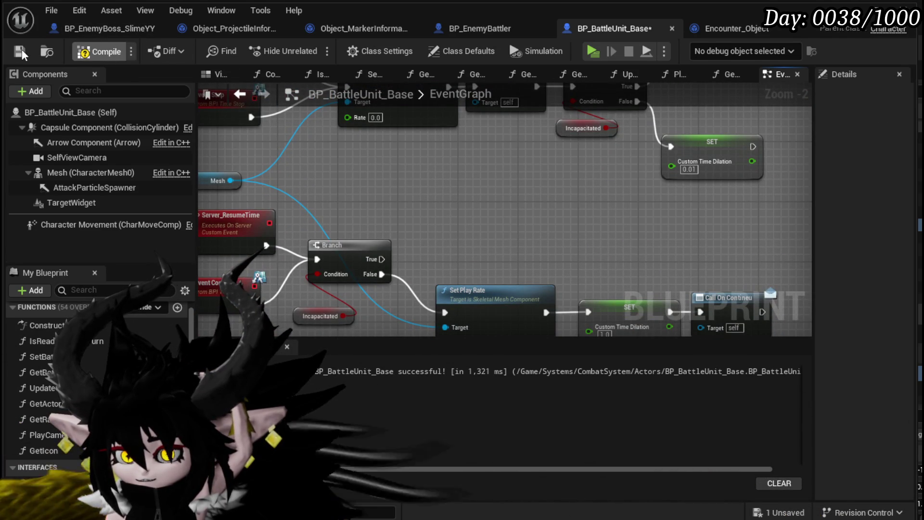
click(22, 49)
Step: Delete the Call On Stop and Call On Continue nodes, then recompile and save
scroll(616, 200, down, 2)
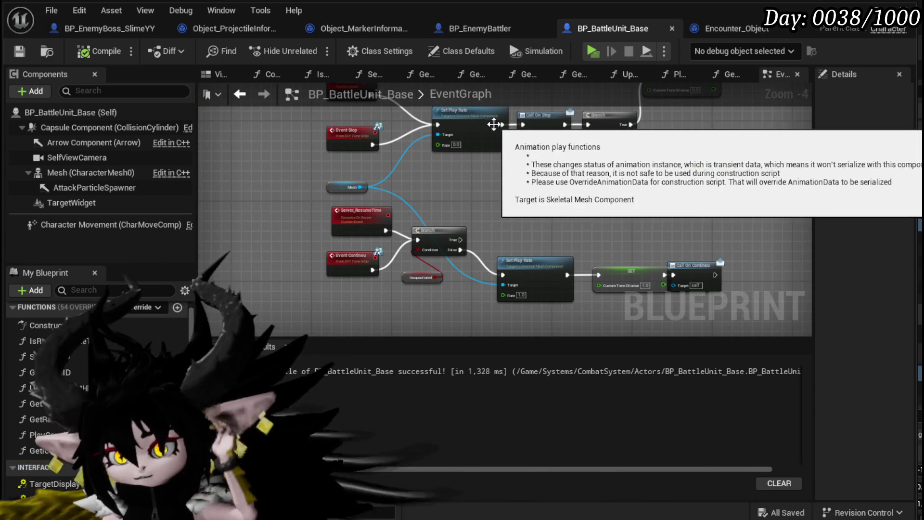
mouse_move(501, 125)
mouse_down()
mouse_move(598, 128)
mouse_move(588, 124)
mouse_up()
key(Delete)
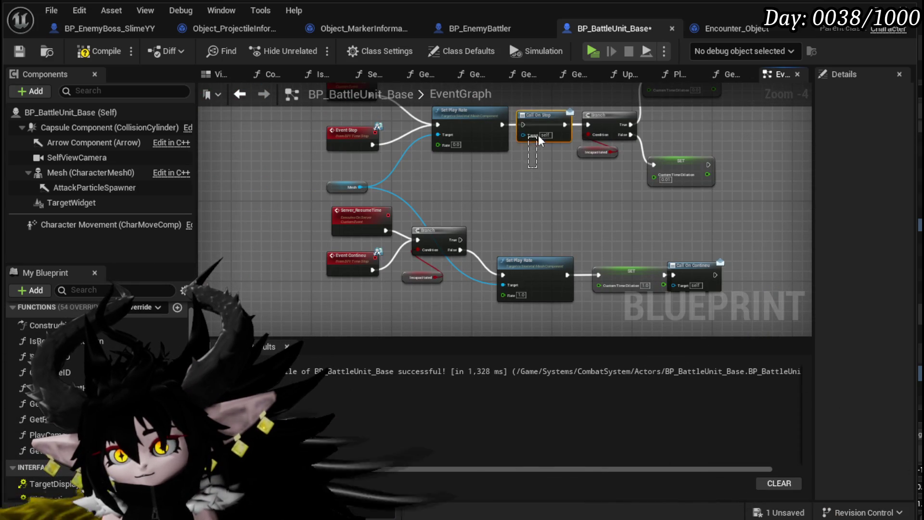
click(693, 265)
key(Delete)
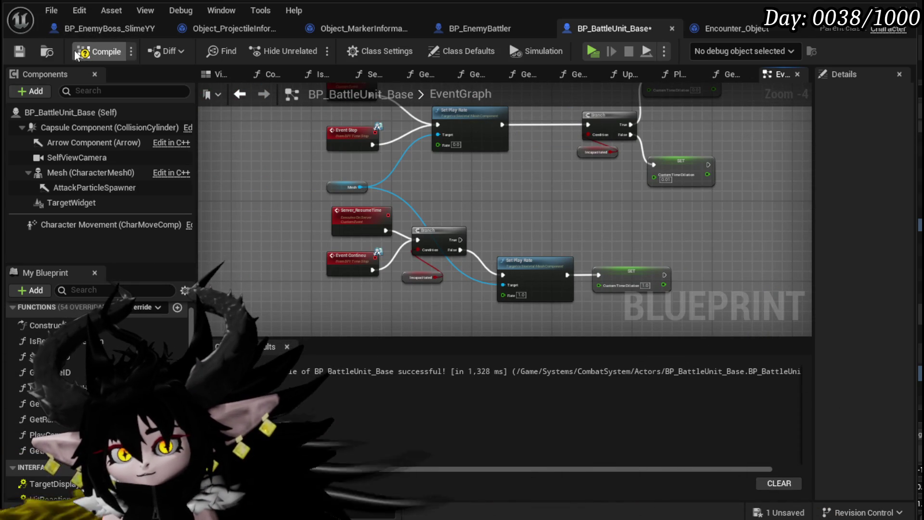
click(19, 51)
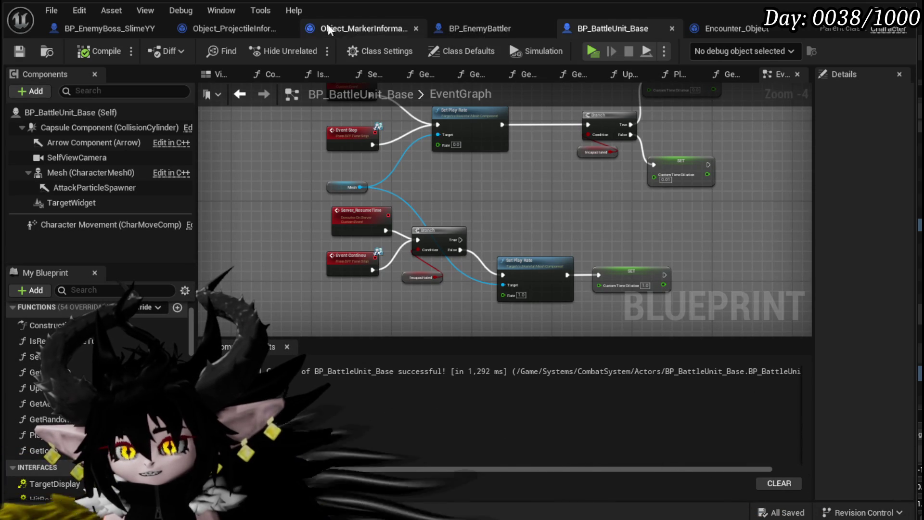
drag(528, 181, 471, 193)
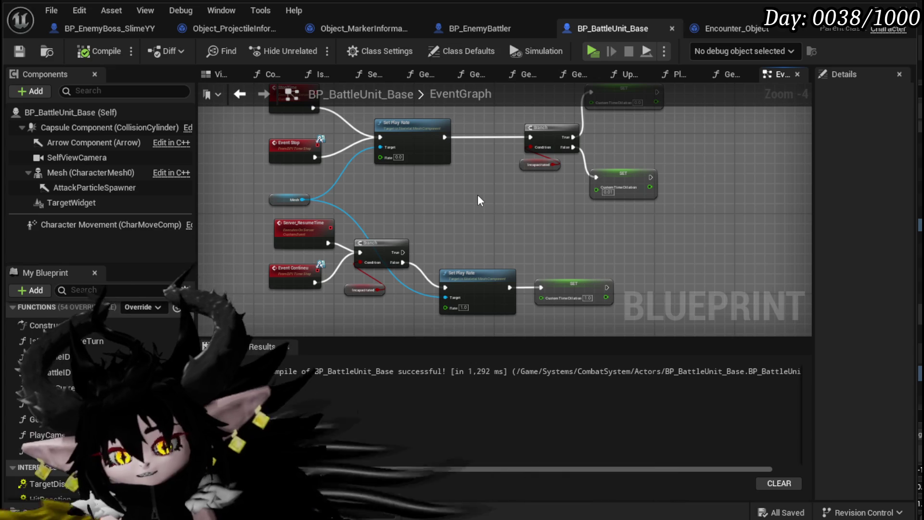
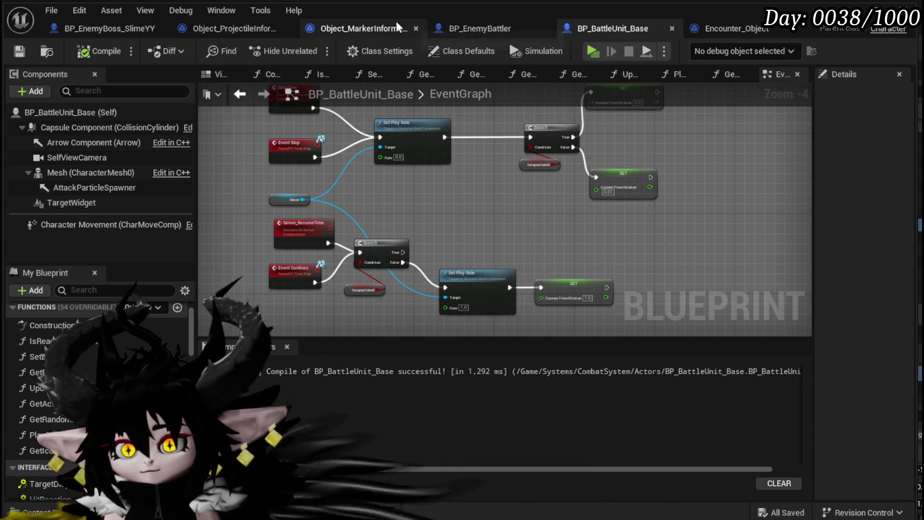
Step: Bring the SetInformation and Set Timer by Function Name nodes of Object_ProjectileInformation_Holder into view
click(349, 28)
drag(436, 157, 402, 143)
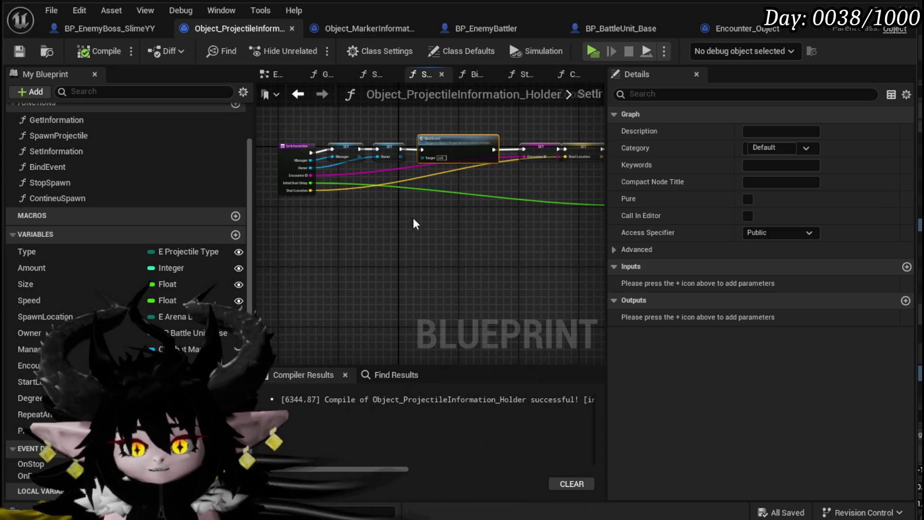
scroll(423, 131, up, 1)
mouse_move(528, 178)
mouse_down()
mouse_move(341, 204)
mouse_move(378, 198)
mouse_move(360, 196)
mouse_up()
scroll(340, 198, up, 2)
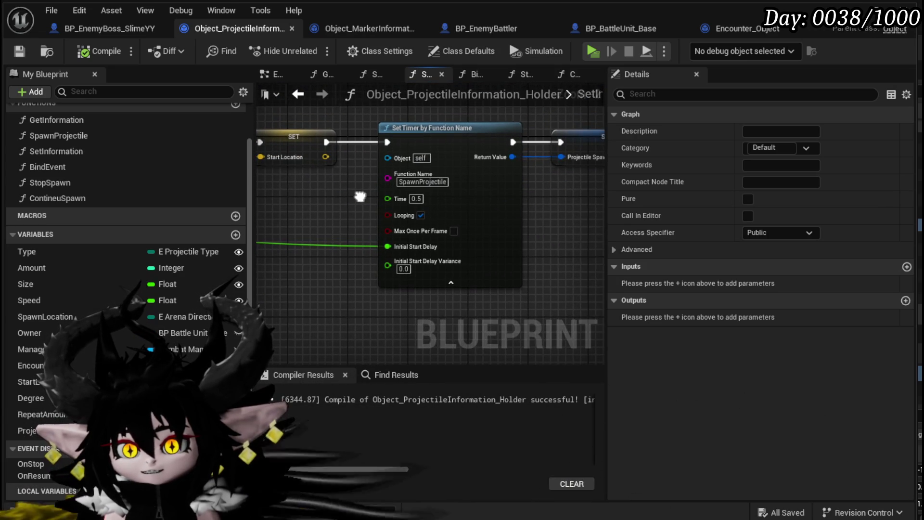
Step: Add and then remove a breakpoint on BP_EnemyBoss_SlimeYY's StopObject node, then return to the holder blueprint
click(104, 28)
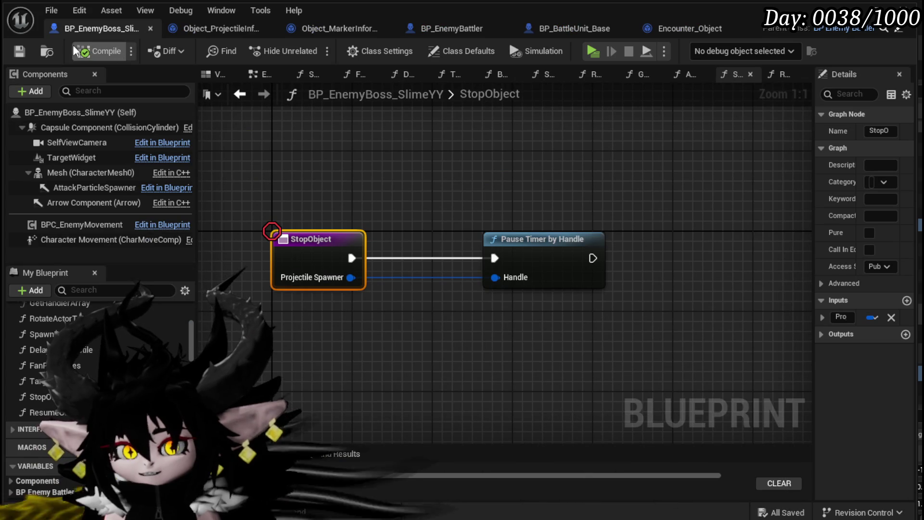
right_click(308, 243)
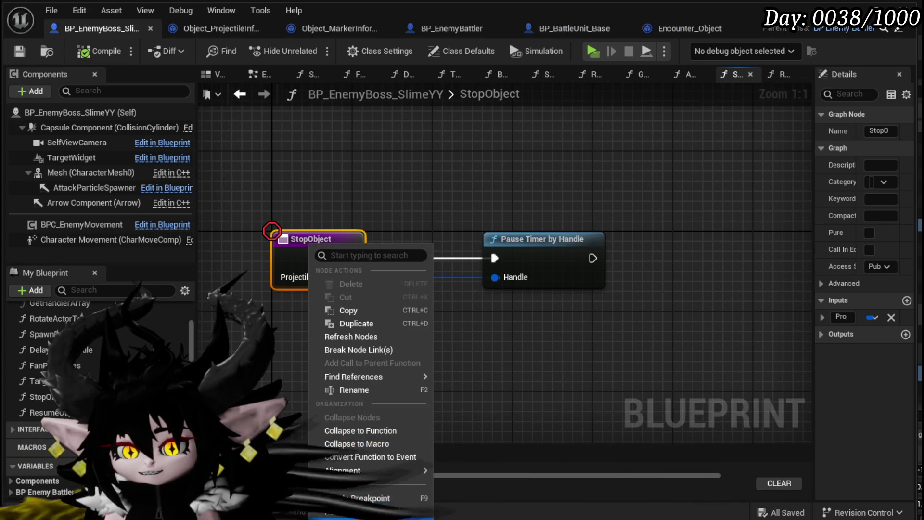
click(385, 516)
right_click(285, 240)
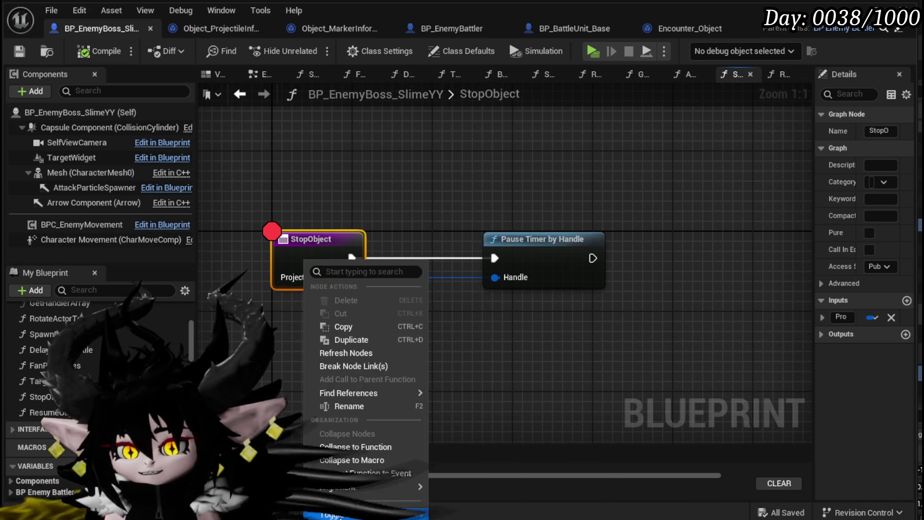
click(351, 433)
click(444, 395)
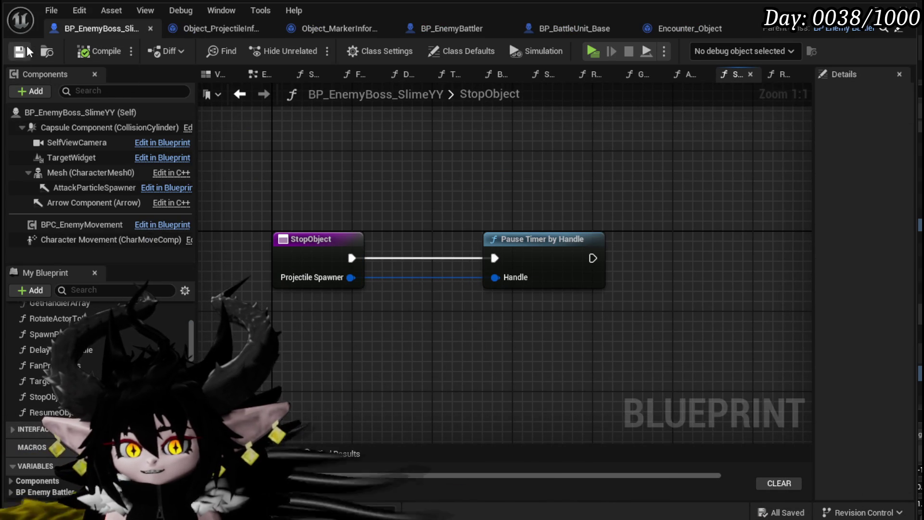
click(219, 29)
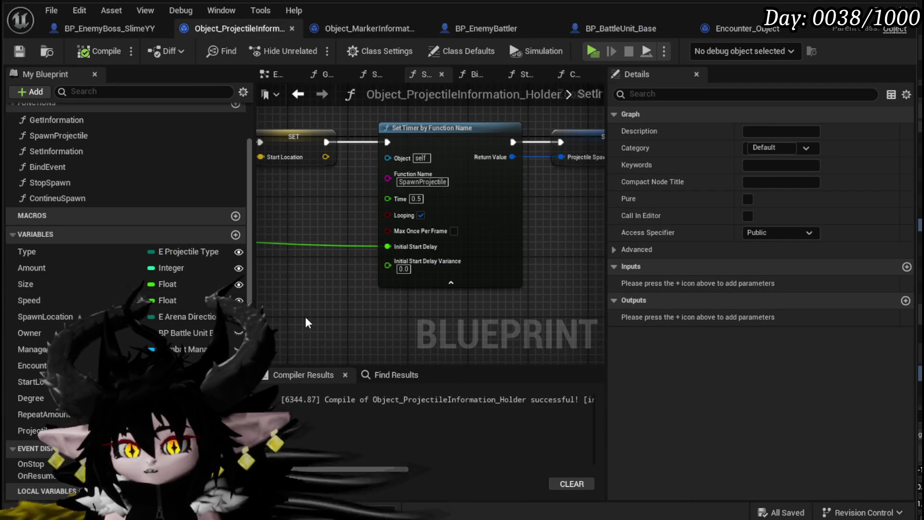
Step: Pan and zoom the SetInformation graph to show the Bind Event and SET nodes
scroll(303, 317, down, 4)
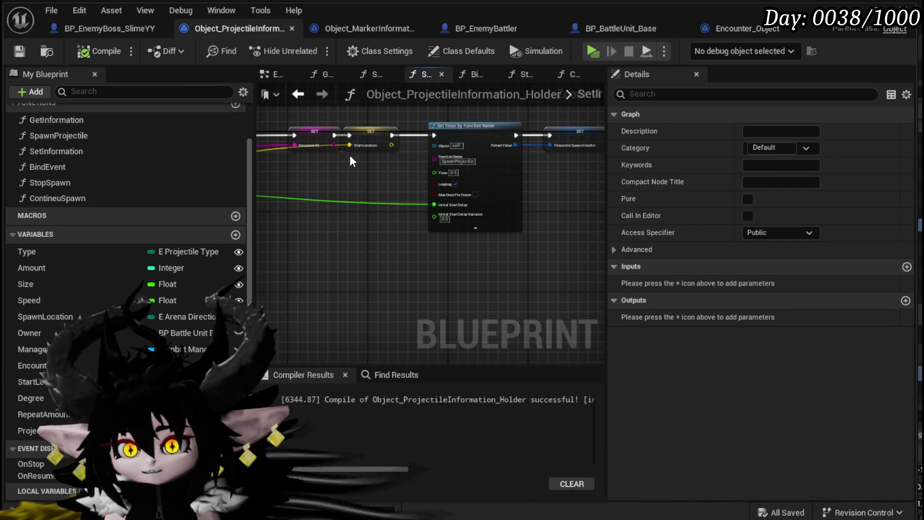
drag(349, 154, 377, 223)
click(381, 232)
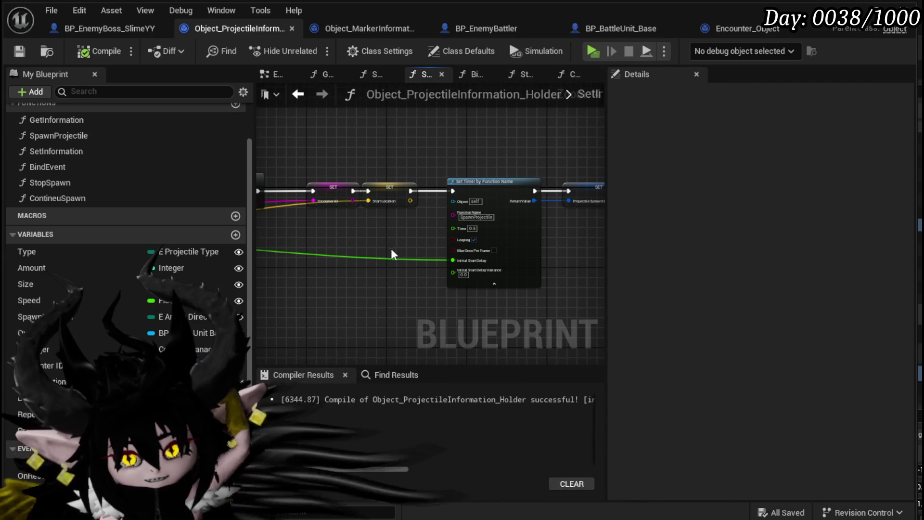
drag(392, 248, 334, 252)
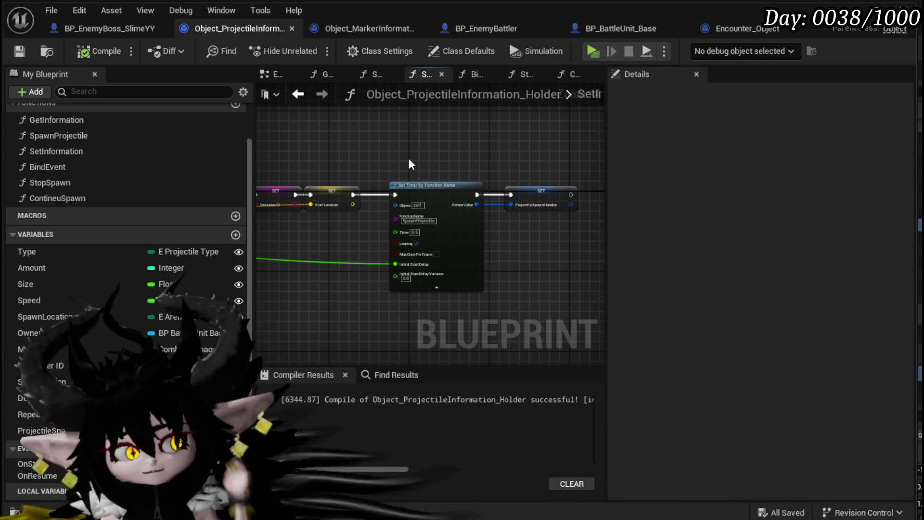
mouse_move(408, 164)
mouse_down()
mouse_move(541, 135)
mouse_move(479, 136)
mouse_up()
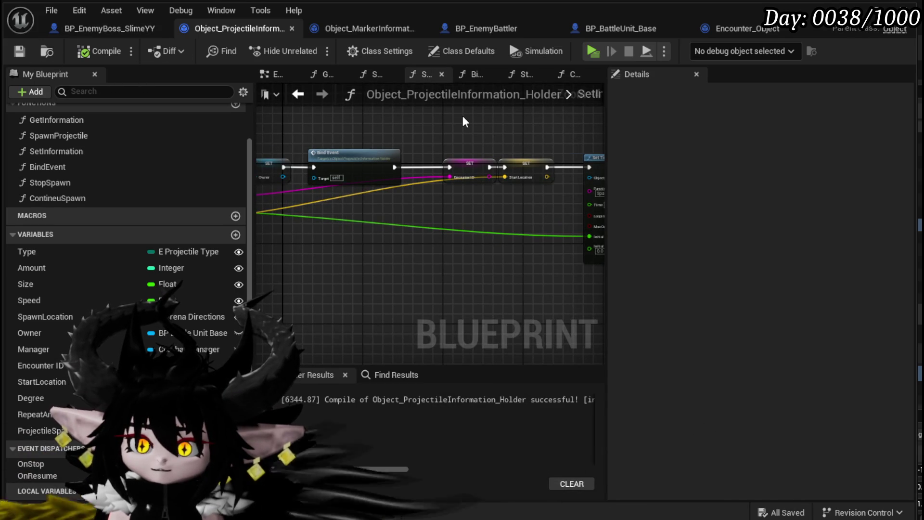
scroll(463, 116, down, 4)
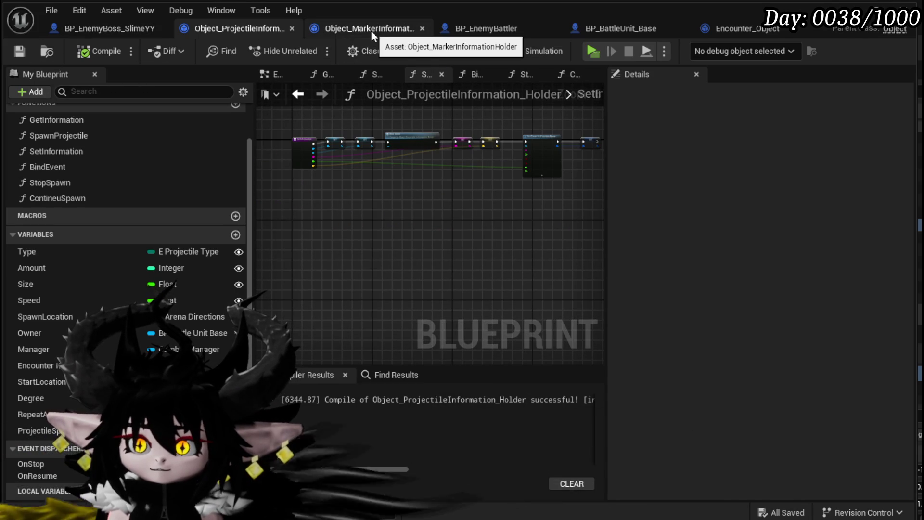
drag(344, 220, 303, 225)
Step: Glance at Object_MarkerInformationHolder, then switch to the BP_EnemyBoss_SlimeYY blueprint
click(352, 26)
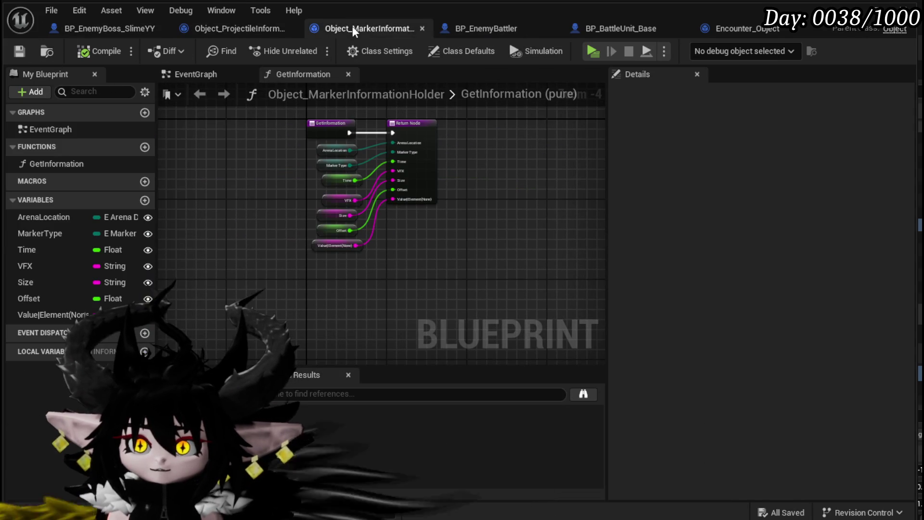
click(218, 28)
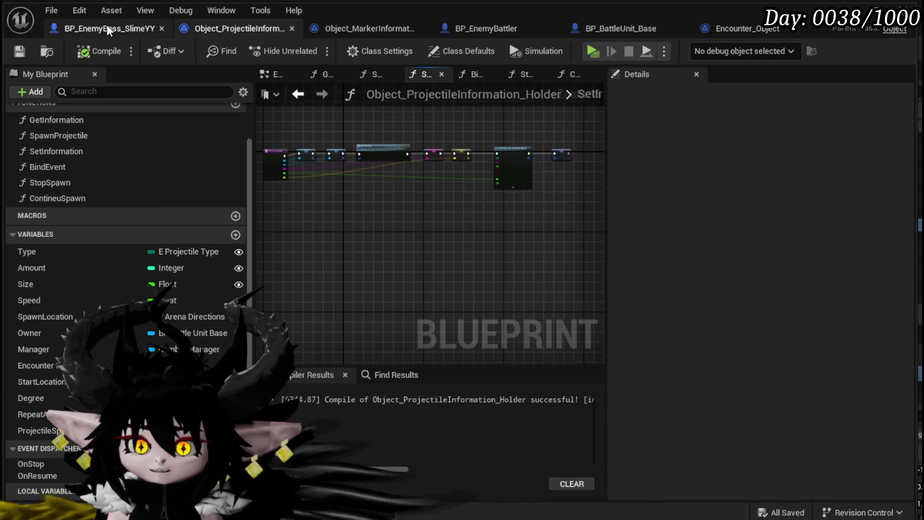
click(108, 26)
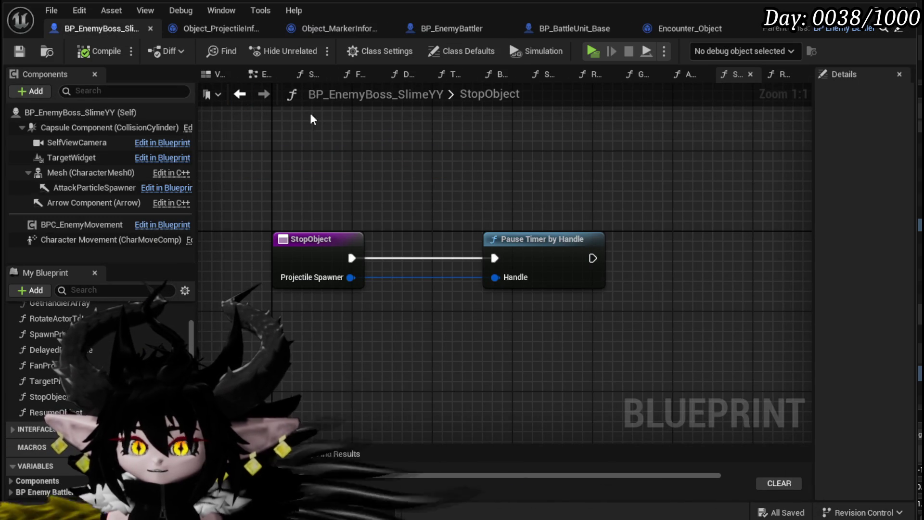
Step: Open the SpawnProjectile function, wire its execution to the SET node, and reposition the entry node
click(237, 99)
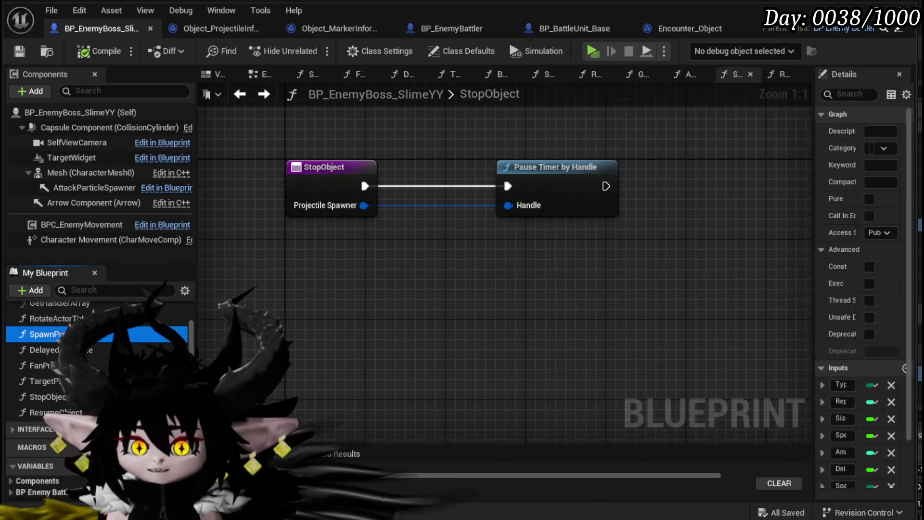
double_click(46, 334)
drag(541, 327, 382, 335)
drag(325, 378, 761, 202)
drag(444, 359, 634, 366)
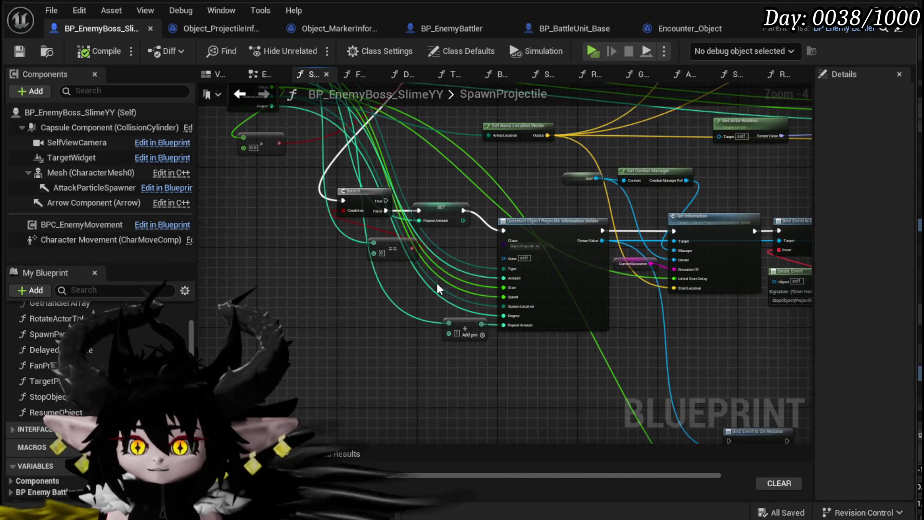
mouse_move(324, 278)
mouse_down()
mouse_move(424, 212)
mouse_move(449, 230)
mouse_move(353, 251)
mouse_move(458, 359)
mouse_up()
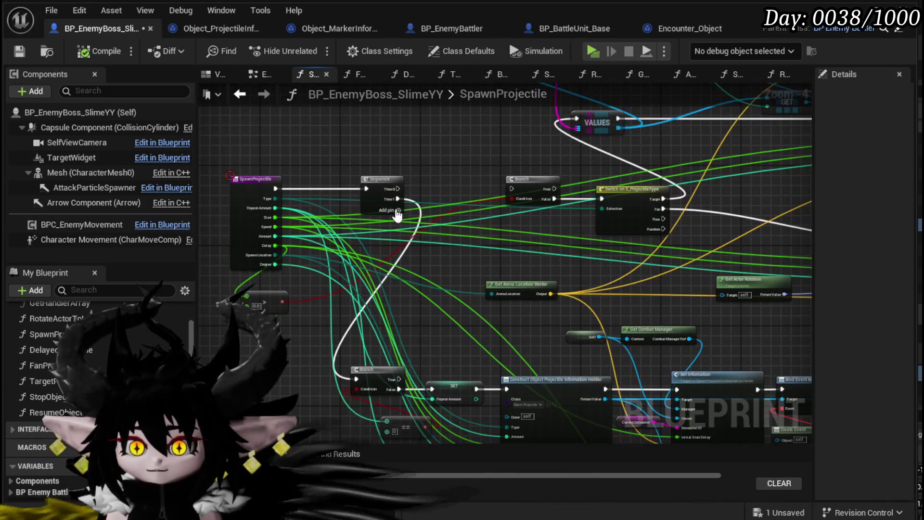
mouse_move(275, 188)
mouse_down()
mouse_move(437, 403)
mouse_move(432, 388)
mouse_up()
drag(432, 352, 461, 267)
mouse_move(262, 137)
mouse_down()
mouse_move(206, 334)
mouse_move(349, 330)
mouse_move(337, 345)
mouse_move(181, 369)
mouse_up()
scroll(293, 267, up, 2)
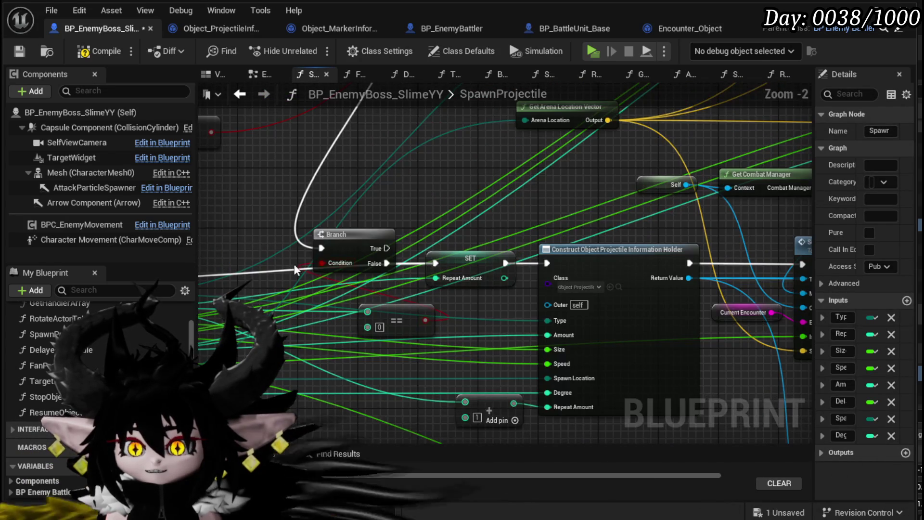
drag(232, 258, 233, 250)
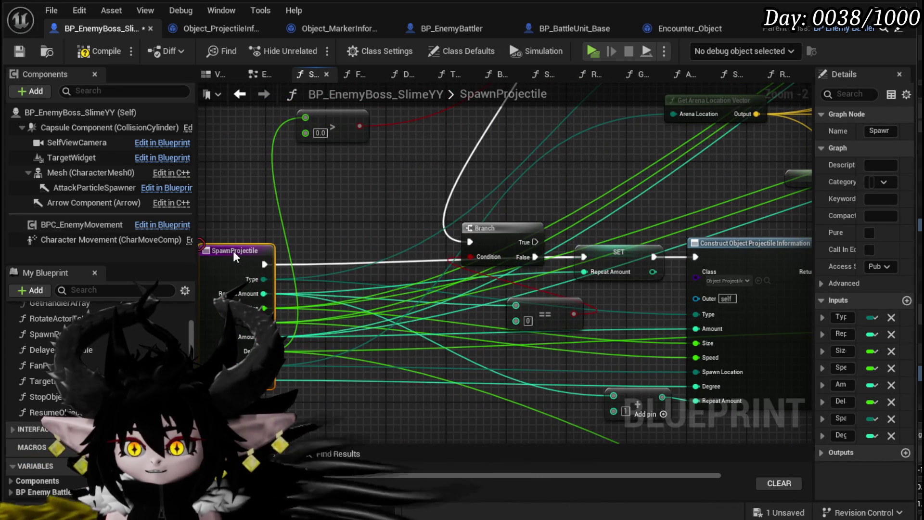
click(524, 183)
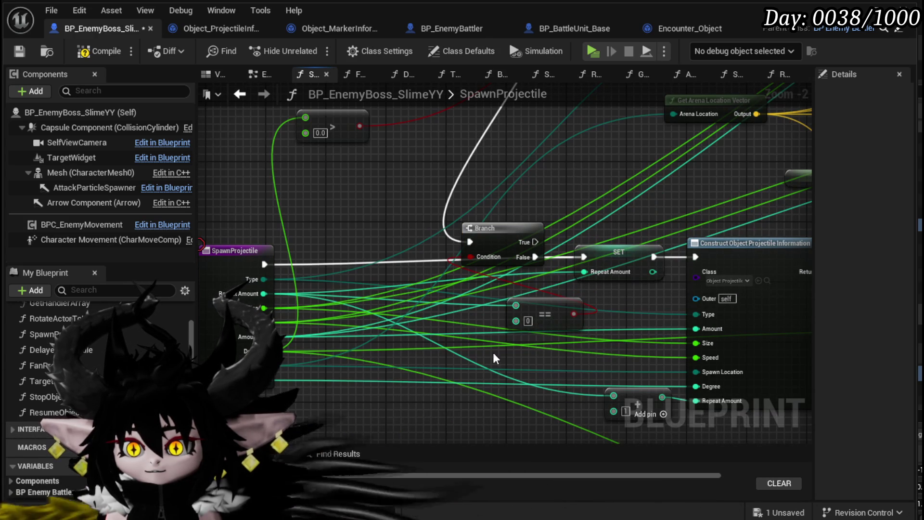
Step: Move the Branch and == nodes up, wire the entry straight into SET, then delete SET Repeat Amount
drag(489, 359, 549, 207)
drag(551, 306, 469, 148)
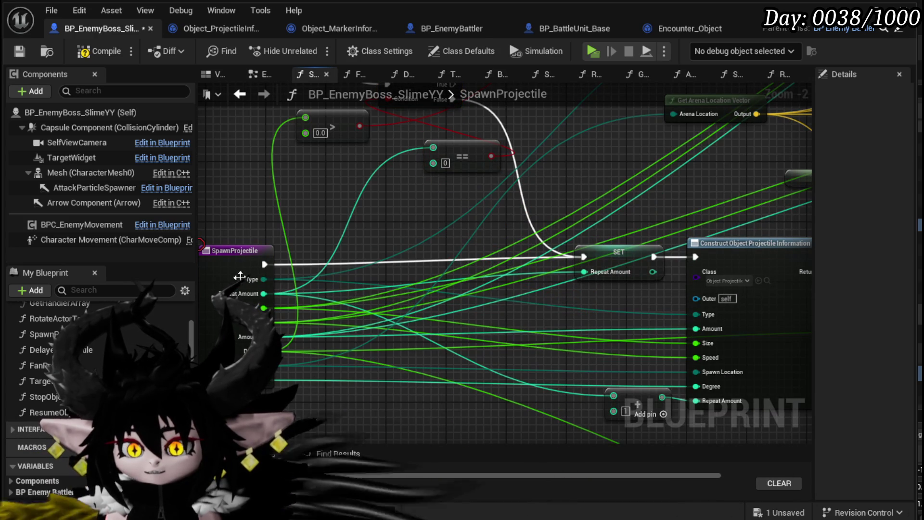
mouse_move(264, 263)
mouse_down()
mouse_move(674, 273)
mouse_move(699, 255)
mouse_move(640, 253)
mouse_up()
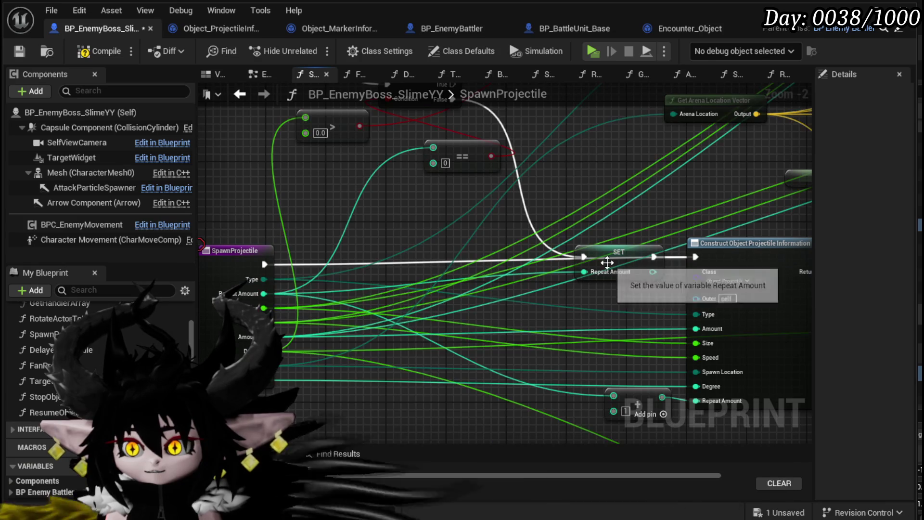
click(640, 247)
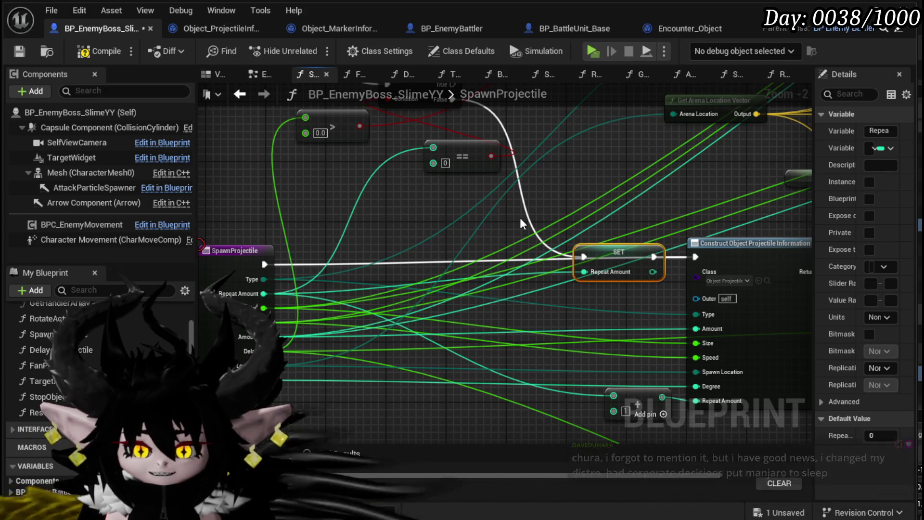
drag(519, 218, 405, 177)
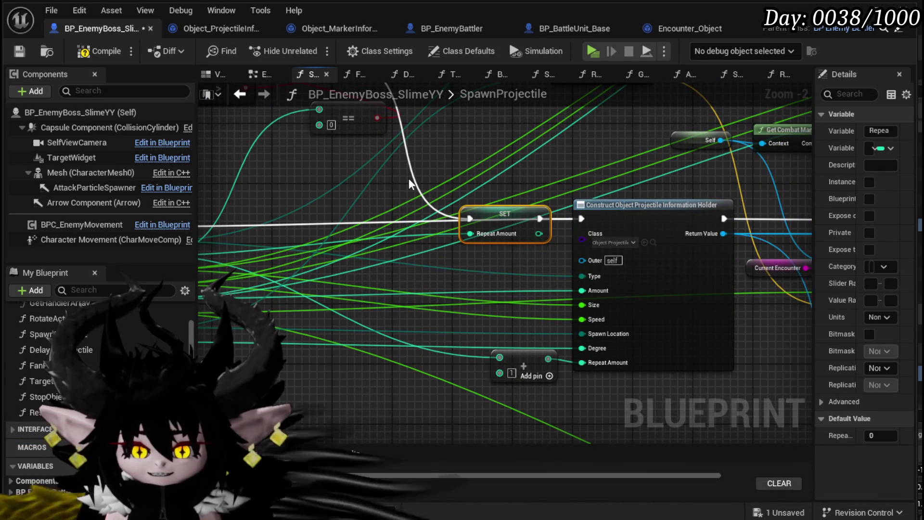
mouse_move(497, 219)
mouse_down()
mouse_move(499, 187)
mouse_move(452, 164)
mouse_move(452, 232)
mouse_up()
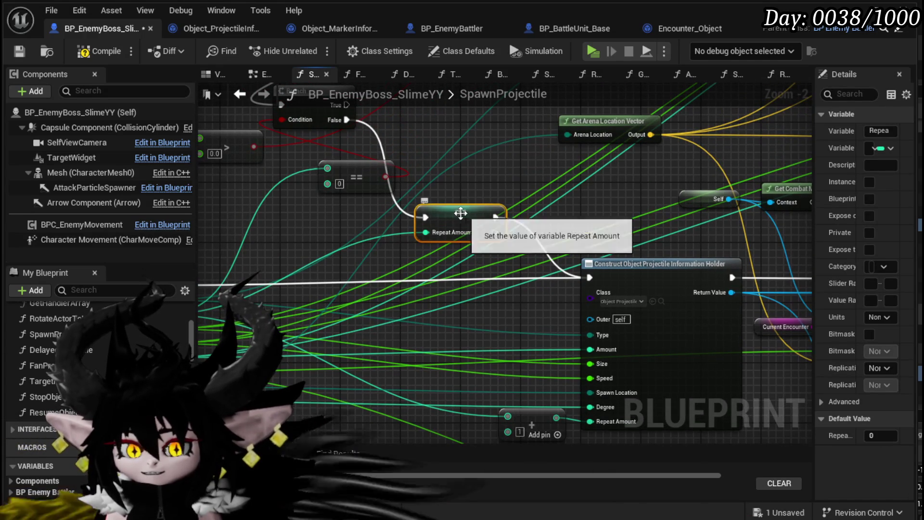
key(Delete)
scroll(96, 380, down, 3)
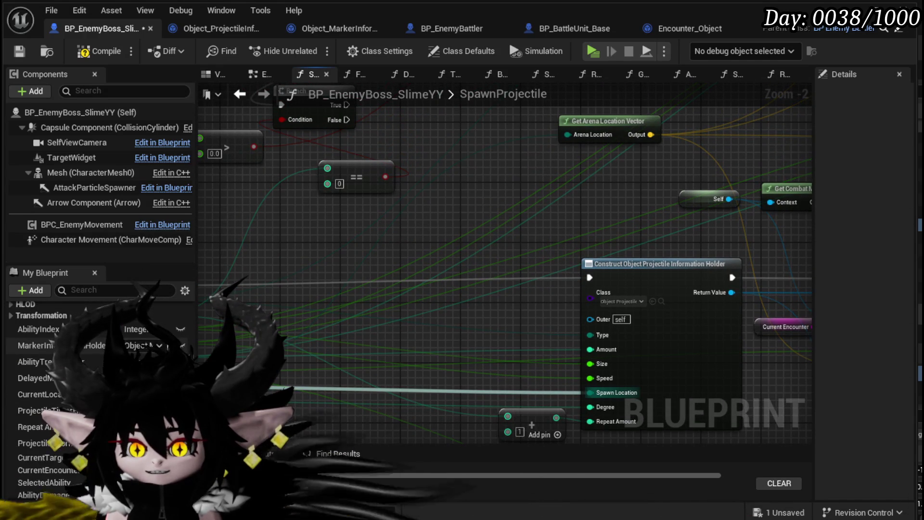
Step: Delete the Repeat Amount variable, confirming removal despite its references
click(30, 426)
key(Delete)
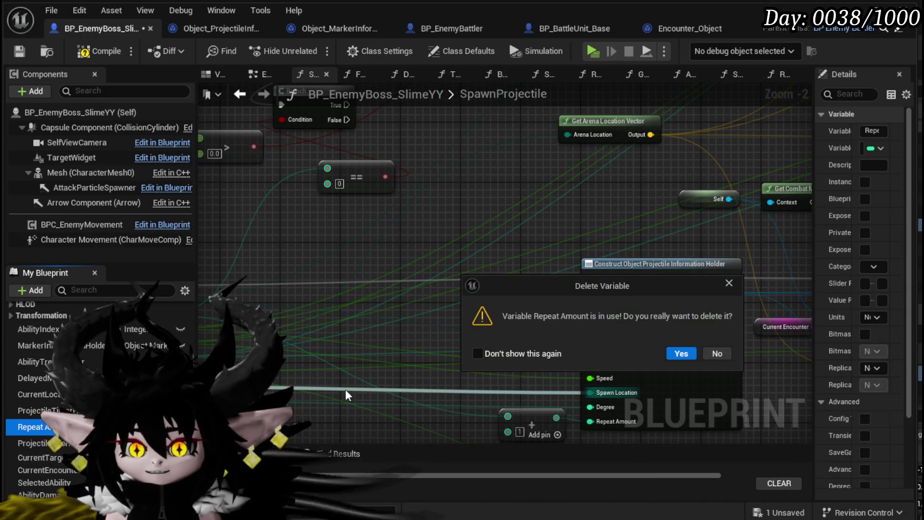
click(680, 354)
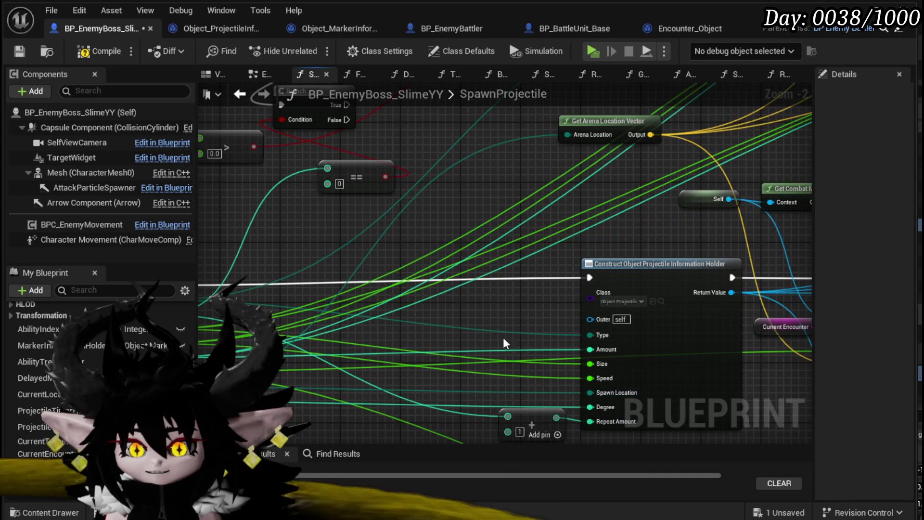
Step: Compile, find and delete the broken Decrement Int node in DelayedProjectile, and recompile
click(86, 54)
mouse_move(386, 442)
mouse_down()
mouse_move(423, 404)
mouse_move(461, 394)
mouse_up()
click(496, 392)
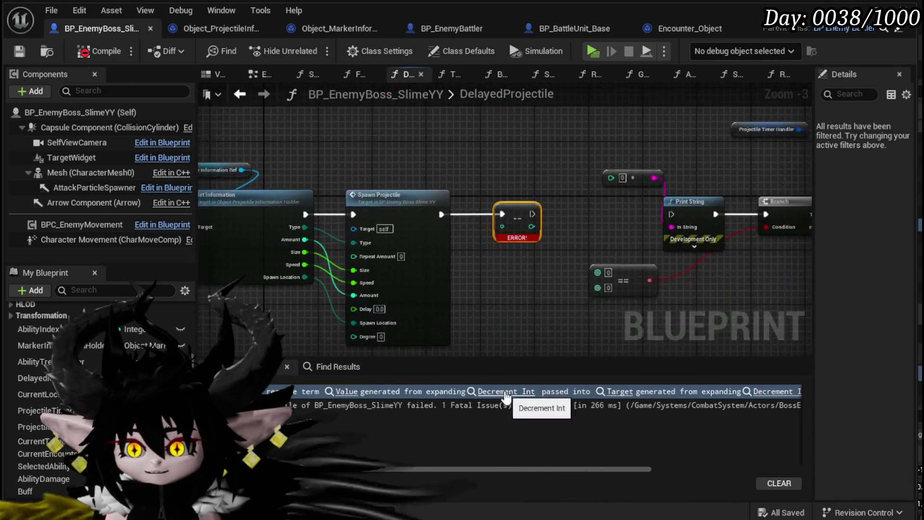
drag(546, 140, 539, 151)
key(Delete)
scroll(539, 156, down, 3)
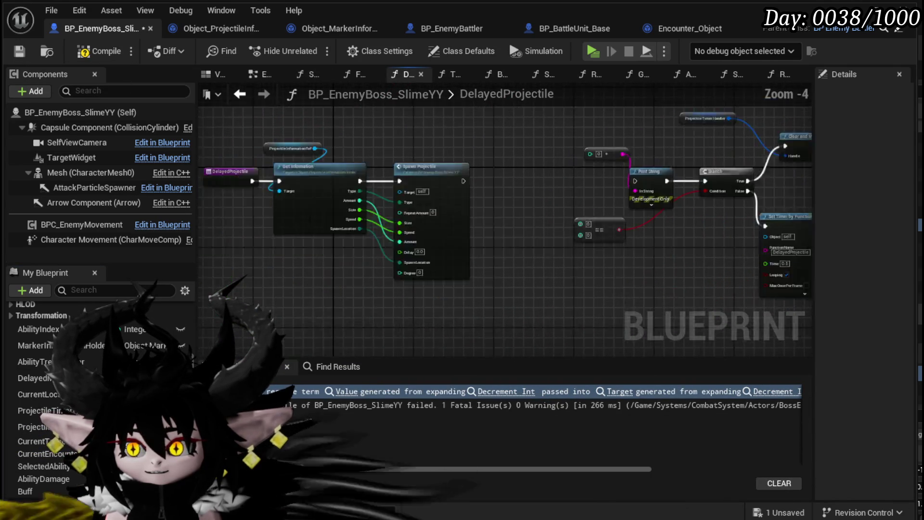
click(98, 51)
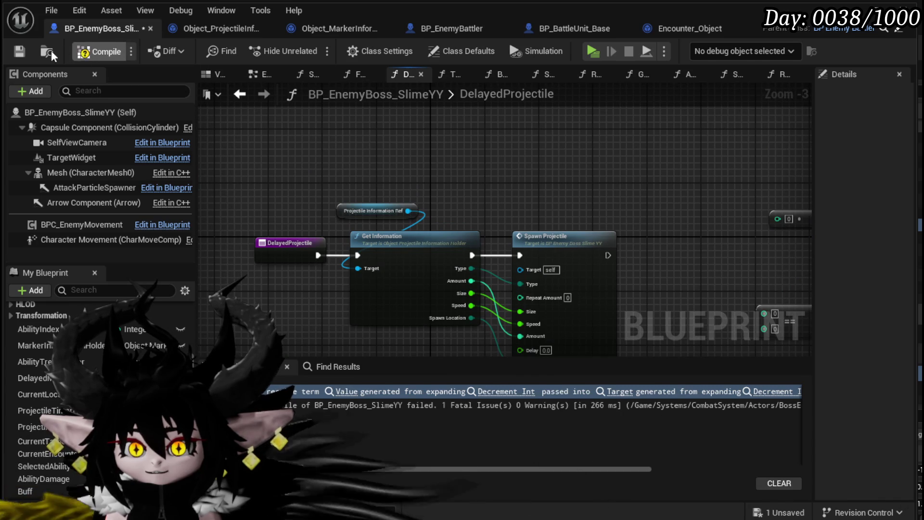
drag(271, 170, 551, 250)
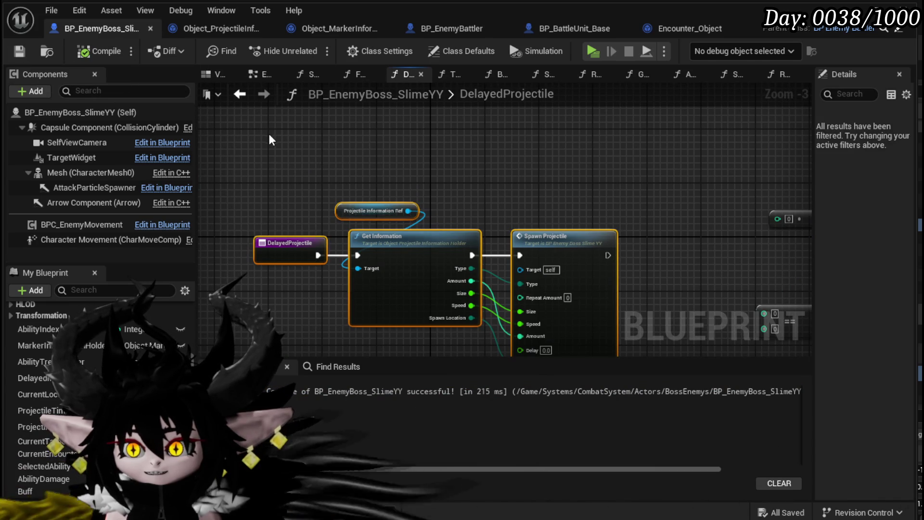
scroll(154, 333, up, 5)
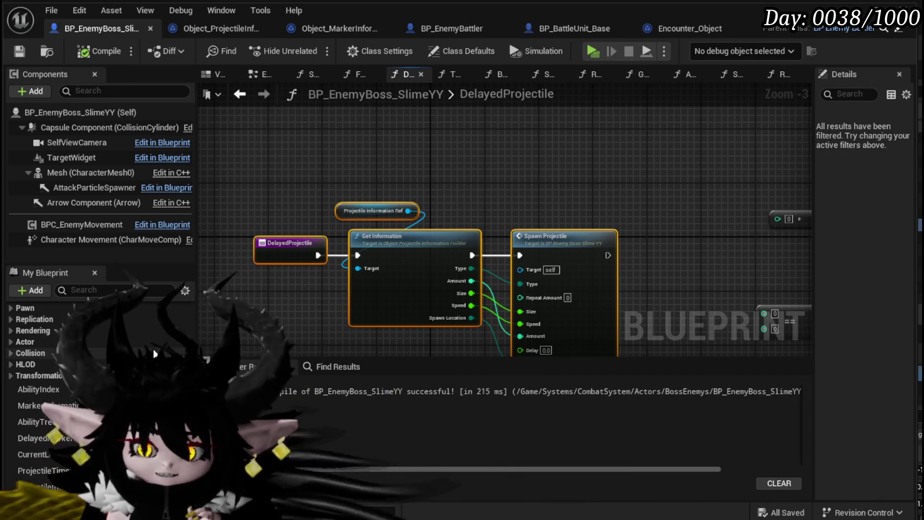
scroll(120, 337, up, 3)
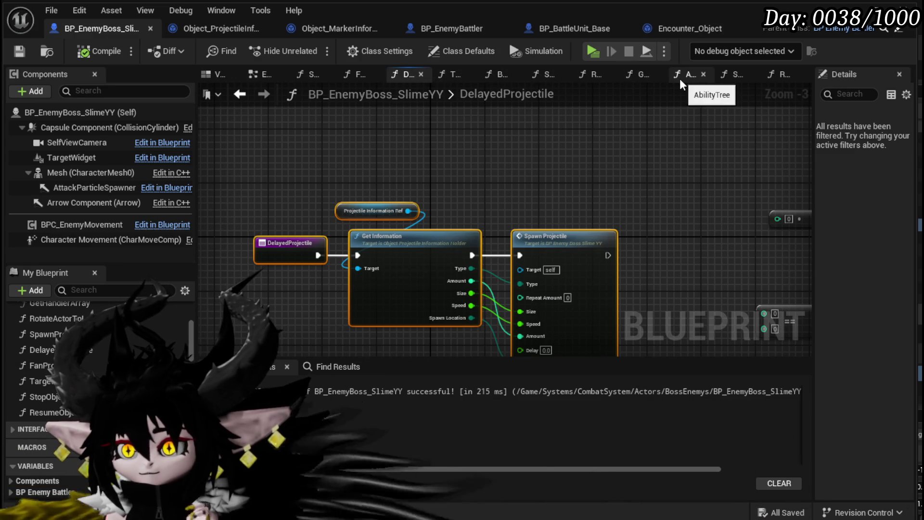
Step: In AbilityTree, change the Target-type Spawn Projectile node's Delay from 1.7 to 0.8 and compile
click(679, 78)
mouse_move(361, 228)
mouse_down()
mouse_move(242, 229)
mouse_move(228, 191)
mouse_move(235, 220)
mouse_move(237, 184)
mouse_up()
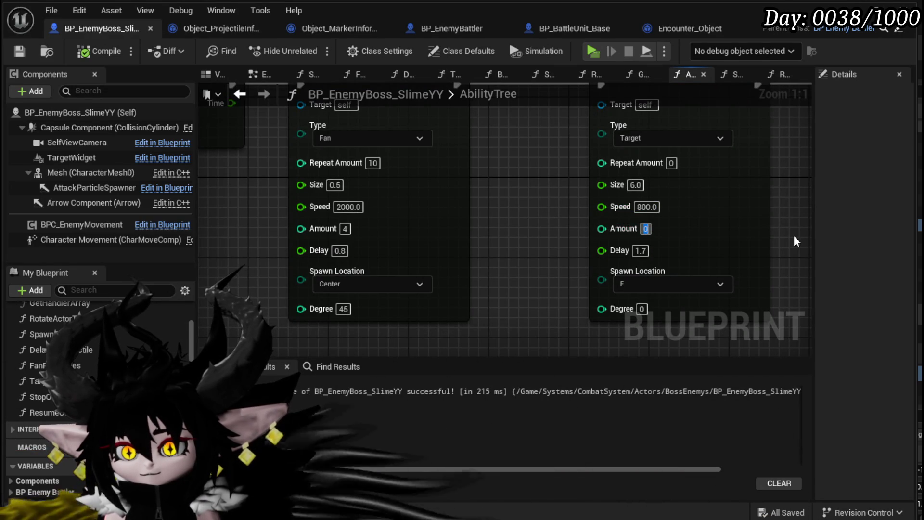
click(525, 230)
drag(524, 227, 475, 266)
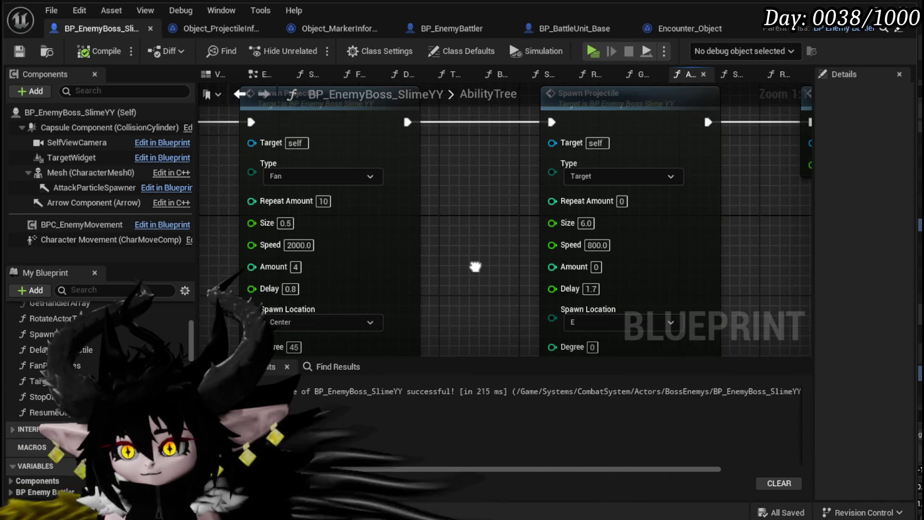
scroll(475, 266, down, 2)
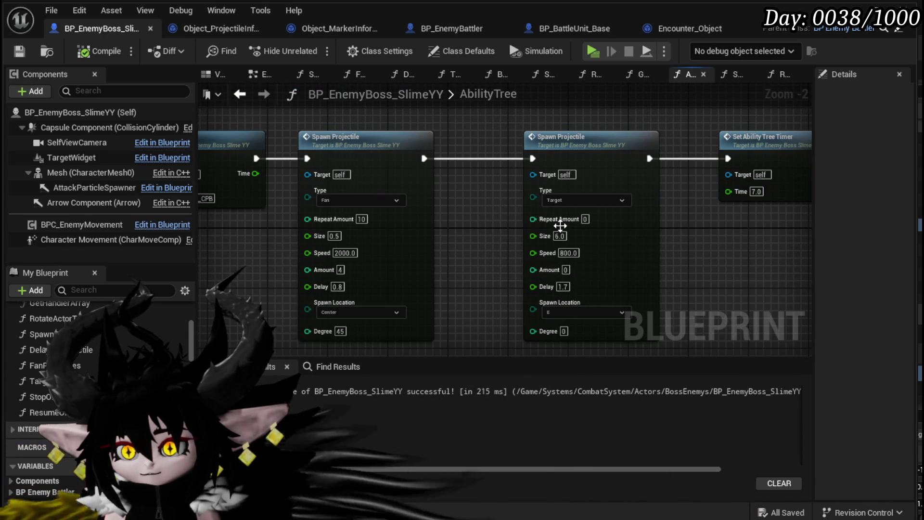
mouse_move(729, 213)
mouse_down()
mouse_move(584, 216)
mouse_move(718, 208)
mouse_up()
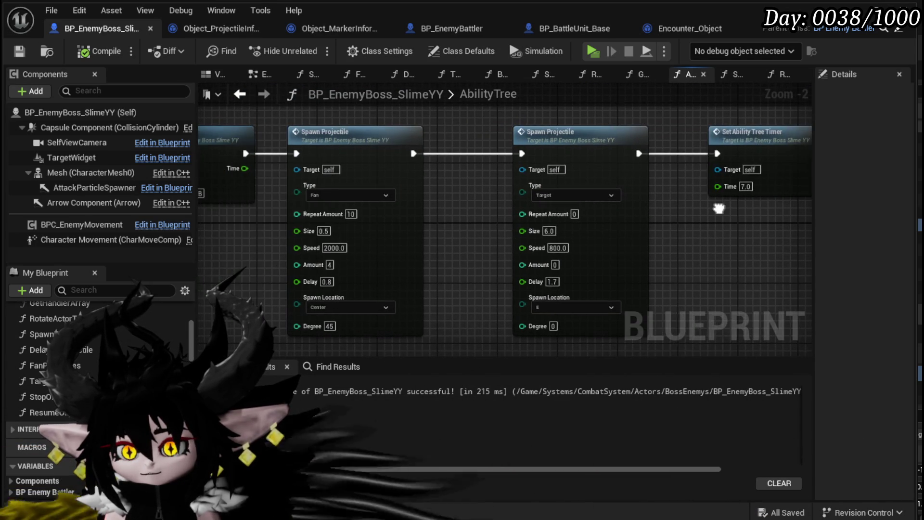
scroll(640, 261, up, 2)
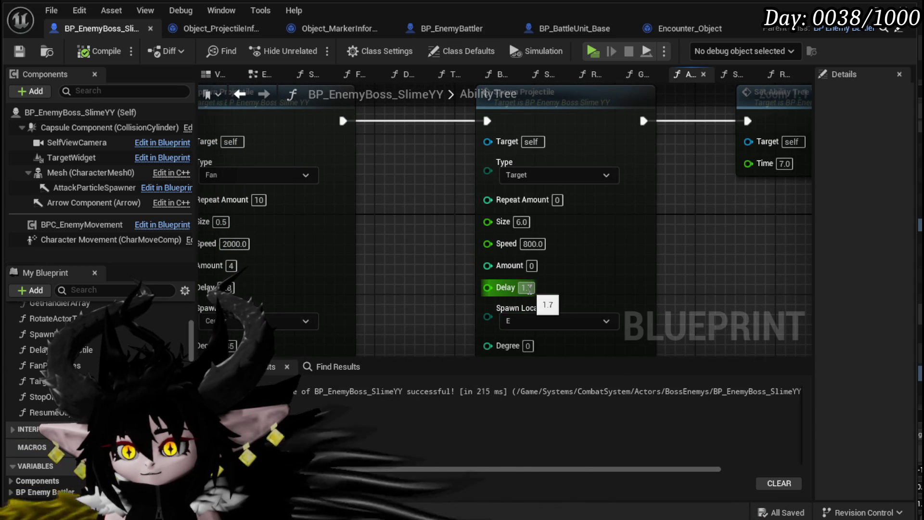
text(0)
key(Return)
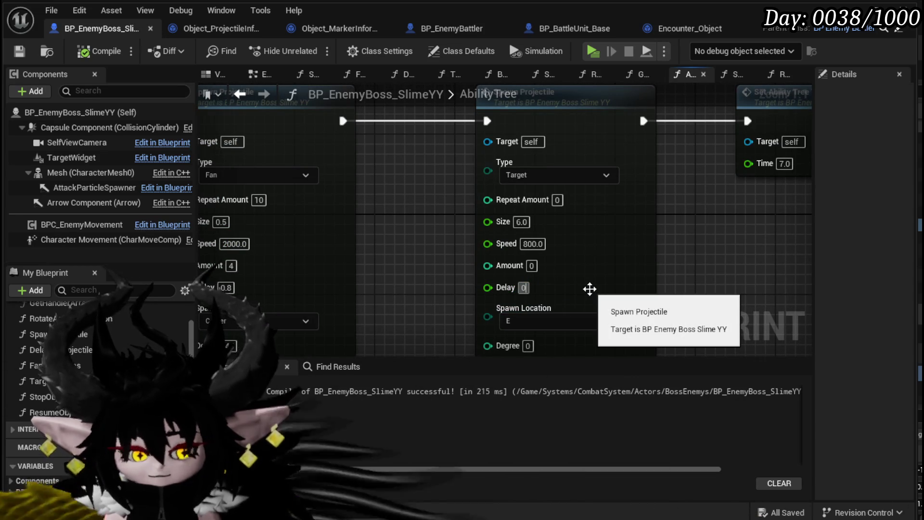
text(.8)
key(Return)
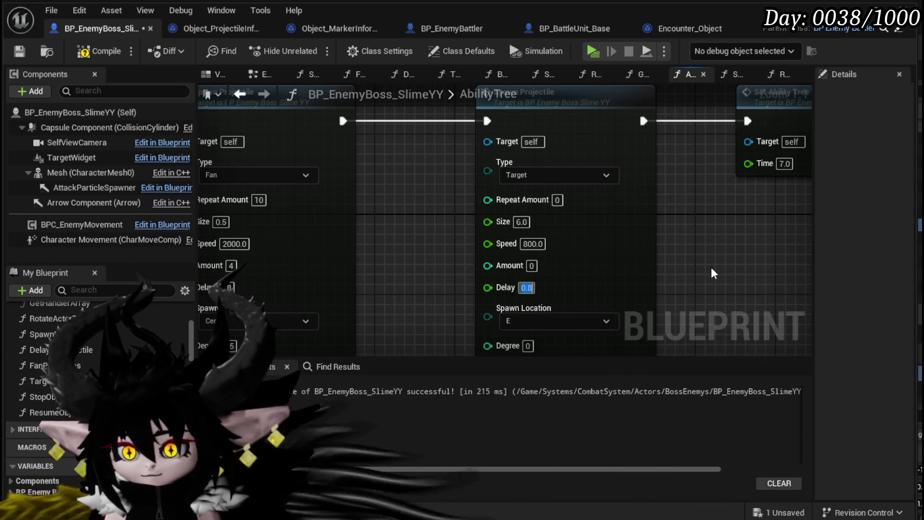
click(86, 54)
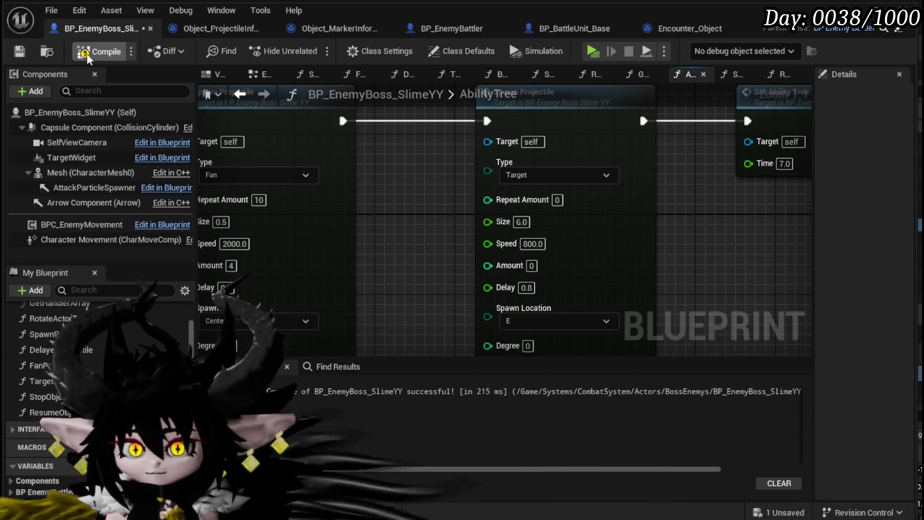
Step: Save, then move the Make Array node left in the SpawnProjectile graph and save again
click(19, 51)
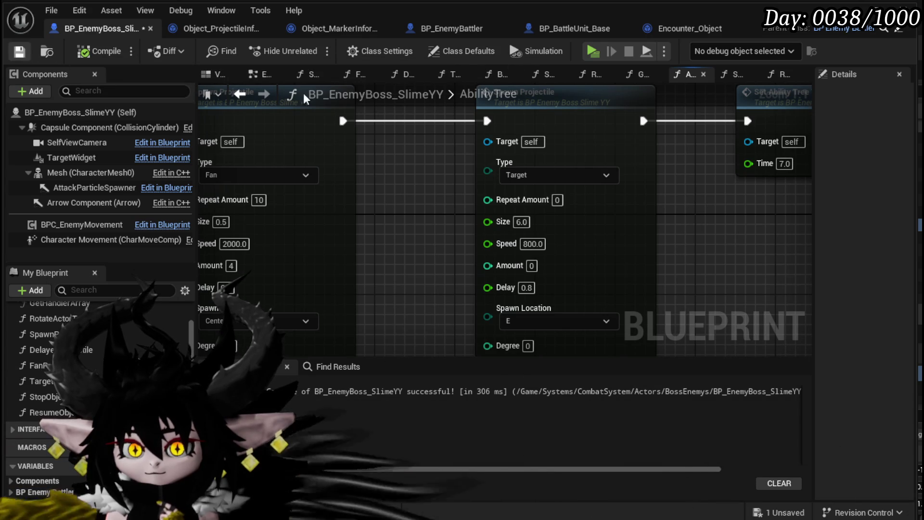
double_click(539, 128)
scroll(459, 184, down, 1)
mouse_move(459, 184)
mouse_down()
mouse_move(398, 132)
mouse_move(376, 129)
mouse_move(448, 123)
mouse_move(447, 182)
mouse_move(387, 166)
mouse_move(529, 145)
mouse_move(479, 250)
mouse_up()
drag(461, 288, 405, 288)
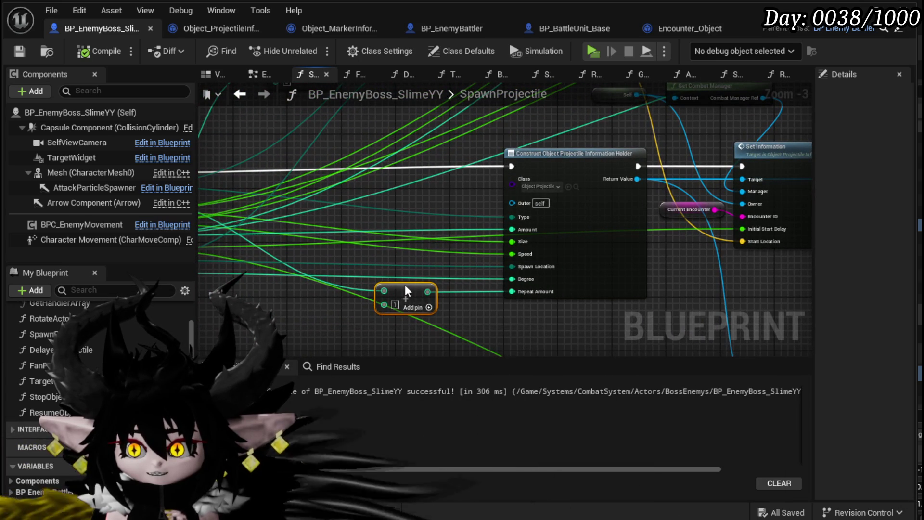
key(ctrl+s)
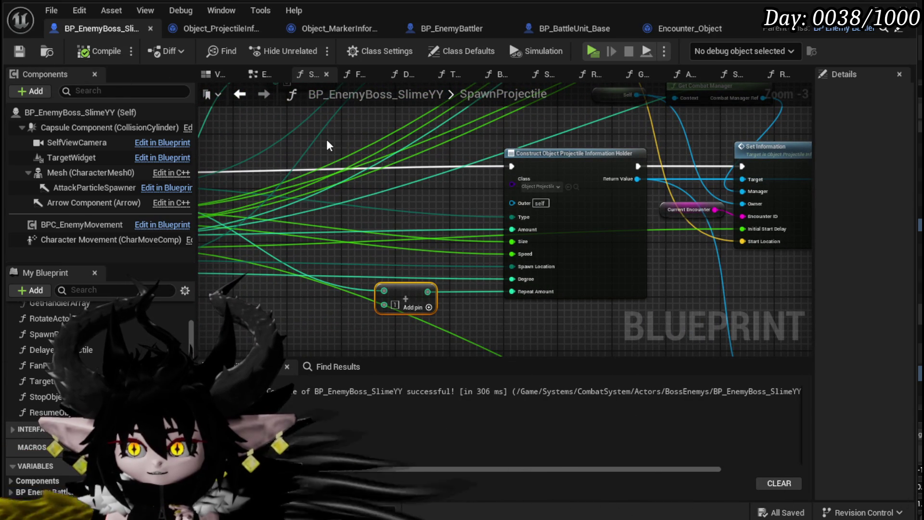
Step: Reconnect the execution wire into the Spawn Projectile node in AbilityTree, compile, and minimise the editor
click(259, 75)
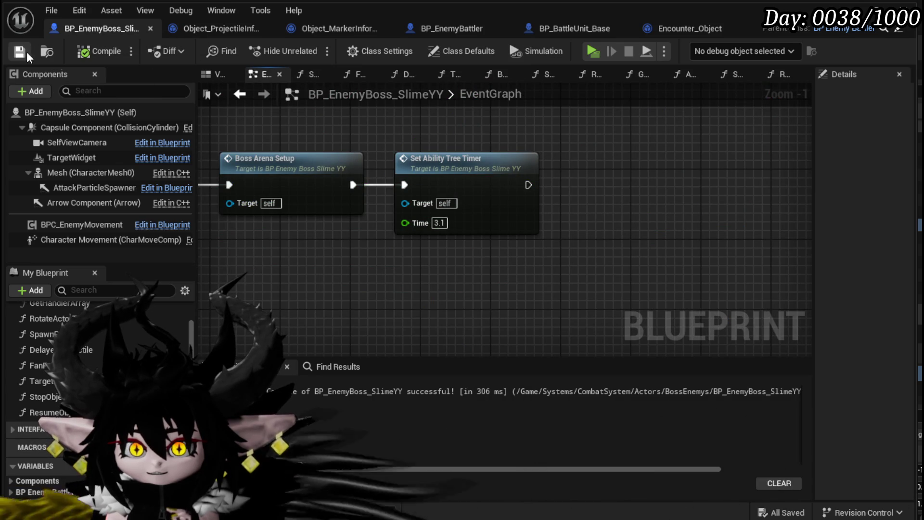
click(688, 74)
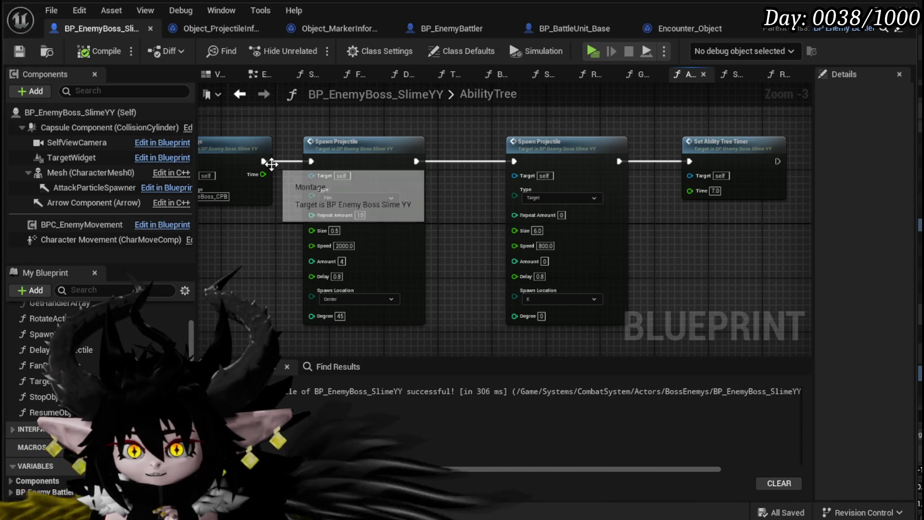
drag(267, 161, 435, 180)
drag(515, 163, 514, 161)
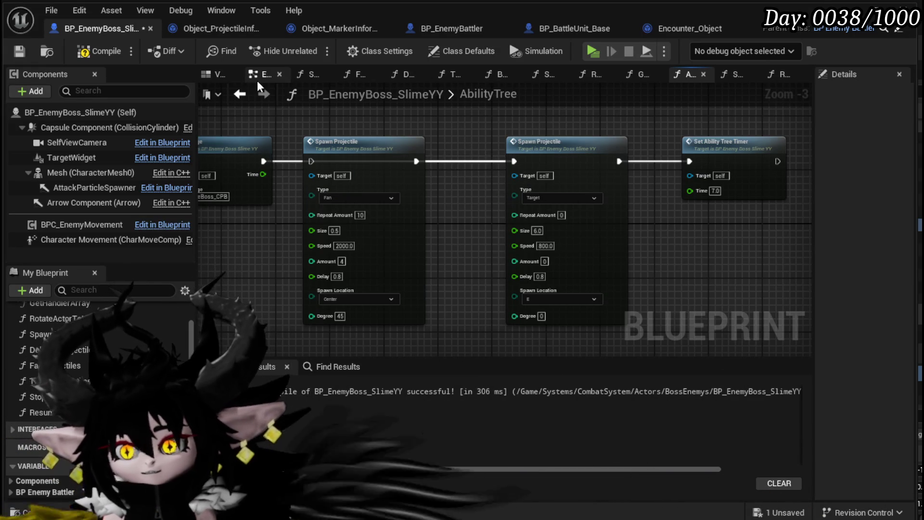
click(95, 47)
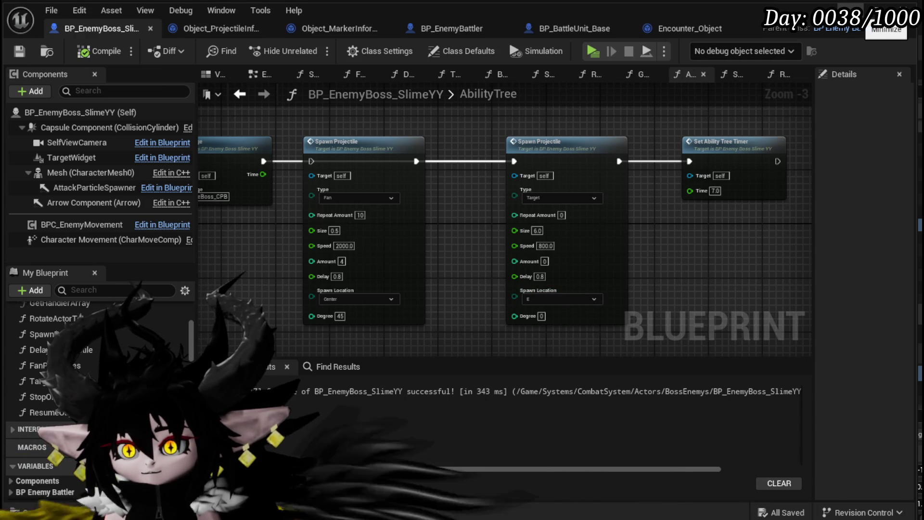
click(869, 9)
Step: Play-test the level, choose a battle option against the boss, then stop the session
click(315, 48)
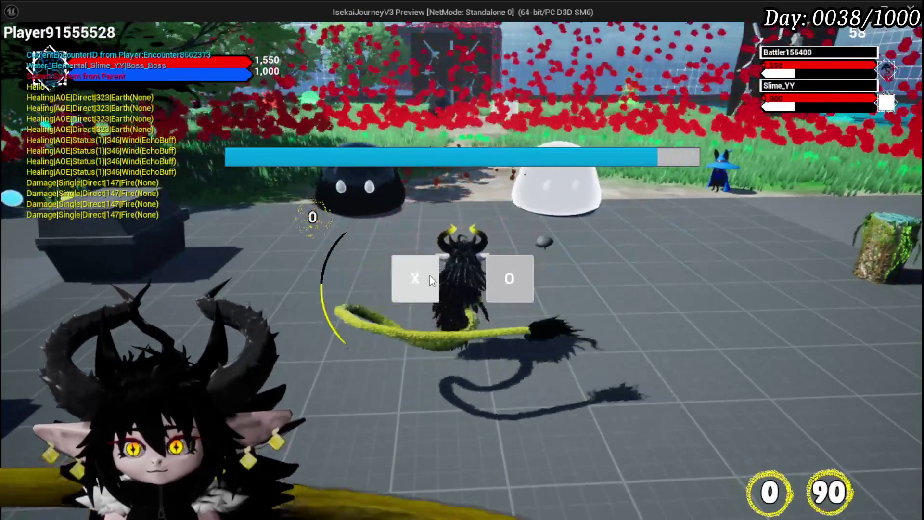
click(429, 275)
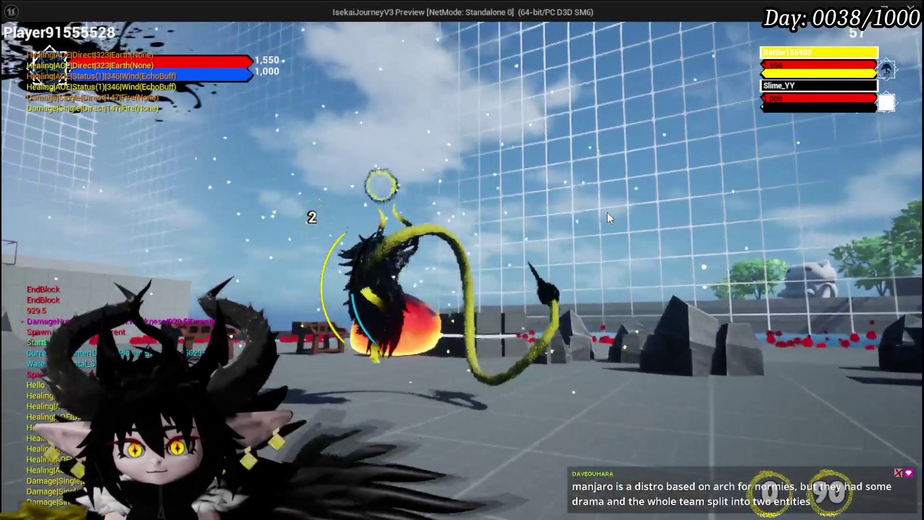
key(alt+Tab)
key(Escape)
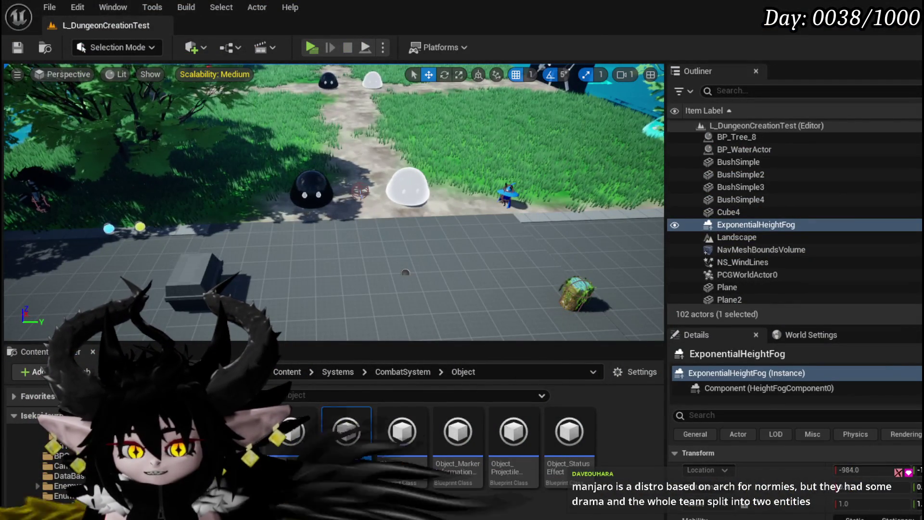
Step: Return to the SlimeYY blueprint editor and begin editing the second Spawn Projectile node's Amount
key(alt+Tab)
scroll(608, 282, up, 3)
click(516, 251)
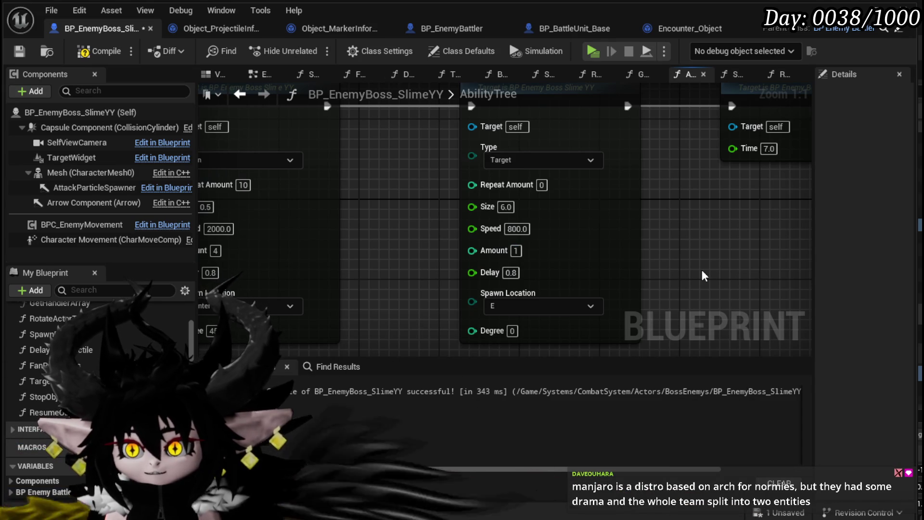
Step: Save the blueprint and switch the second Spawn Projectile node's Type from Target to Fan
drag(702, 275, 760, 294)
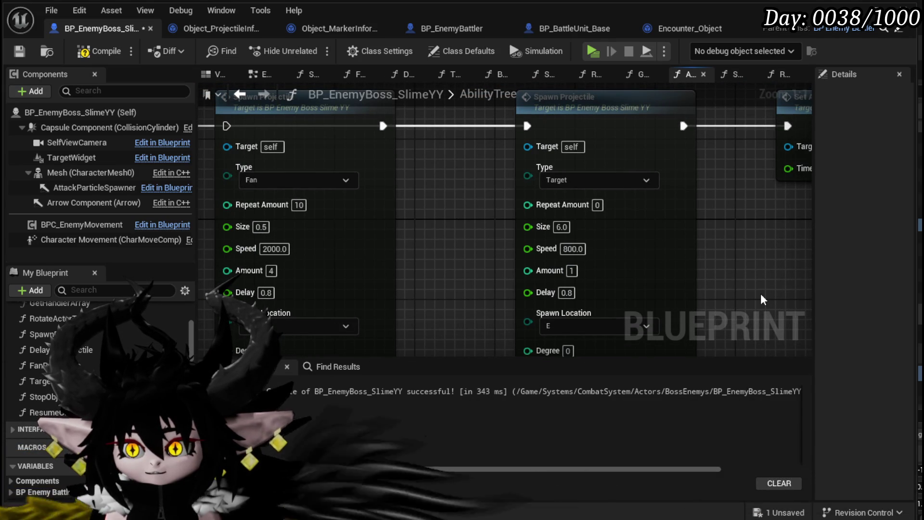
mouse_move(760, 293)
mouse_down()
mouse_move(708, 262)
mouse_move(681, 271)
mouse_up()
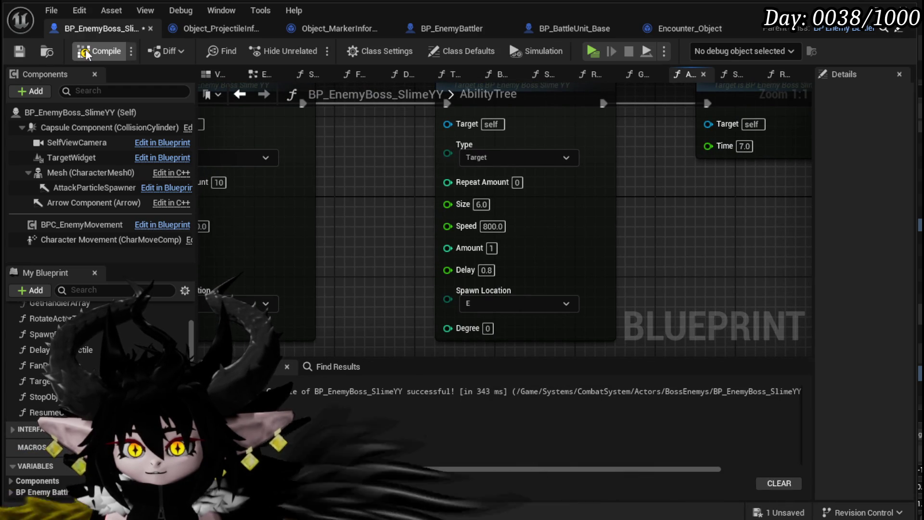
click(19, 52)
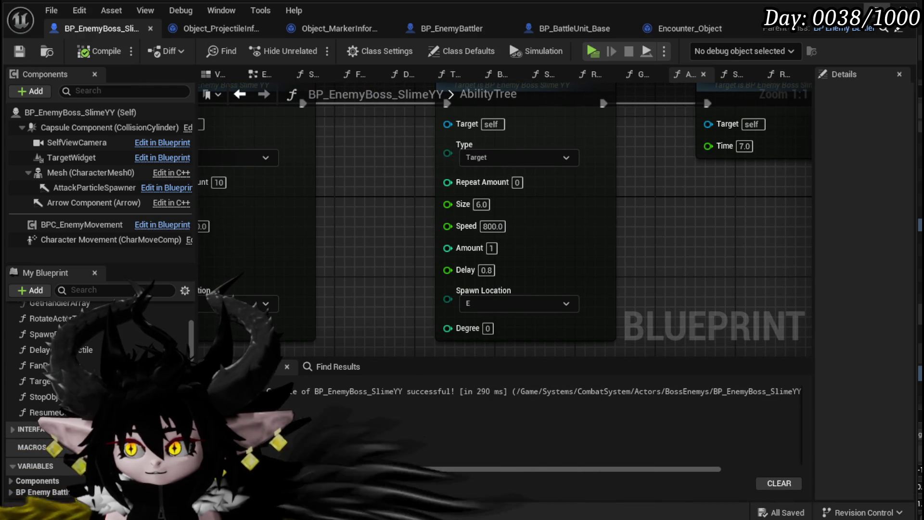
click(484, 155)
click(482, 179)
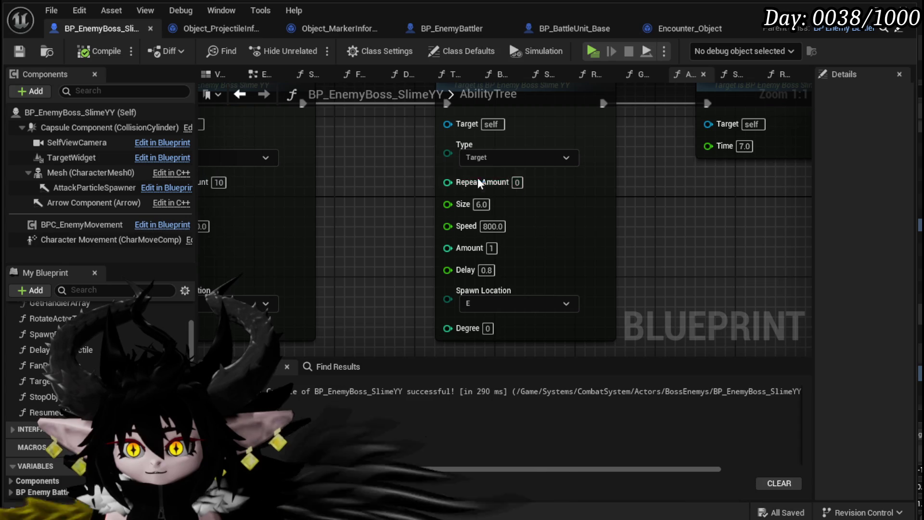
drag(395, 170, 464, 174)
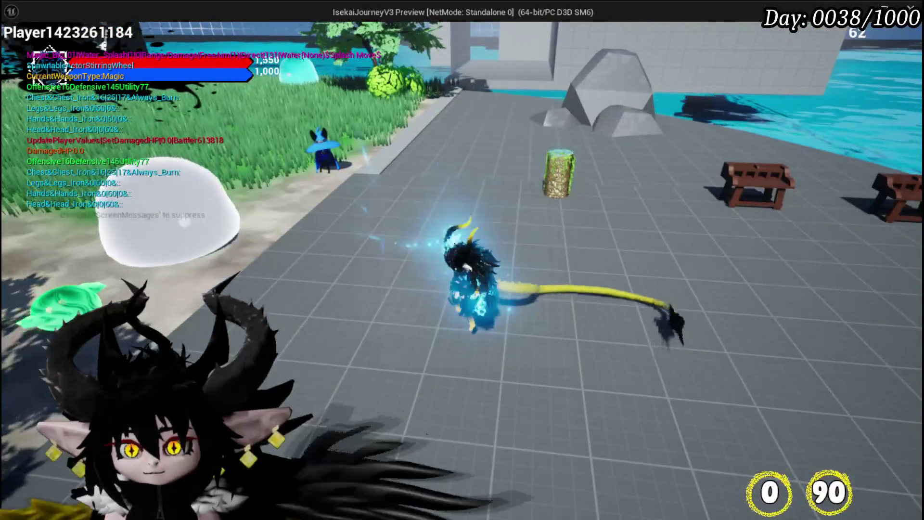
Step: Cast a water spell during the play-test boss fight
click(462, 260)
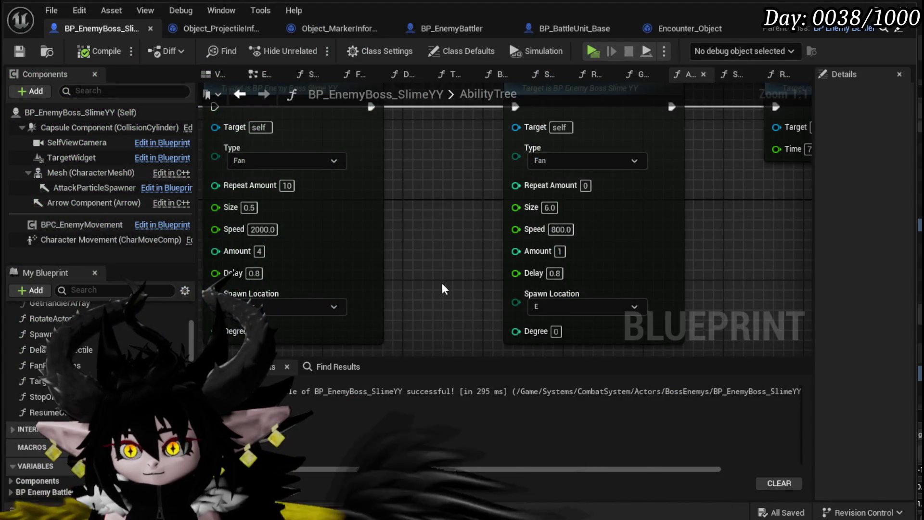
Step: Set the first Spawn Projectile node's Spawn Location to E and chain execution into it
mouse_move(443, 287)
mouse_down()
mouse_move(487, 308)
mouse_move(489, 269)
mouse_up()
click(332, 291)
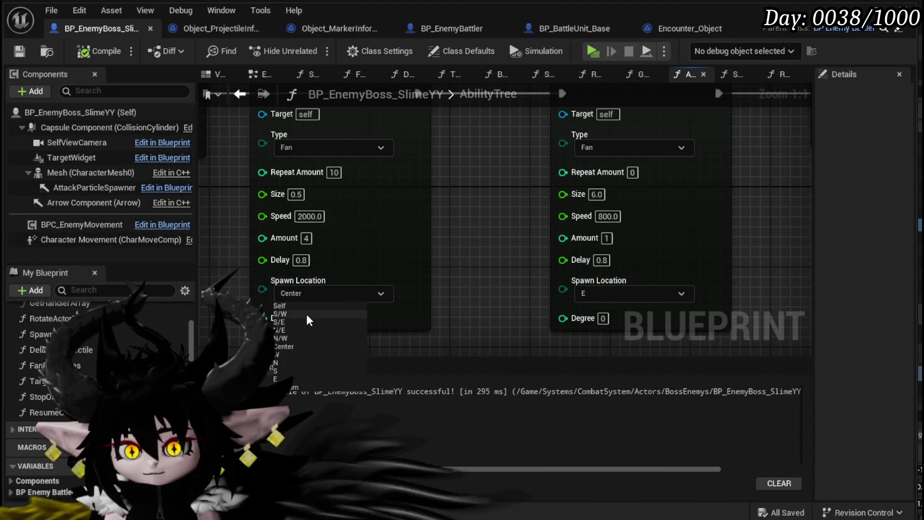
click(282, 372)
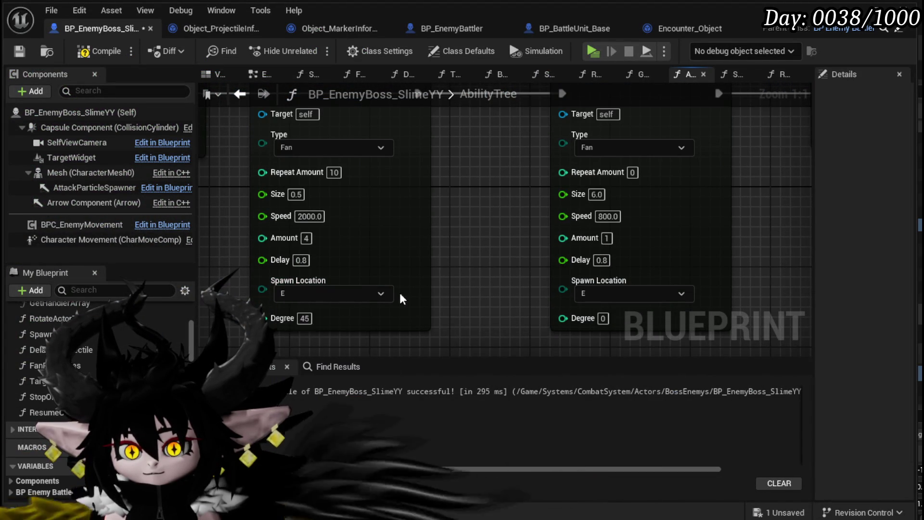
drag(204, 184, 284, 184)
drag(316, 407, 309, 289)
drag(489, 228, 469, 294)
mouse_move(565, 144)
mouse_down()
mouse_move(323, 247)
mouse_move(178, 102)
mouse_up()
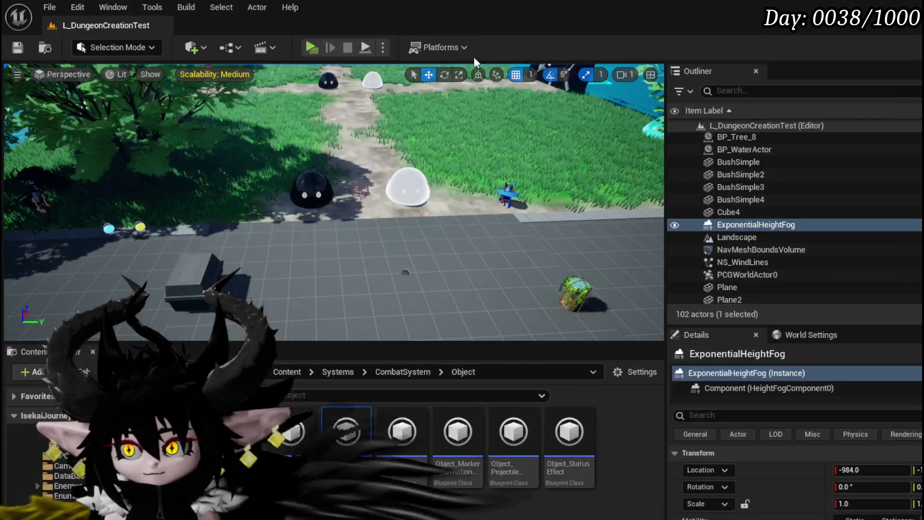
Step: Play-test by casting water splash at the slimes, stop, then open the Encounter_Object blueprint
click(311, 47)
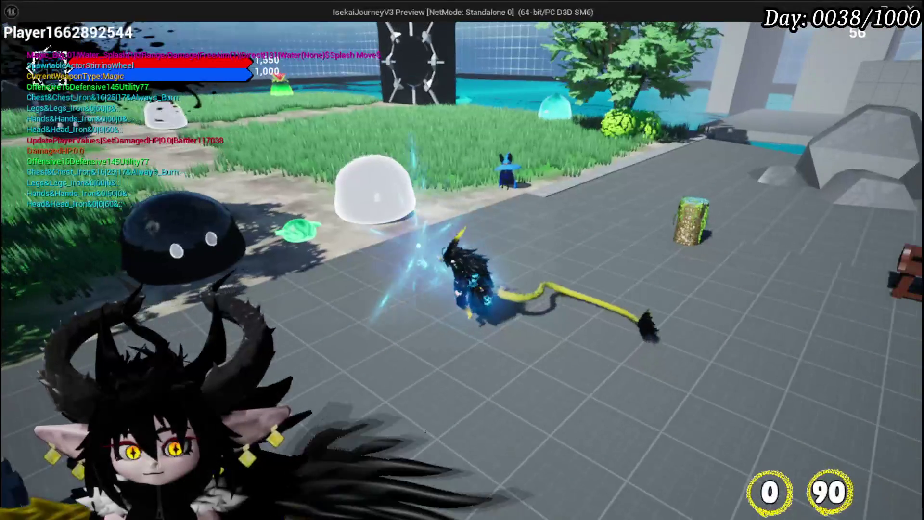
click(462, 259)
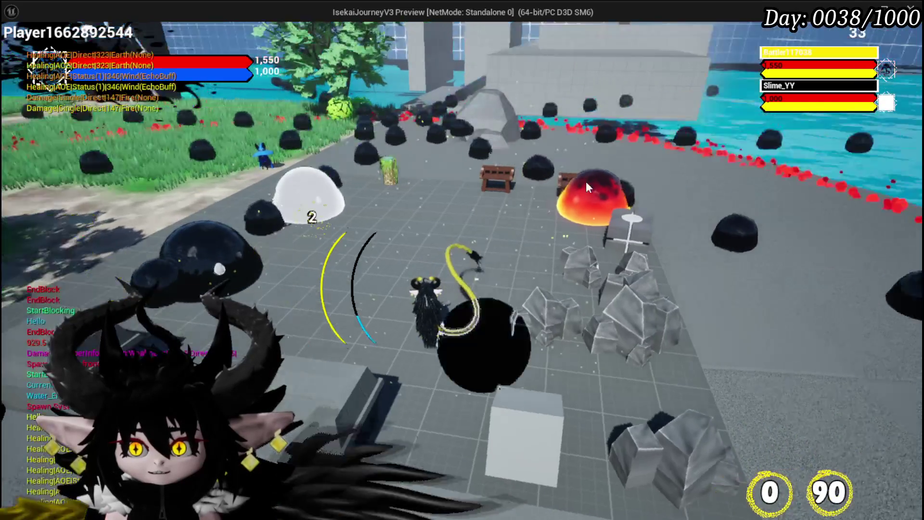
key(Escape)
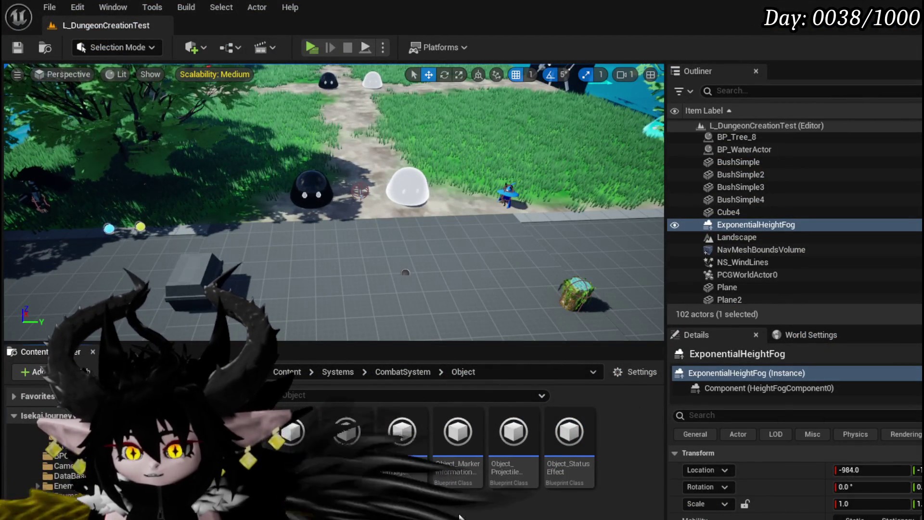
double_click(362, 442)
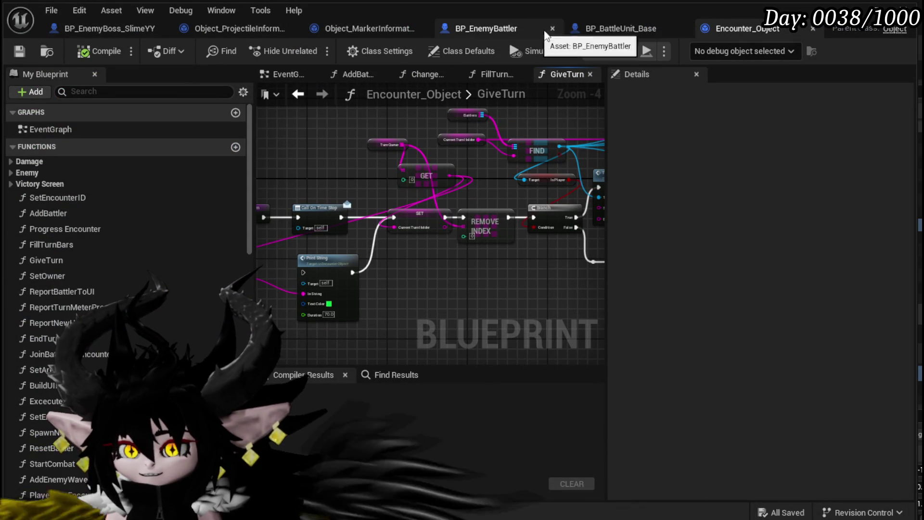
Step: In BP_EnemyBoss_SlimeYY, set the second Spawn Projectile node's Repeat Amount to 10
click(122, 30)
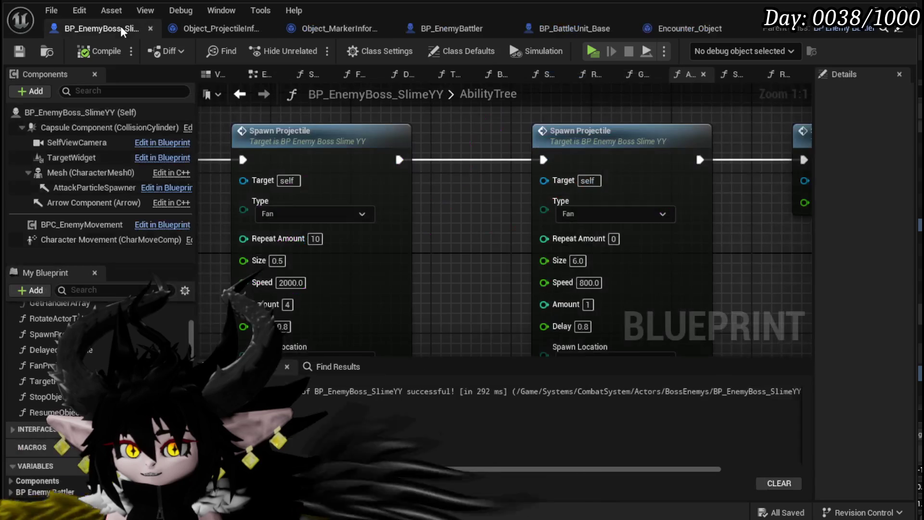
mouse_move(502, 197)
mouse_down()
mouse_move(554, 152)
mouse_move(546, 142)
mouse_up()
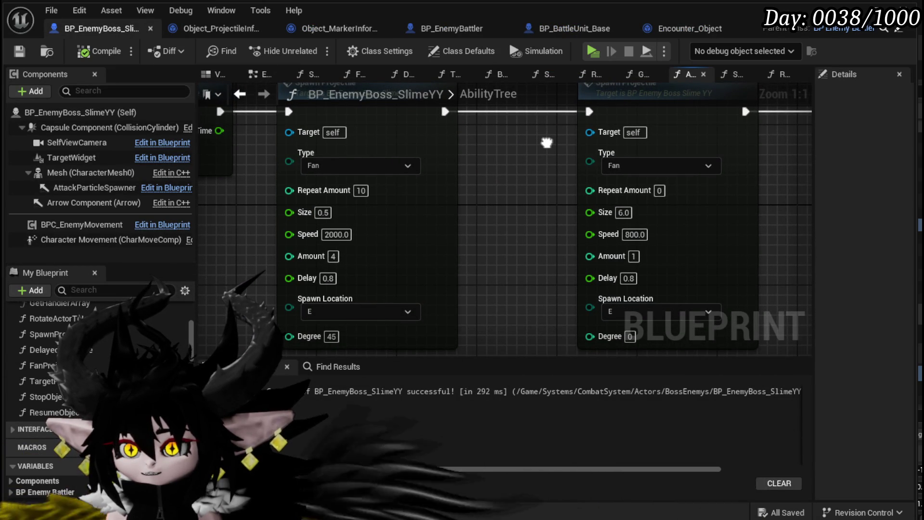
drag(547, 142, 511, 140)
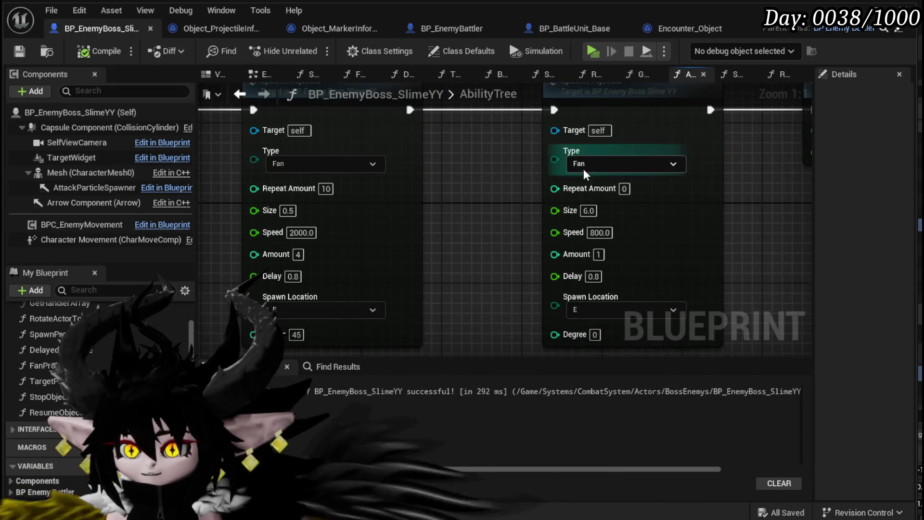
text(1)
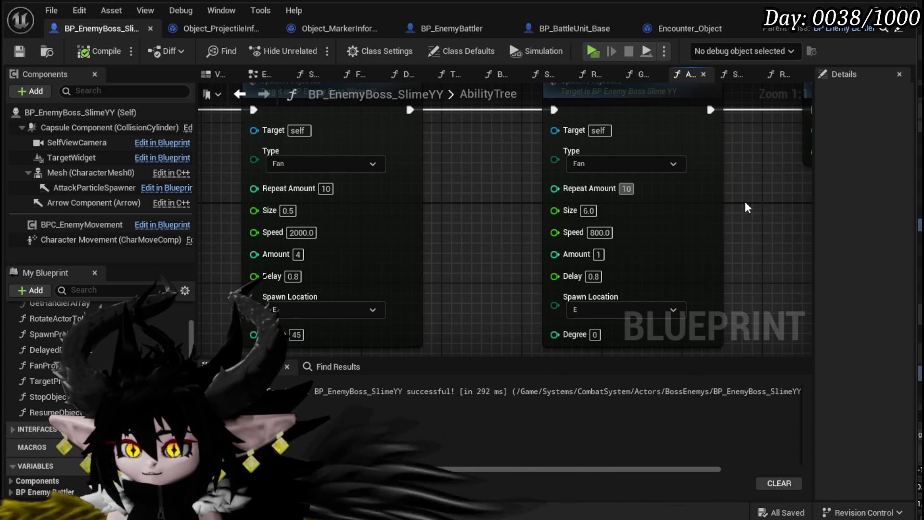
text(0)
key(Return)
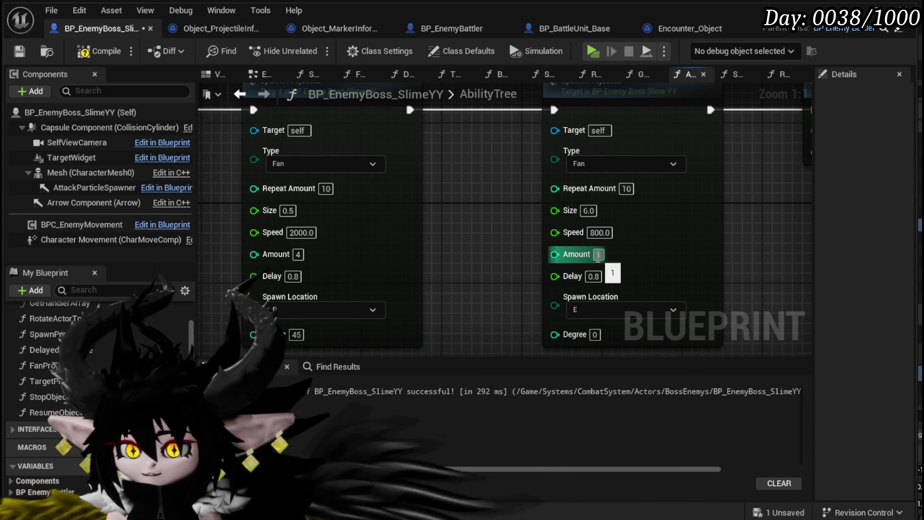
text(4)
Step: Wire the first Spawn Projectile node's execution output into the second node
drag(733, 273, 734, 238)
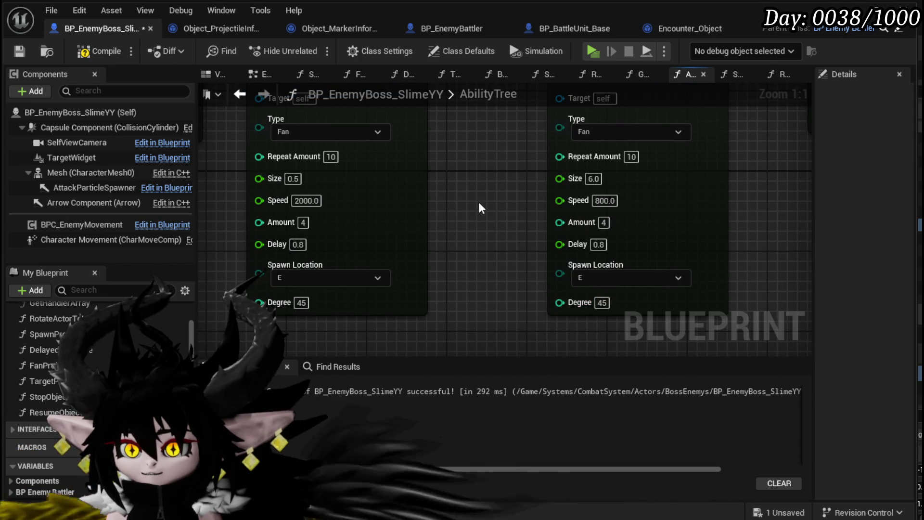
drag(423, 206, 423, 268)
scroll(423, 268, down, 1)
drag(251, 168, 563, 176)
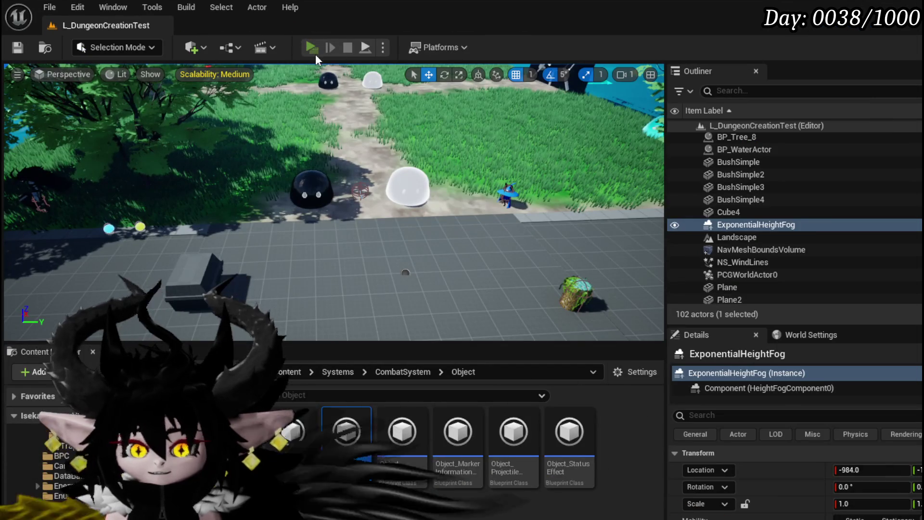
Step: Play the game and enter the boss battle to watch the stronger second volley
click(313, 47)
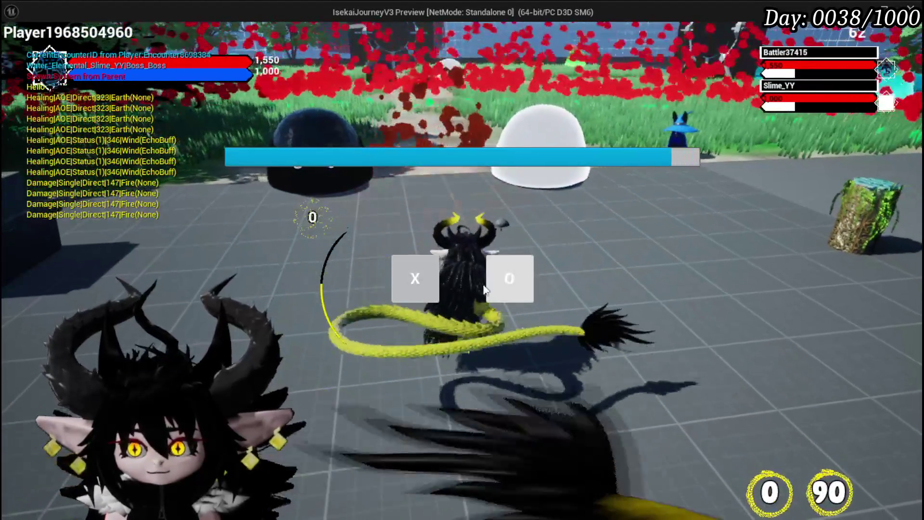
click(485, 288)
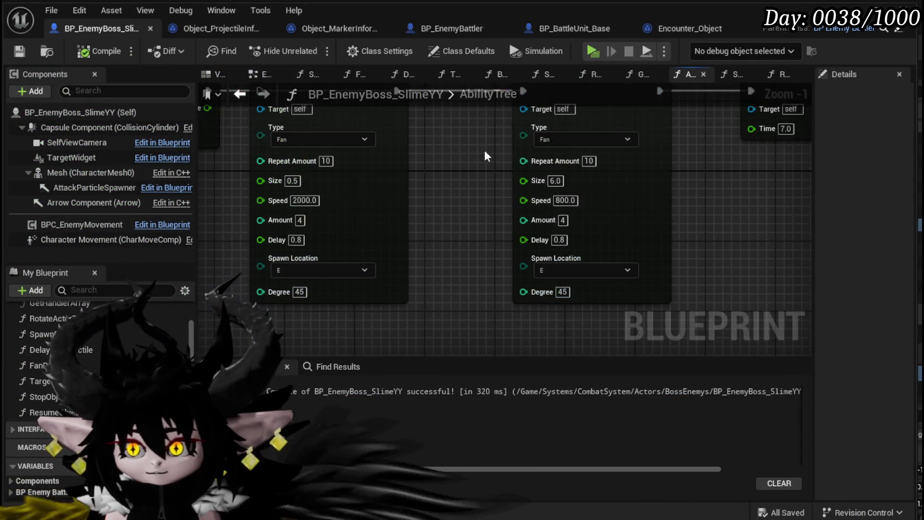
Step: Set the second node's Repeat Amount to 1 and Amount to 1, then compile and save
click(577, 193)
text(1)
key(Return)
click(552, 252)
text(1)
key(Return)
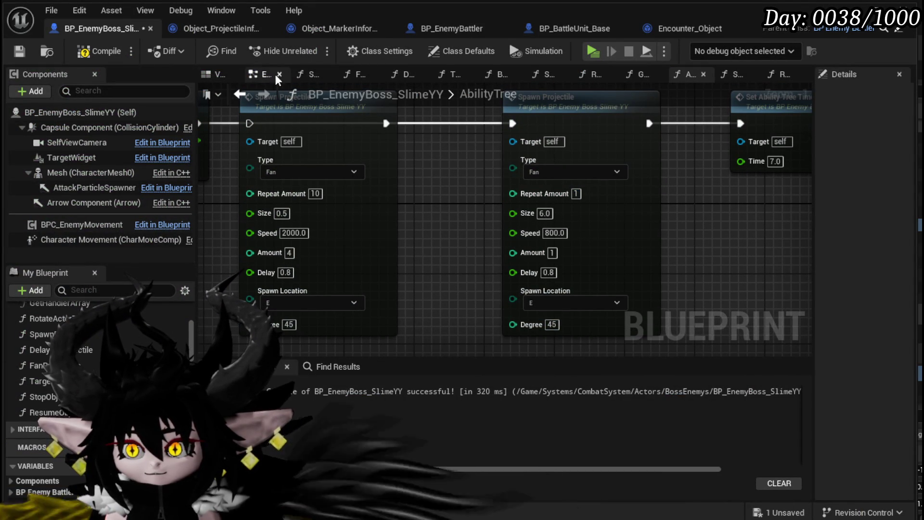
click(19, 50)
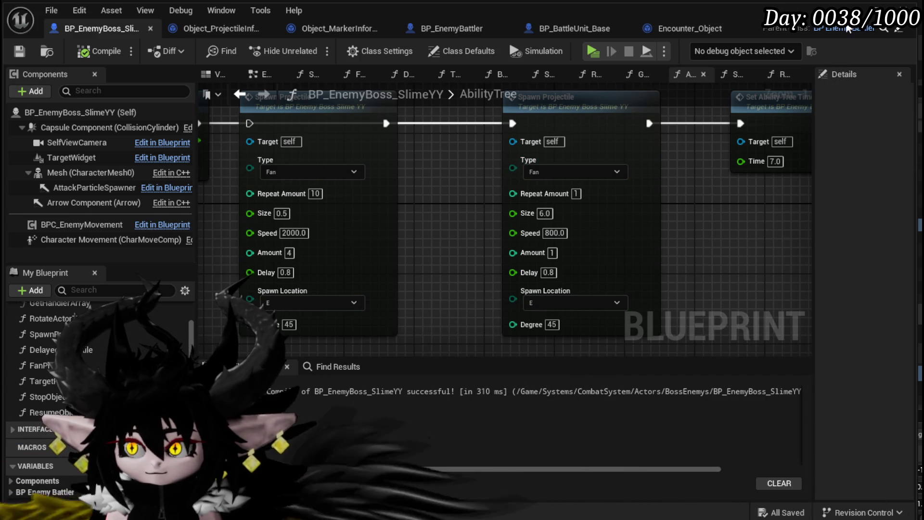
Step: Playtest the boss battle with these values, then stop the session
click(886, 7)
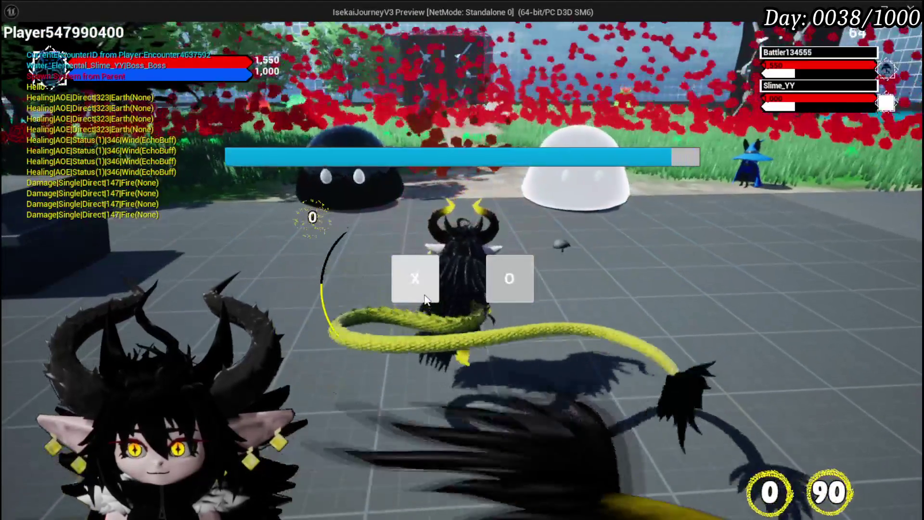
click(425, 298)
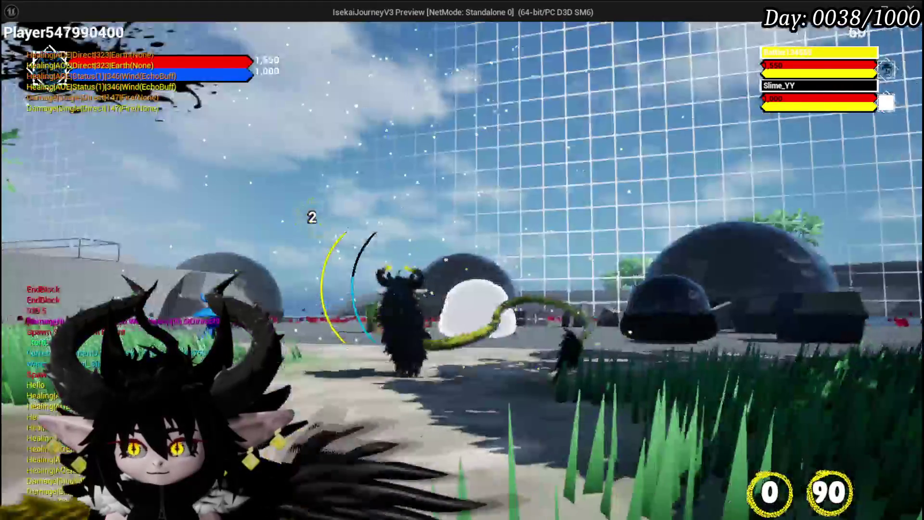
key(Escape)
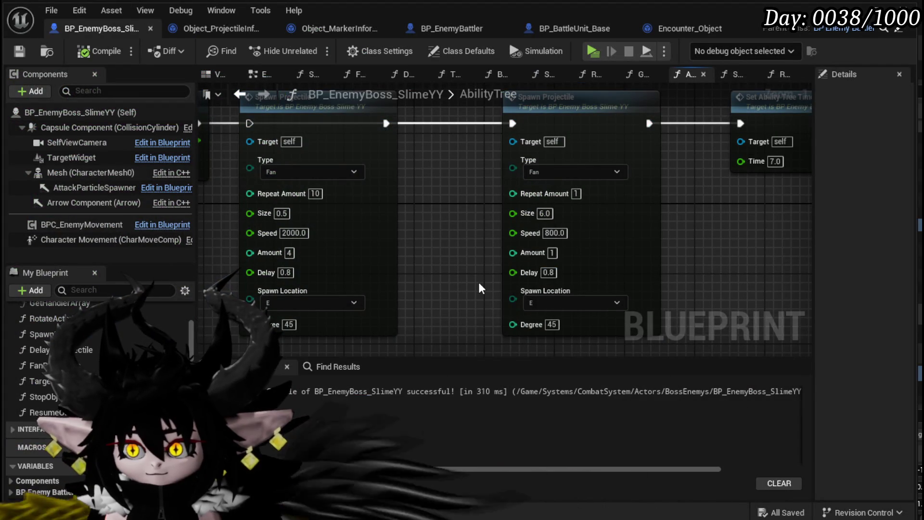
Step: Change the second node's Amount to 0 and compile and save the boss blueprint
click(551, 252)
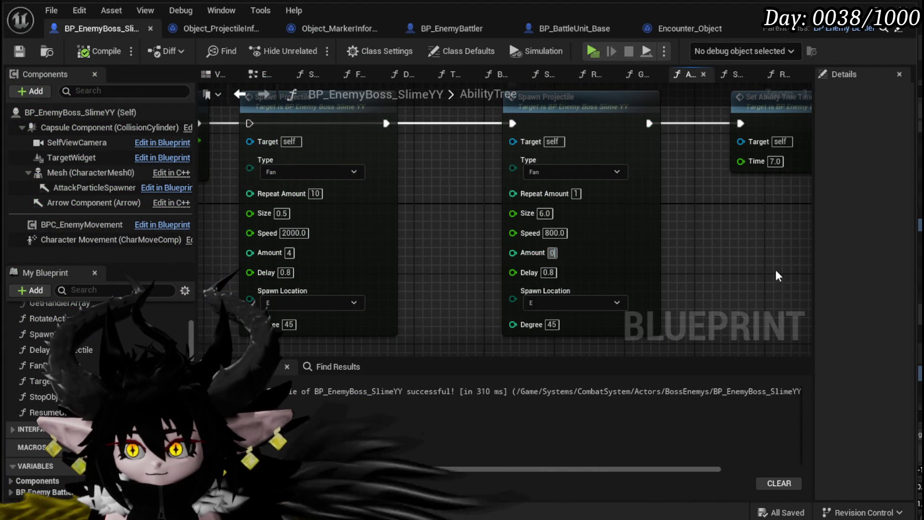
text(0)
key(Return)
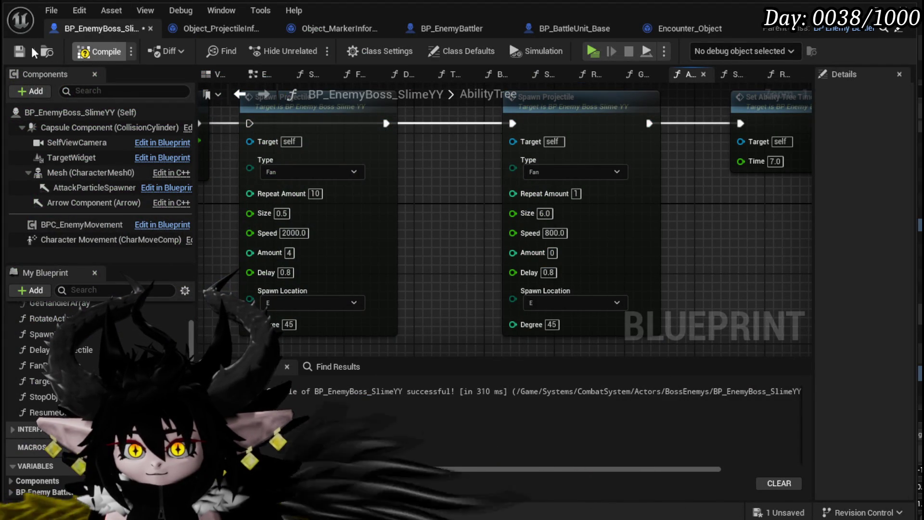
click(25, 51)
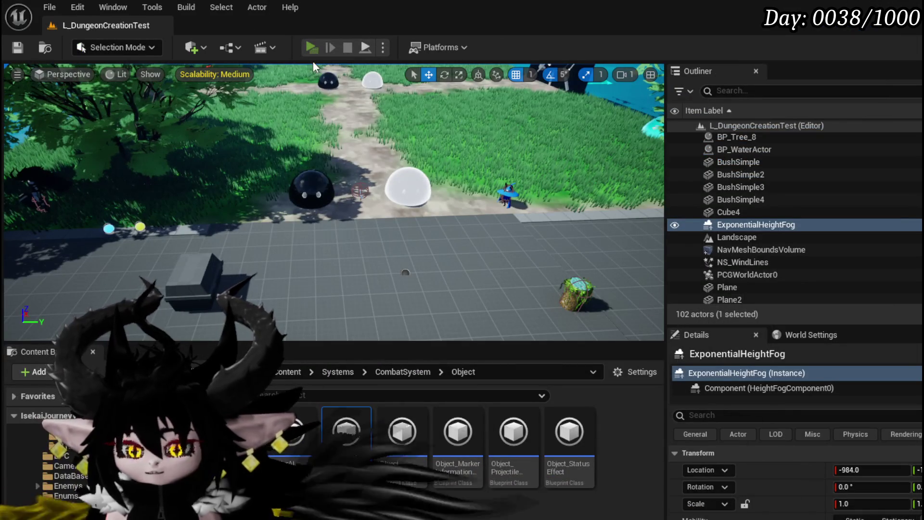
Step: Playtest again, walking into the white slime to fight, then stop the game
click(312, 48)
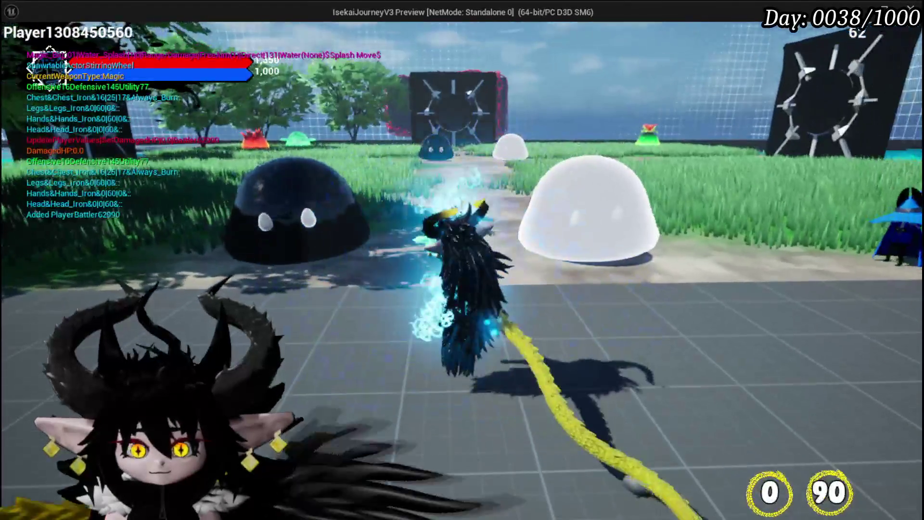
key(e)
key(w)
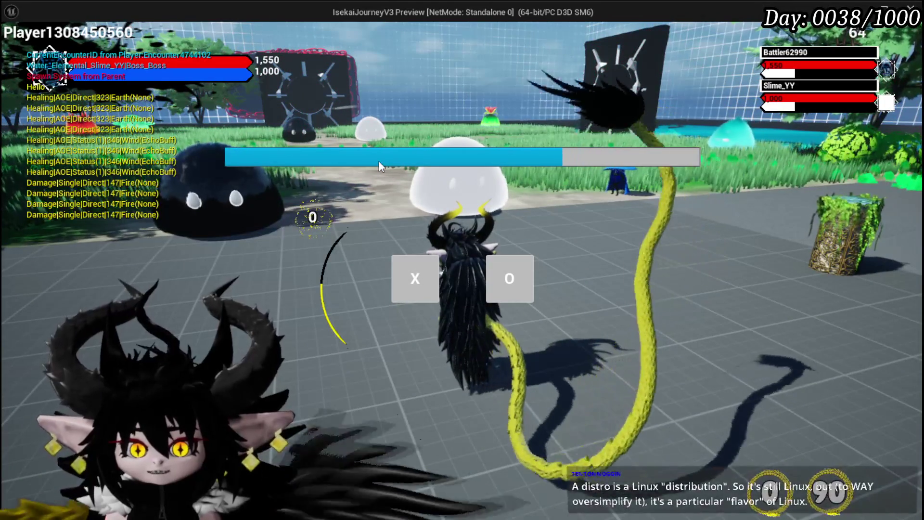
click(415, 267)
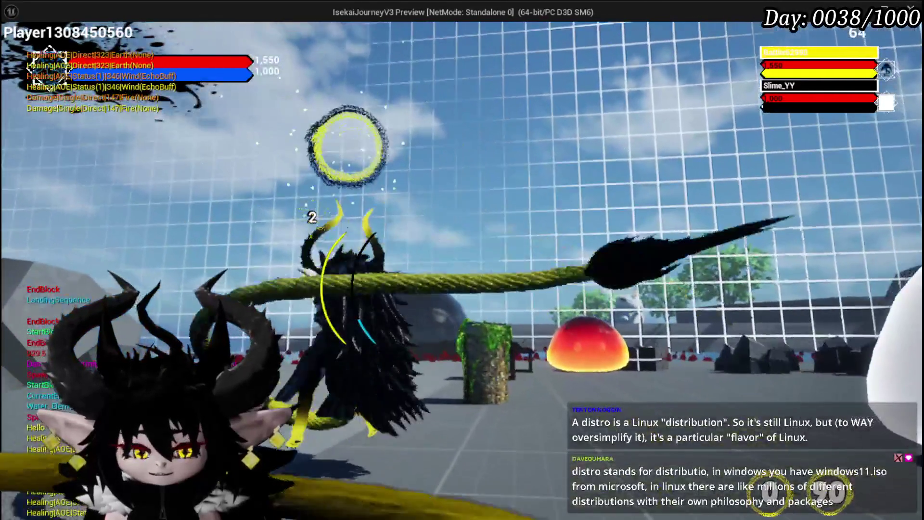
click(694, 218)
key(Escape)
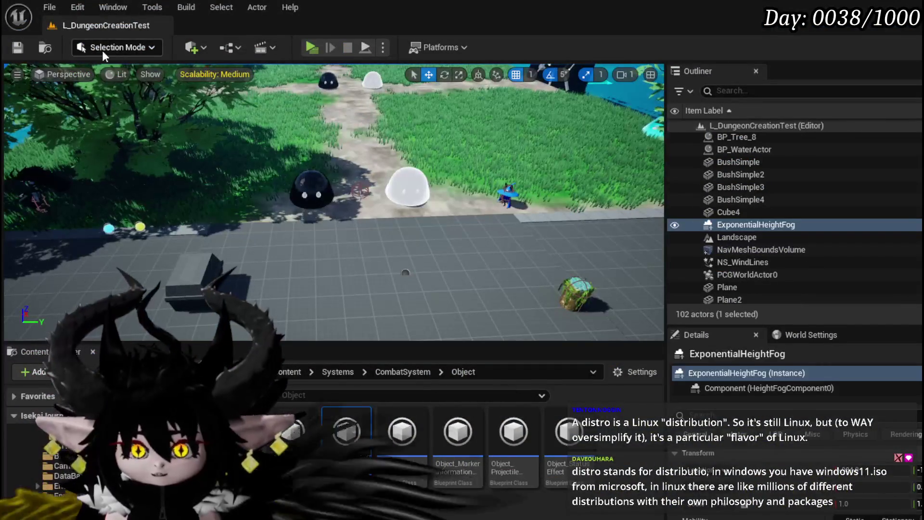
Step: Save the level and all modified packages, then return to the boss's AbilityTree graph
click(16, 48)
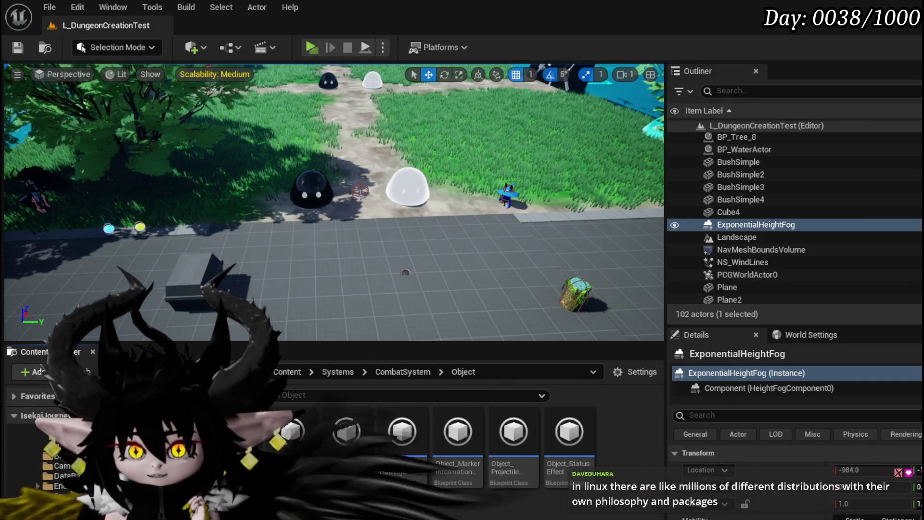
key(ctrl+s)
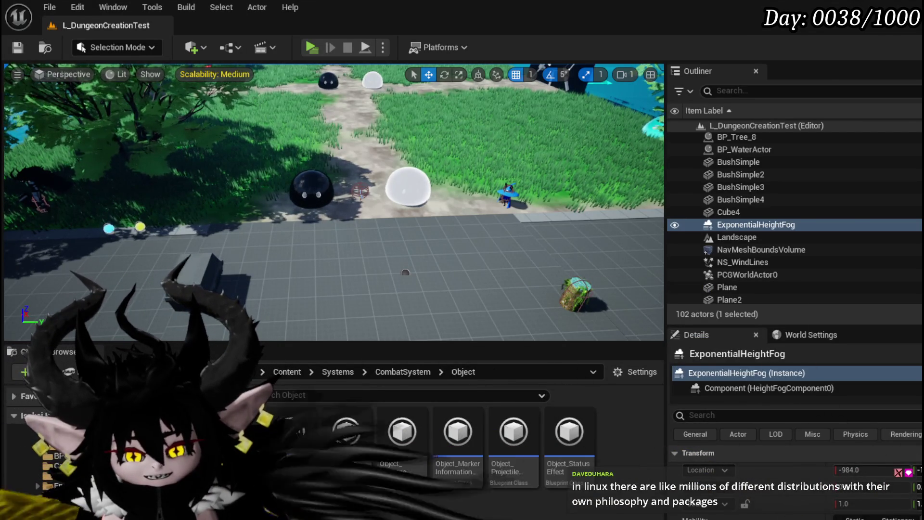
key(alt+Tab)
mouse_move(460, 261)
mouse_down()
mouse_move(395, 274)
mouse_move(694, 249)
mouse_move(794, 230)
mouse_move(654, 218)
mouse_move(669, 227)
mouse_up()
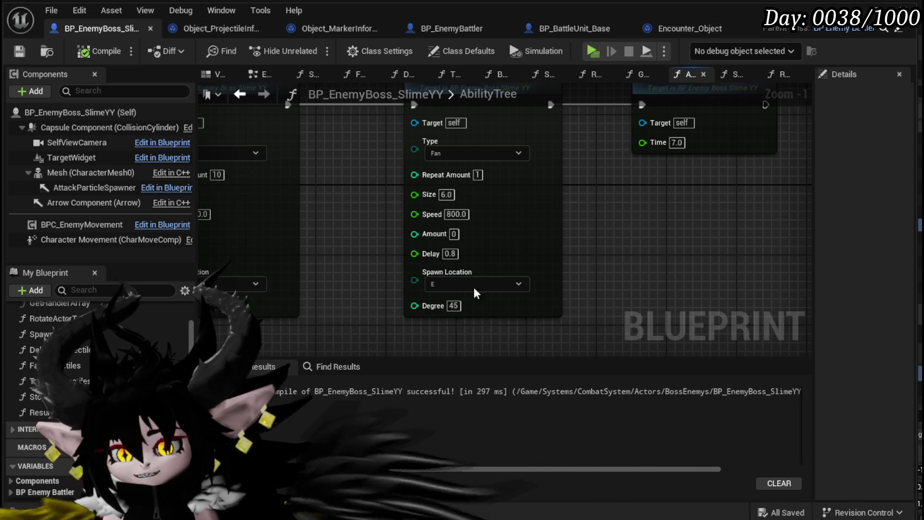
Step: Open the SpawnProjectile function from a Spawn Projectile node in the AbilityTree graph
scroll(440, 230, down, 3)
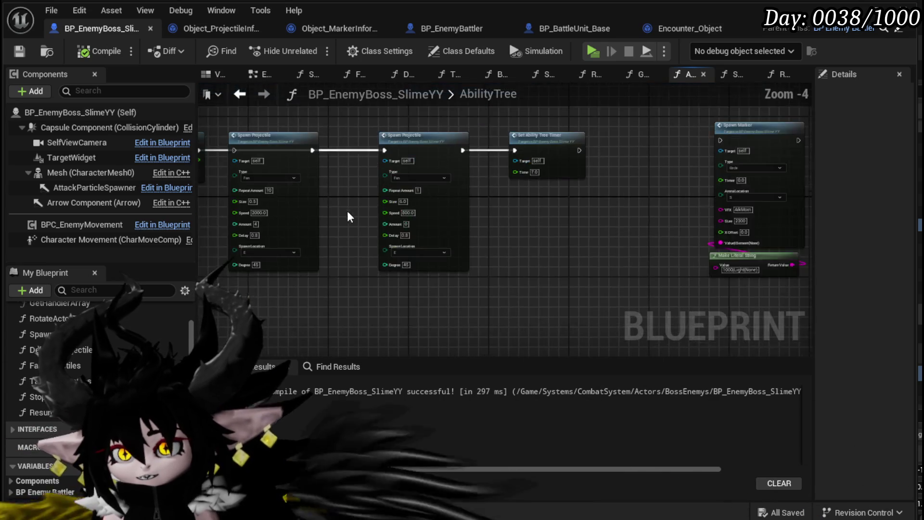
scroll(405, 220, up, 2)
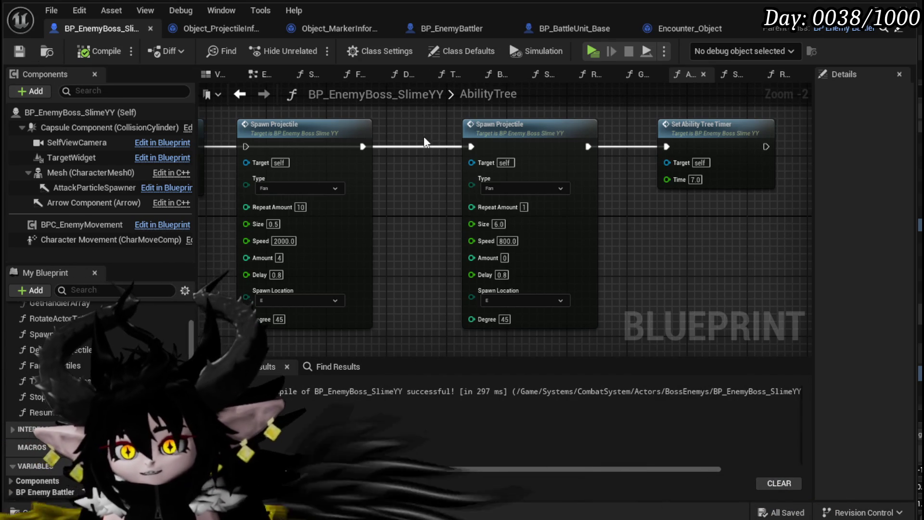
double_click(320, 132)
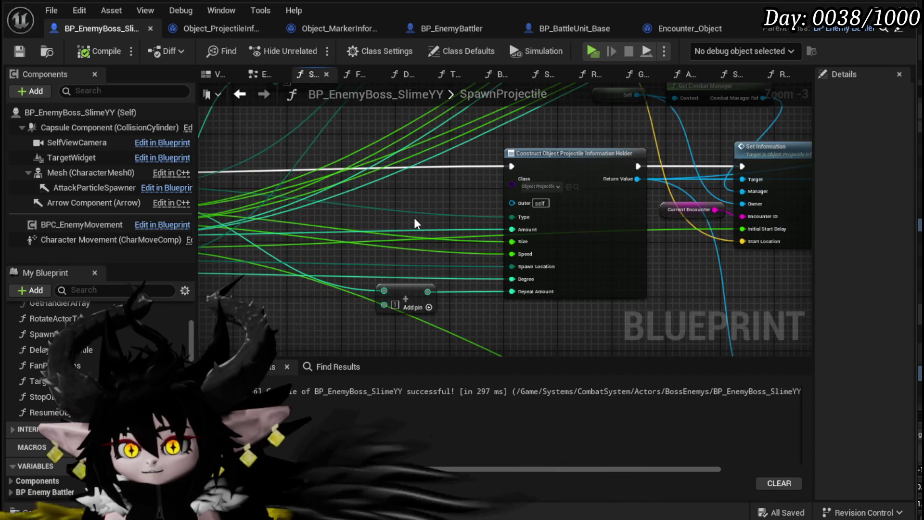
Step: Add a SpawnProjectile input named TargetLocation, positioned just above Degree
mouse_move(412, 193)
mouse_down()
mouse_move(323, 336)
mouse_move(292, 338)
mouse_up()
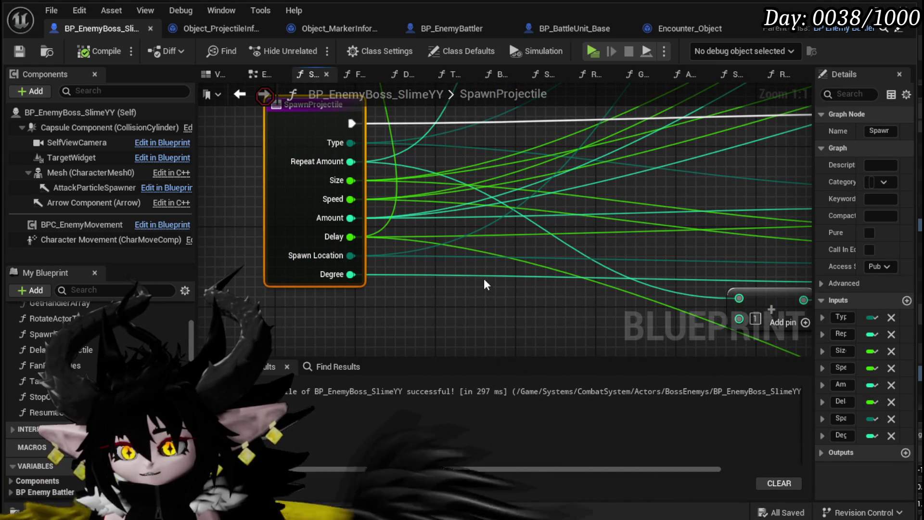
click(906, 300)
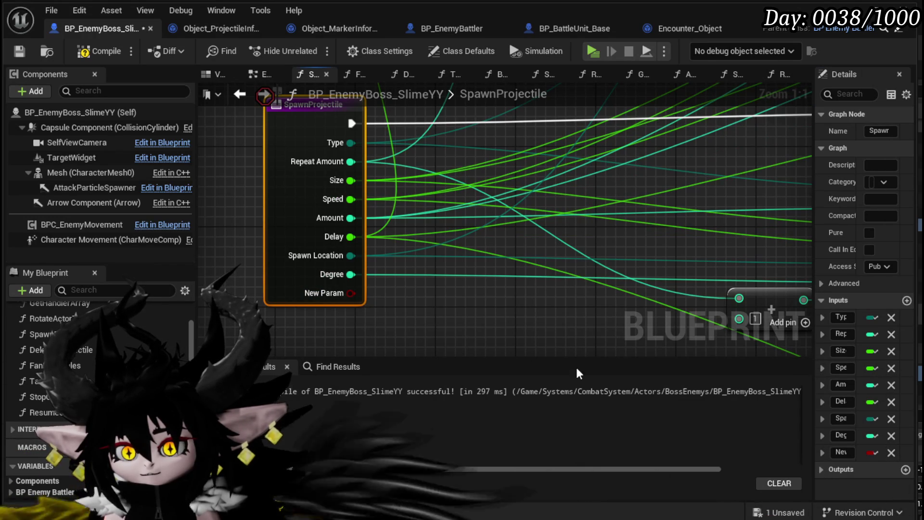
mouse_move(813, 432)
mouse_down()
mouse_move(676, 442)
mouse_move(661, 452)
mouse_up()
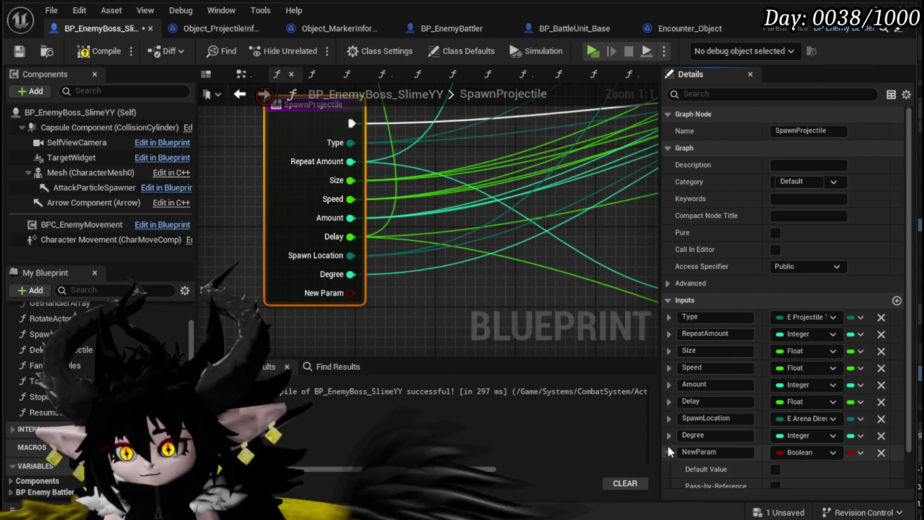
drag(665, 452, 683, 438)
double_click(719, 436)
text(Ta)
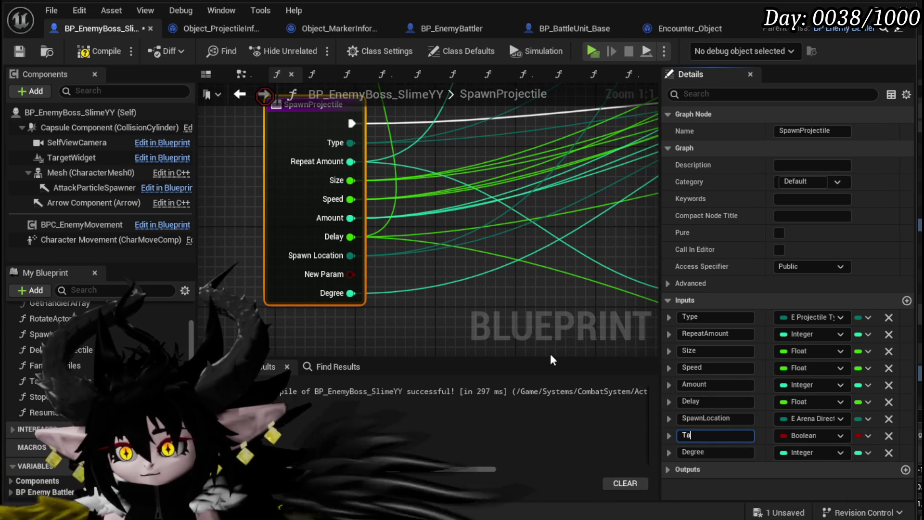
text(rgetLo)
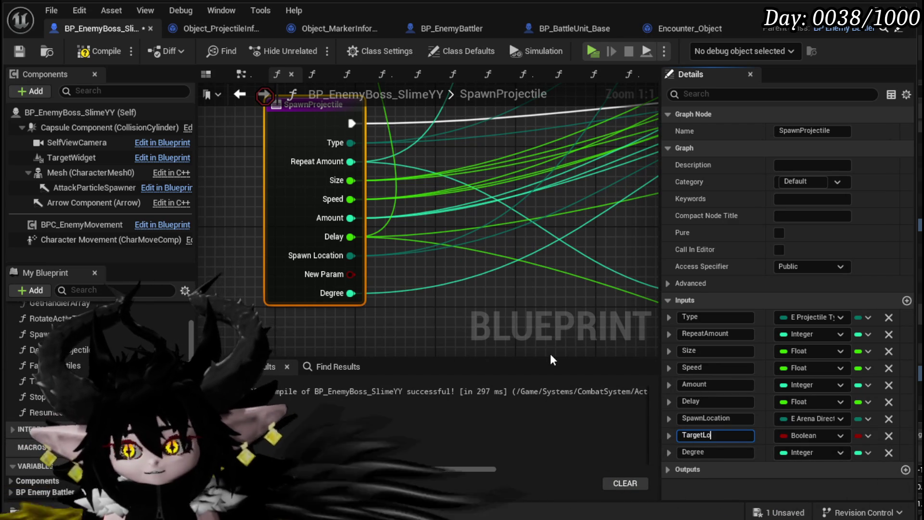
text(cation)
key(Return)
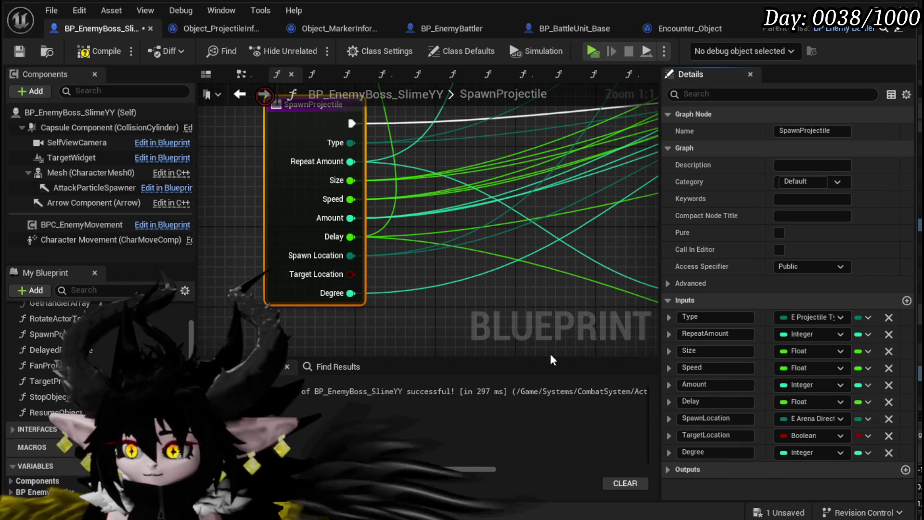
Step: Set the TargetLocation input's type to E Arena Directions
click(804, 436)
text(E)
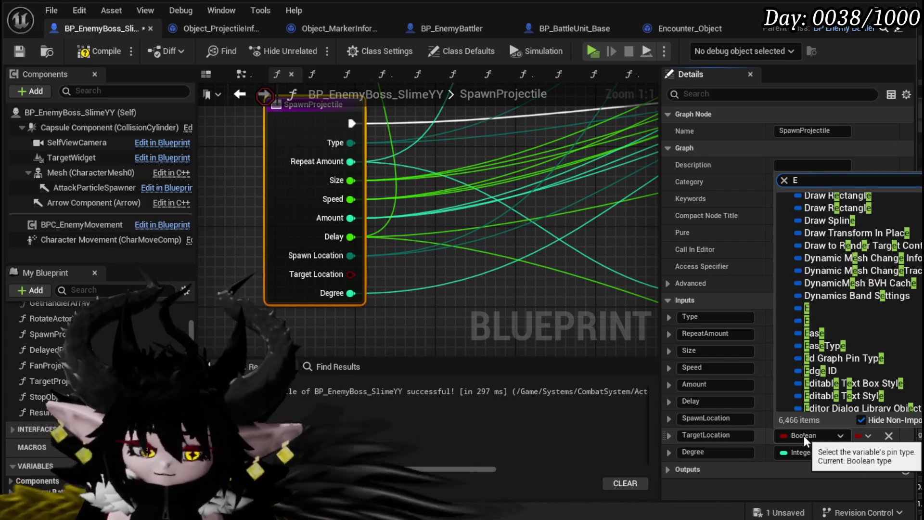
text(_Arena)
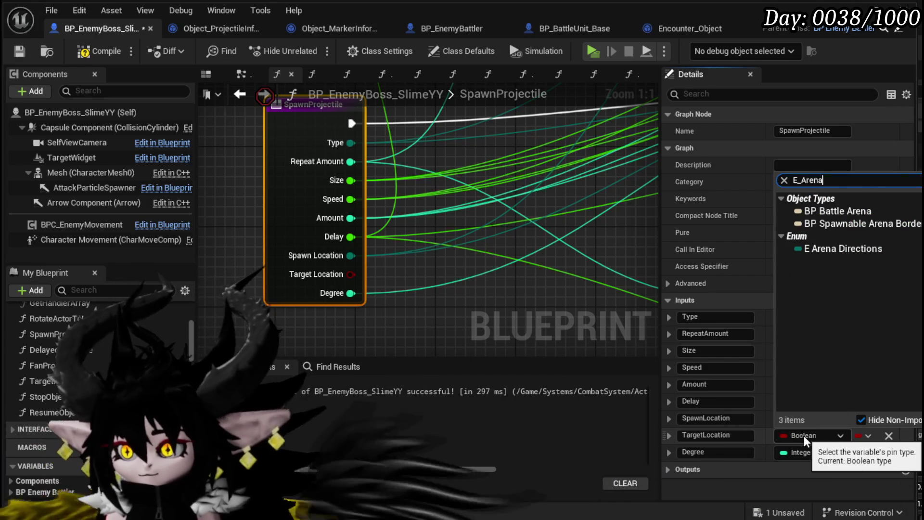
click(842, 248)
Step: Compile and save BP_EnemyBoss_SlimeYY, confirming it compiles without errors
scroll(457, 287, down, 3)
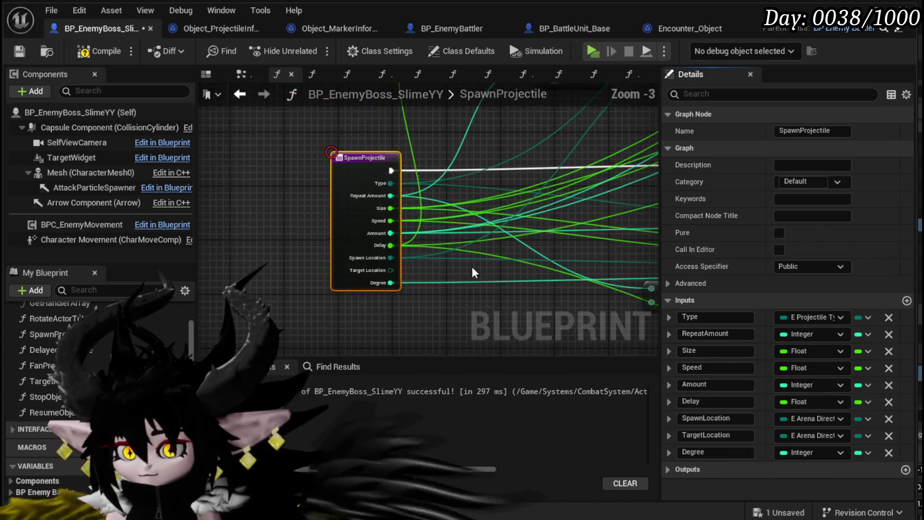
drag(472, 266, 273, 307)
scroll(474, 250, down, 3)
drag(501, 221, 499, 125)
scroll(269, 236, up, 2)
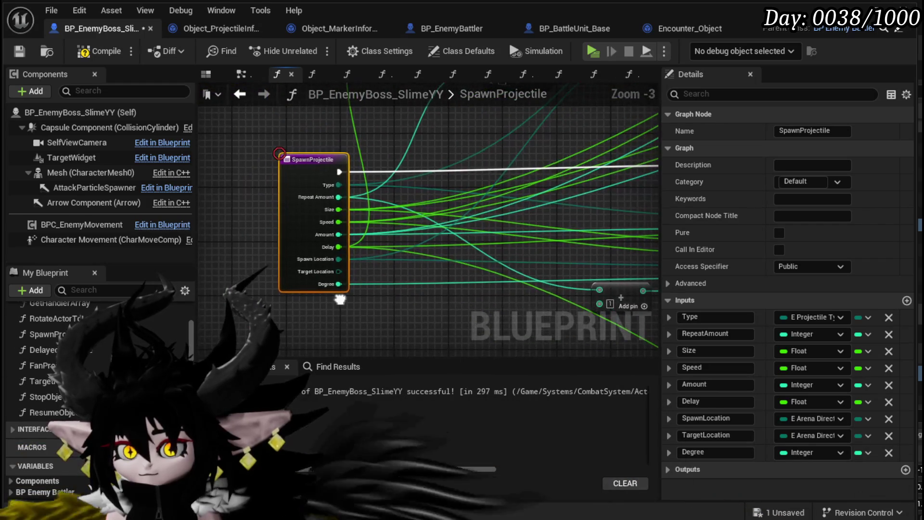
drag(448, 287, 263, 267)
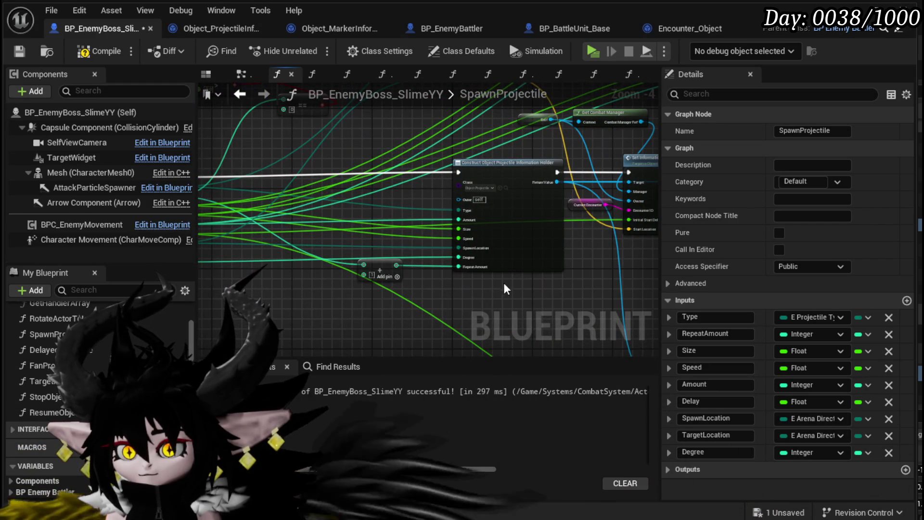
click(112, 53)
click(20, 51)
mouse_move(415, 162)
mouse_down()
mouse_move(443, 150)
mouse_move(506, 163)
mouse_up()
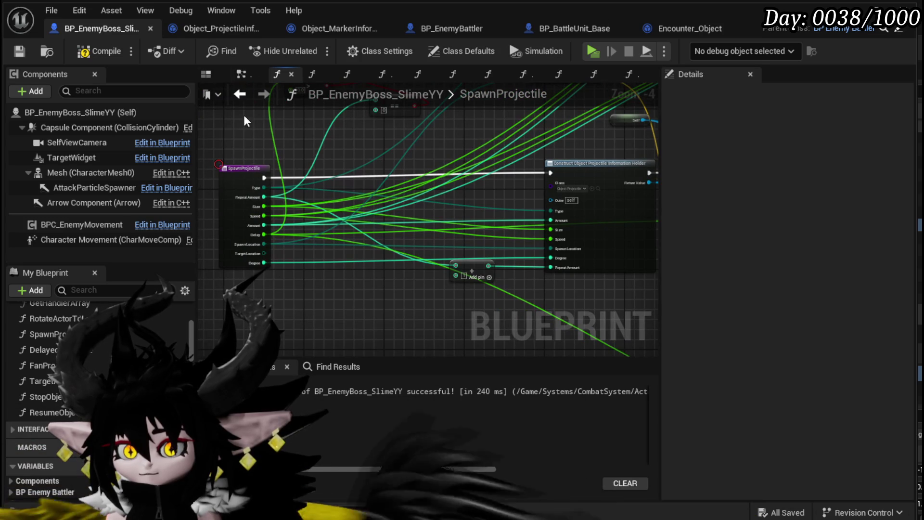
click(99, 51)
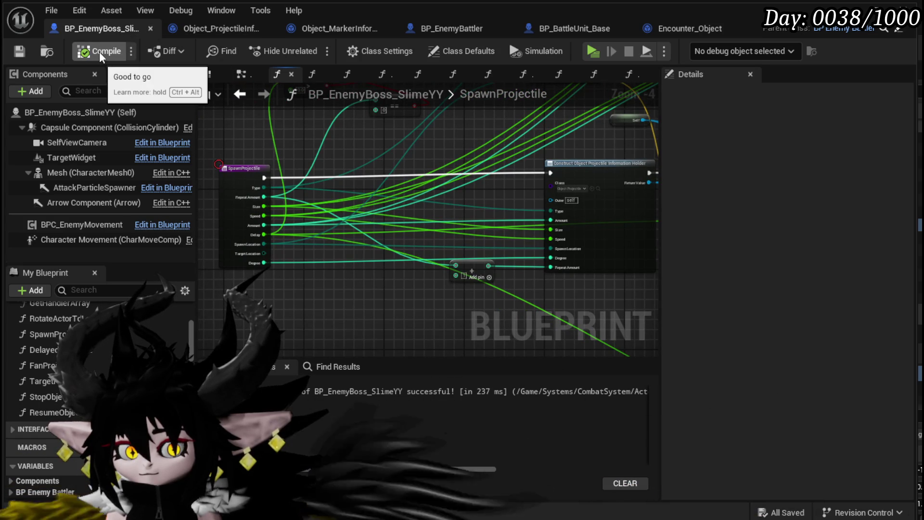
Step: In Object_ProjectileInformation_Holder, add an E Arena Directions variable named TargetLocation
click(190, 29)
scroll(351, 188, up, 6)
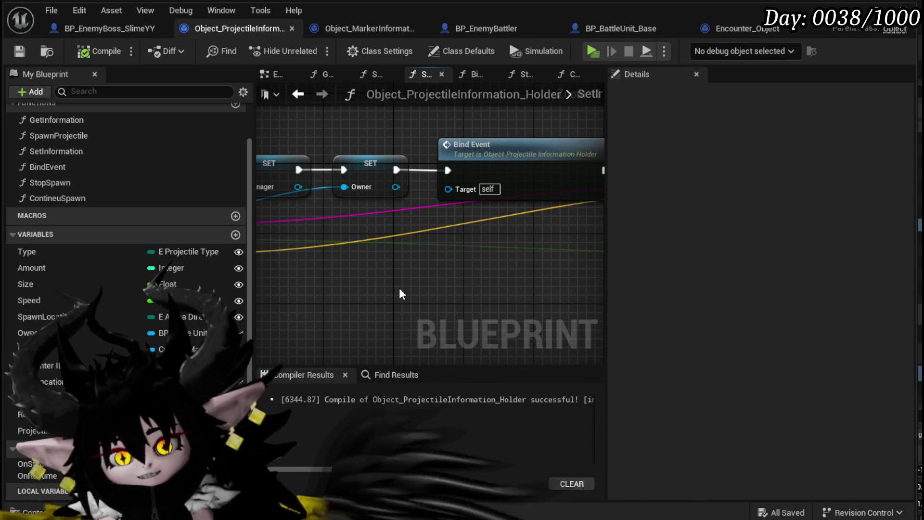
click(235, 234)
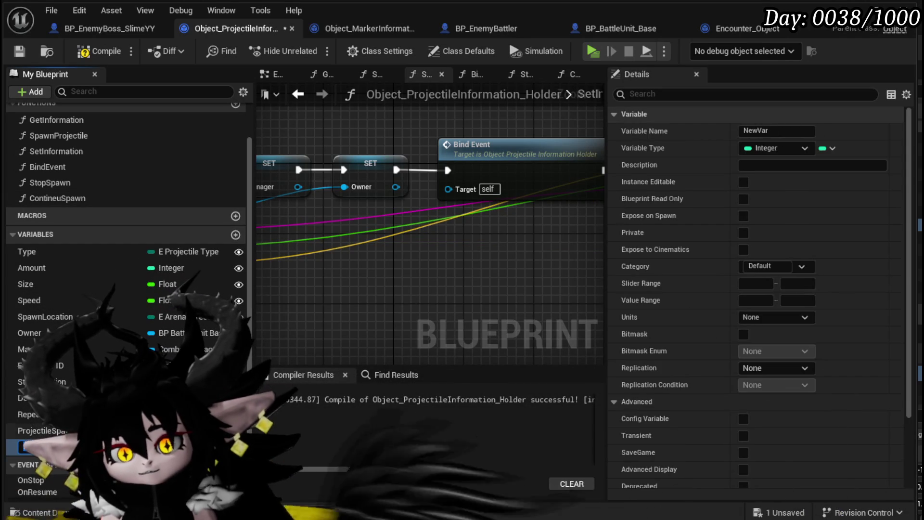
click(796, 148)
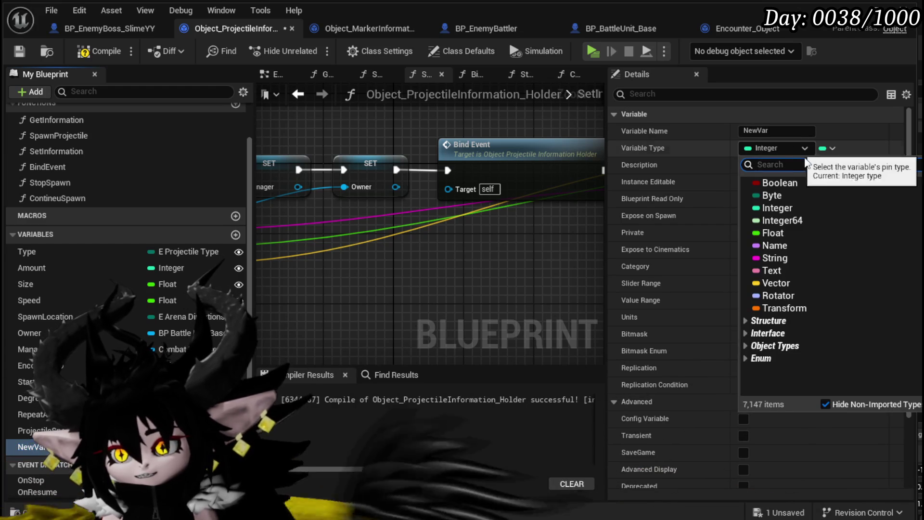
text(E)
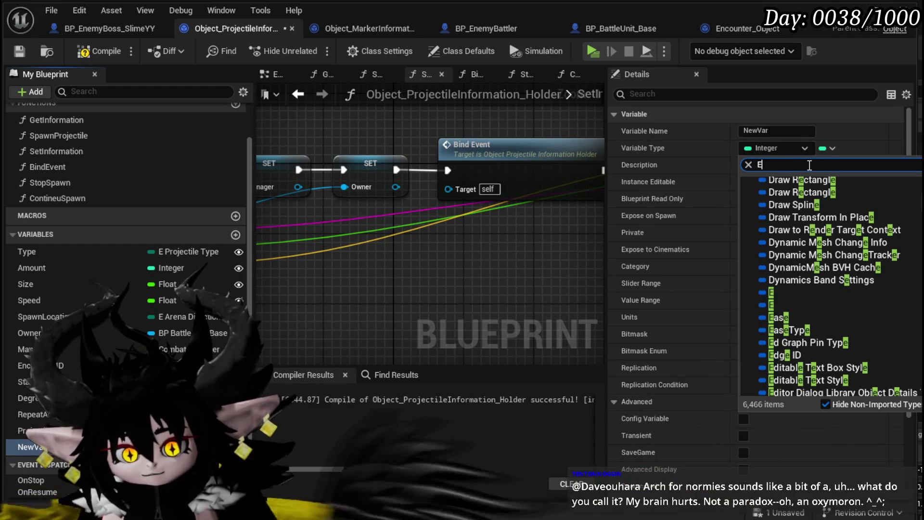
text(_)
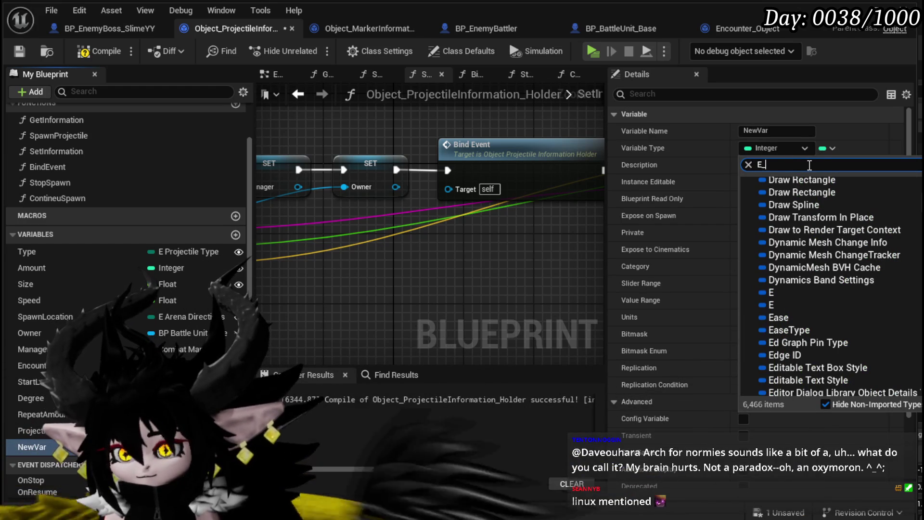
text(arena)
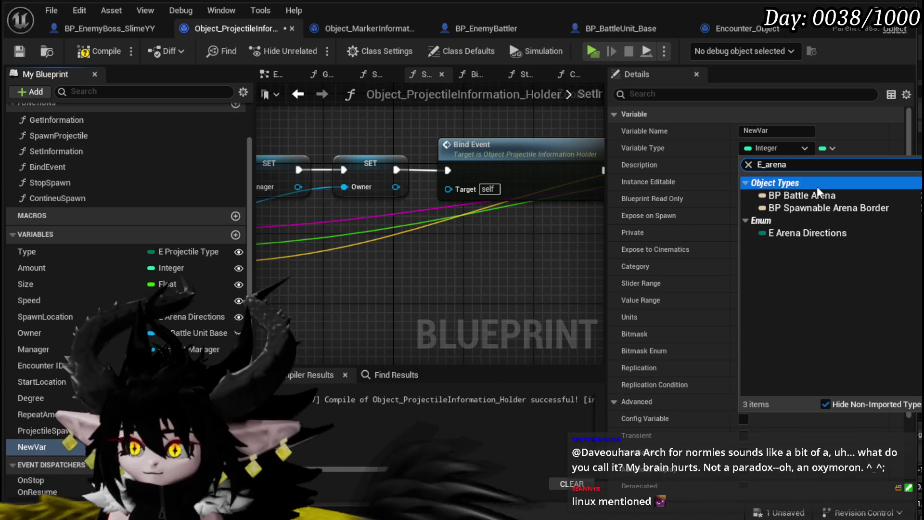
click(799, 232)
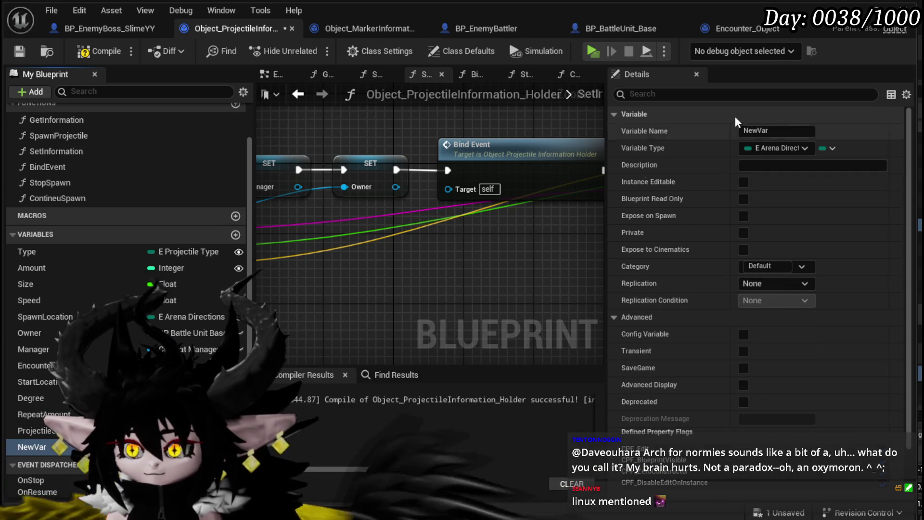
click(772, 131)
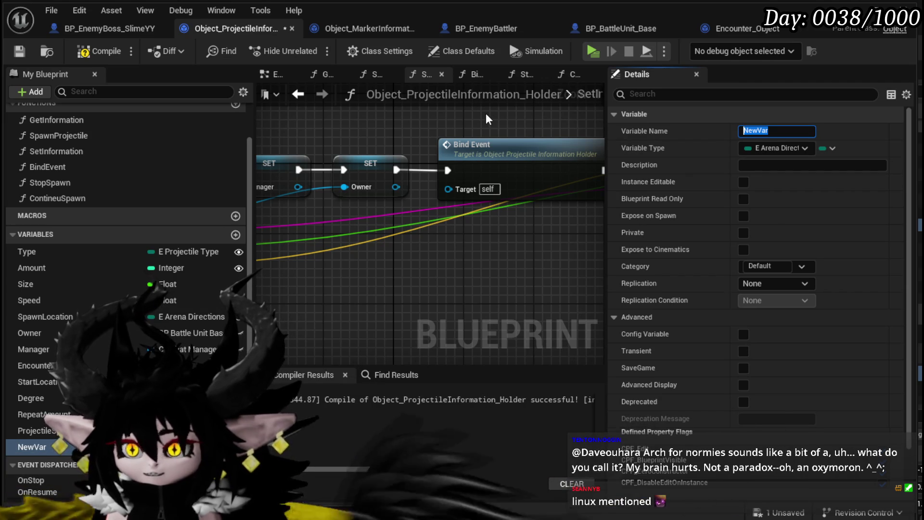
text(Ta)
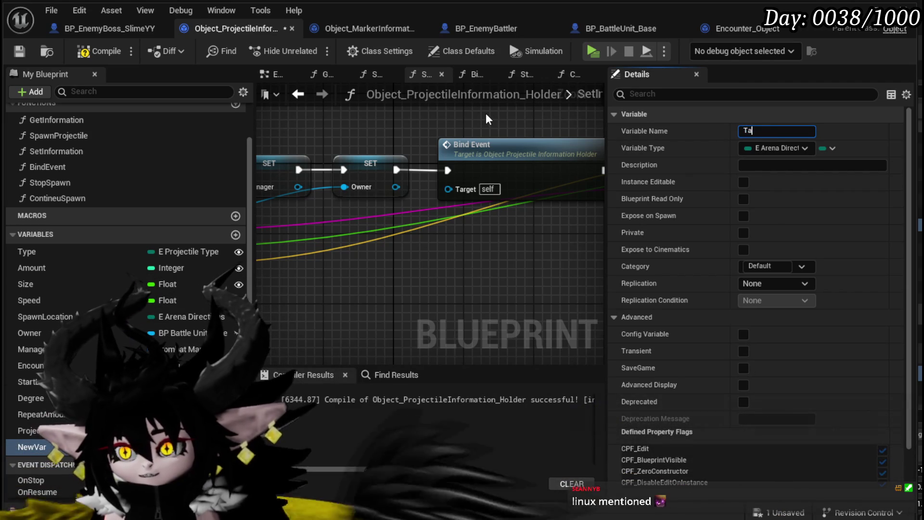
text(rgetLoca)
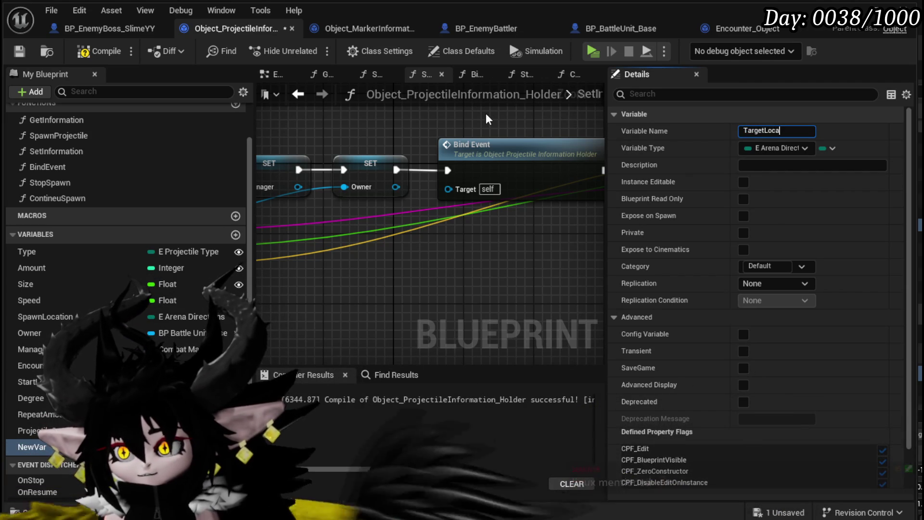
text(tion)
key(Return)
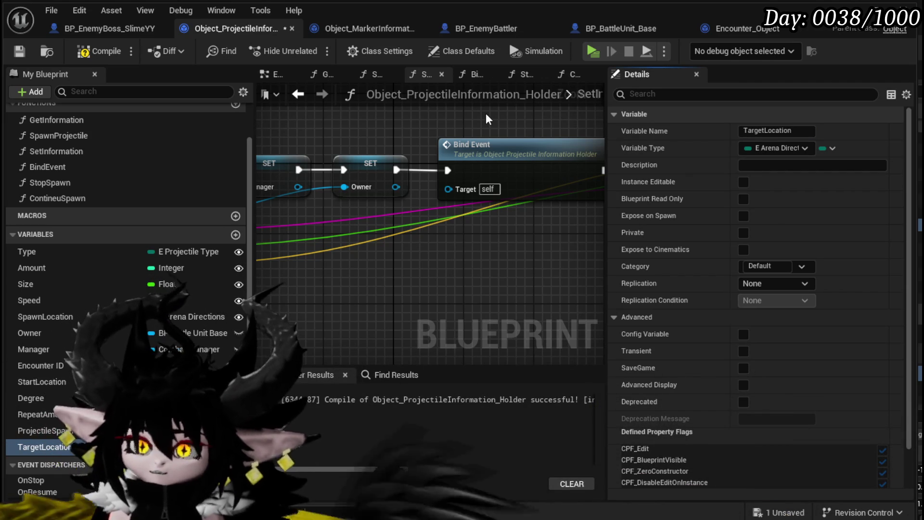
Step: Move TargetLocation right after SpawnLocation in the variables list, compiling and saving
click(86, 58)
click(19, 51)
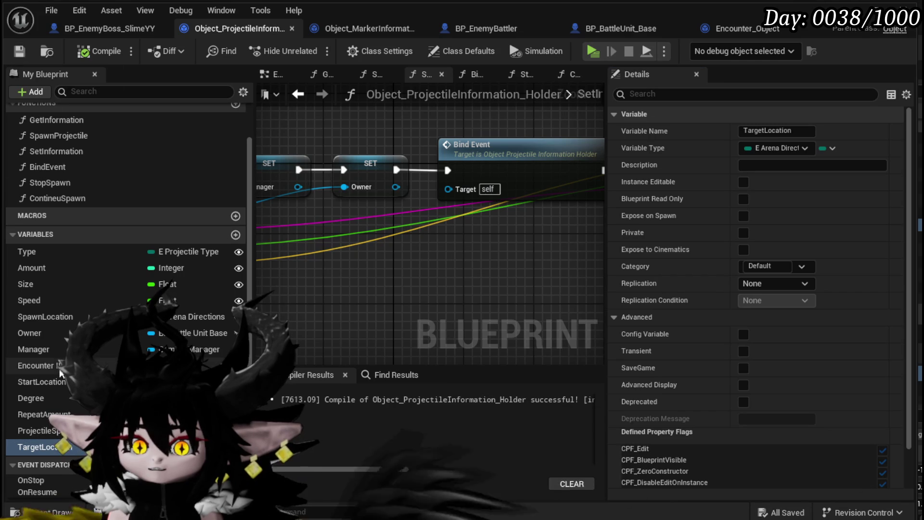
drag(50, 452, 34, 332)
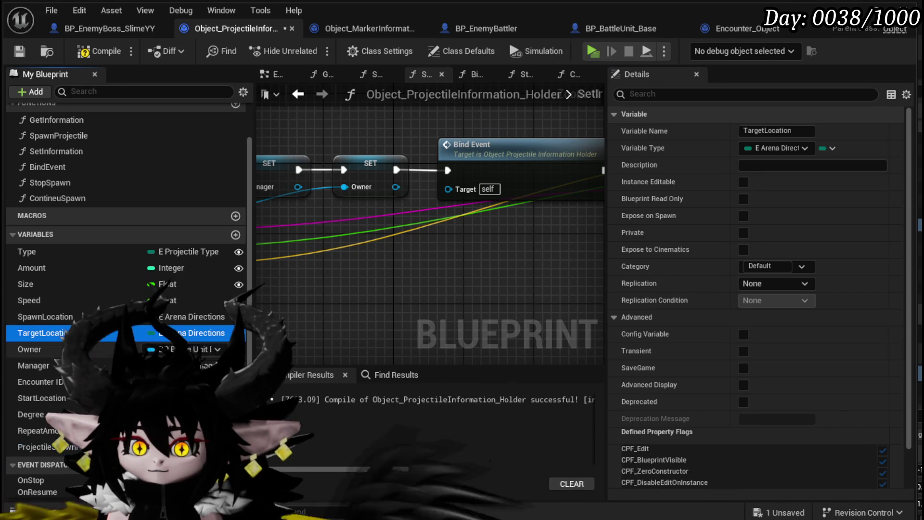
click(91, 52)
click(19, 51)
Step: Make TargetLocation instance editable and exposed on spawn, save, and open SpawnProjectile
scroll(335, 253, down, 5)
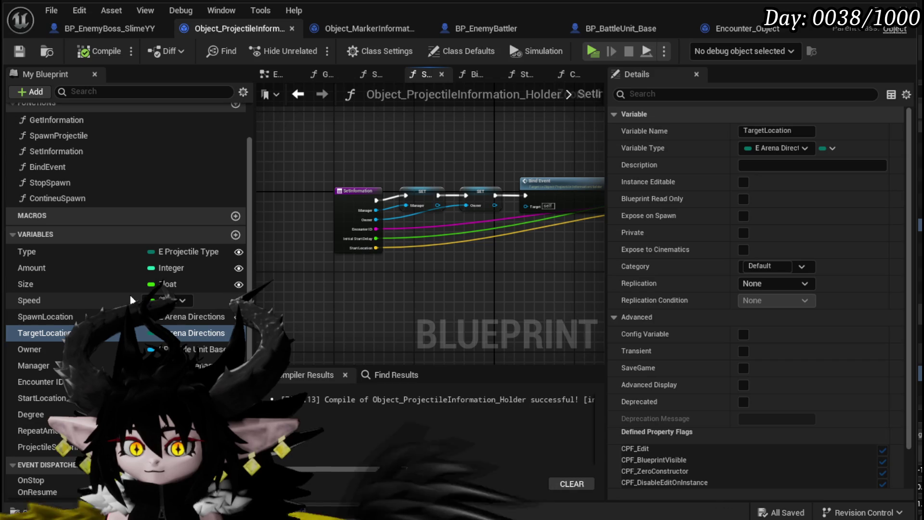
click(747, 183)
click(746, 182)
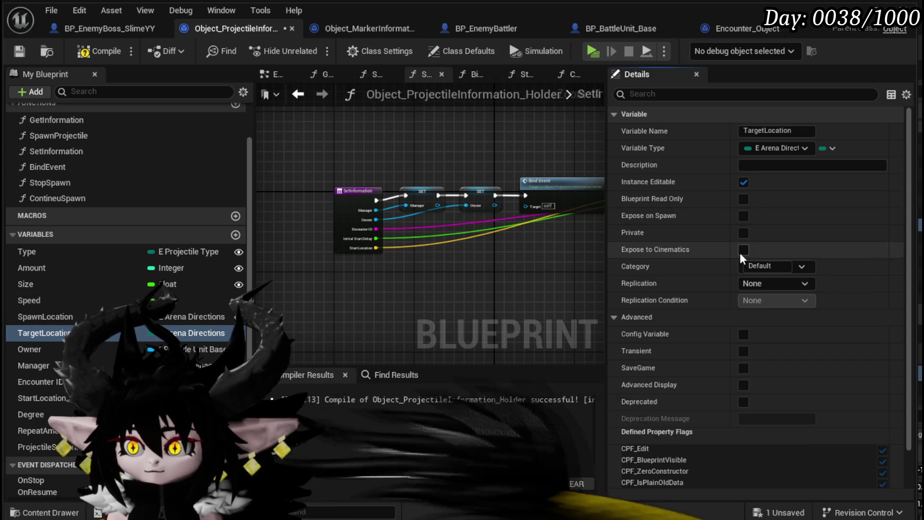
click(744, 216)
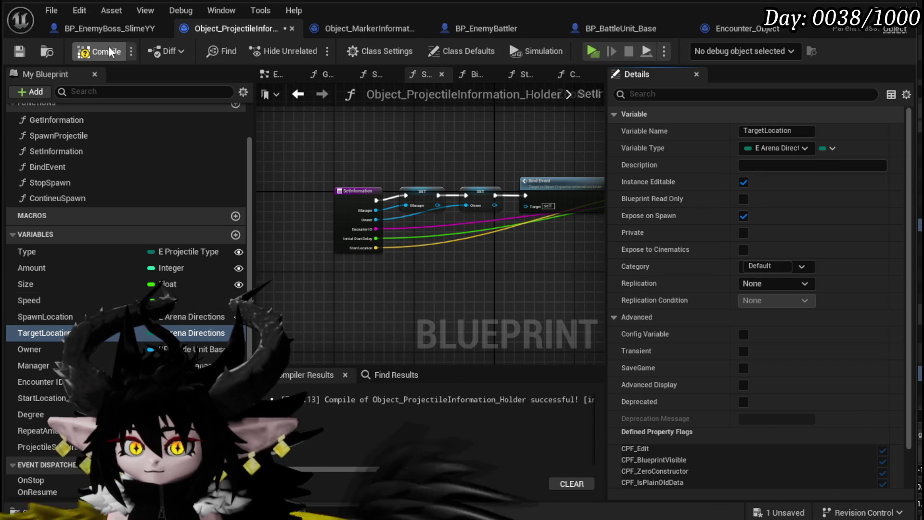
click(19, 51)
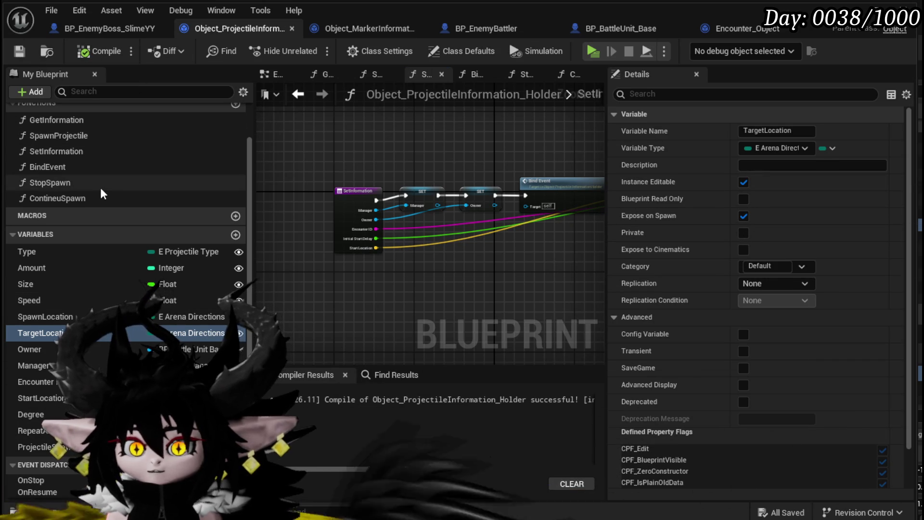
double_click(62, 136)
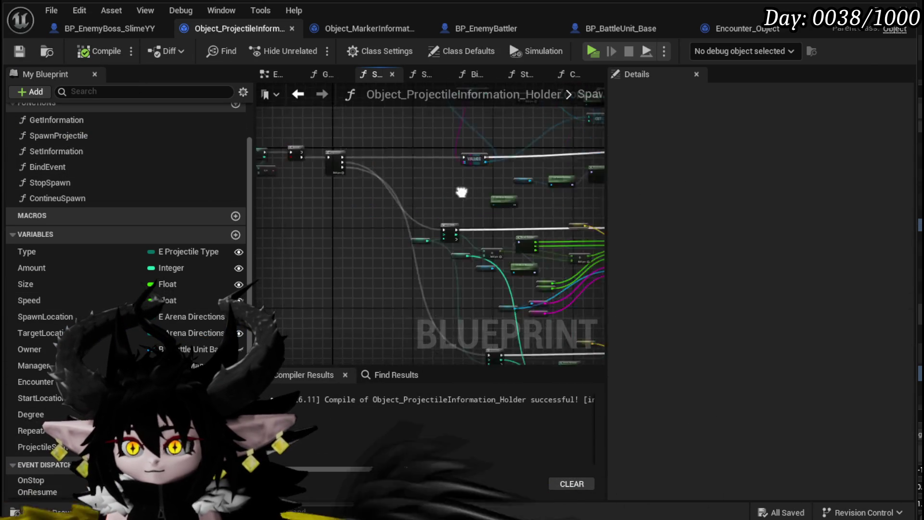
Step: Pan around the SpawnProjectile graph to review the VALUES, For Loop and Enemy Spawn Projectile nodes
scroll(330, 204, up, 5)
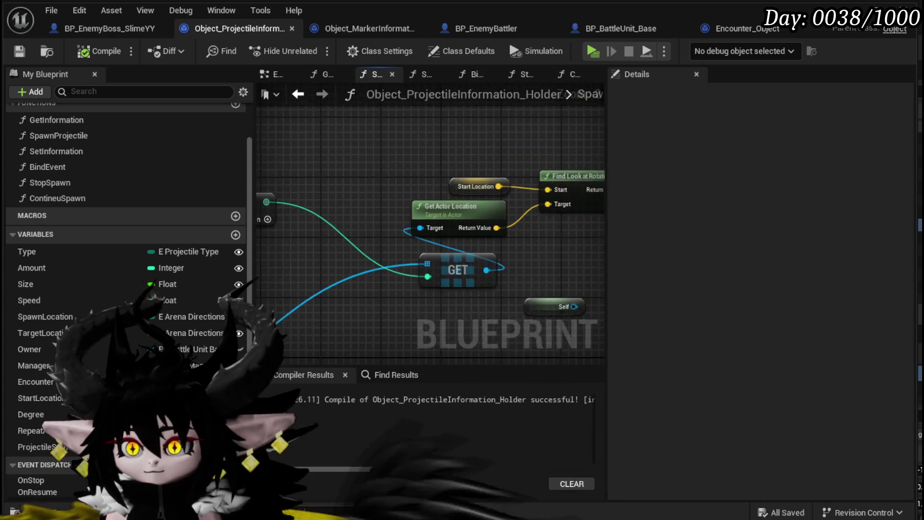
scroll(325, 275, down, 2)
mouse_move(361, 262)
mouse_down()
mouse_move(515, 183)
mouse_move(429, 251)
mouse_move(323, 220)
mouse_move(278, 91)
mouse_move(248, 285)
mouse_move(236, 289)
mouse_move(255, 289)
mouse_move(145, 250)
mouse_move(231, 159)
mouse_move(332, 117)
mouse_move(298, 159)
mouse_move(265, 163)
mouse_up()
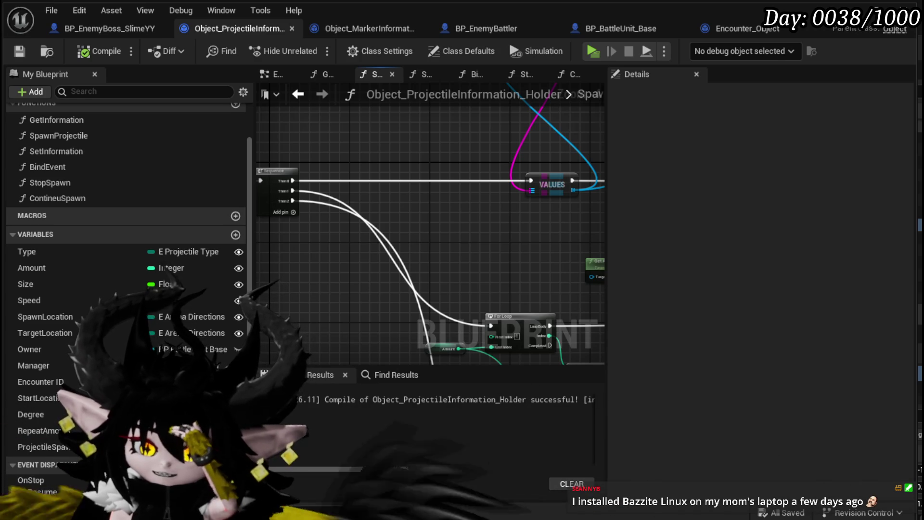
scroll(505, 148, down, 10)
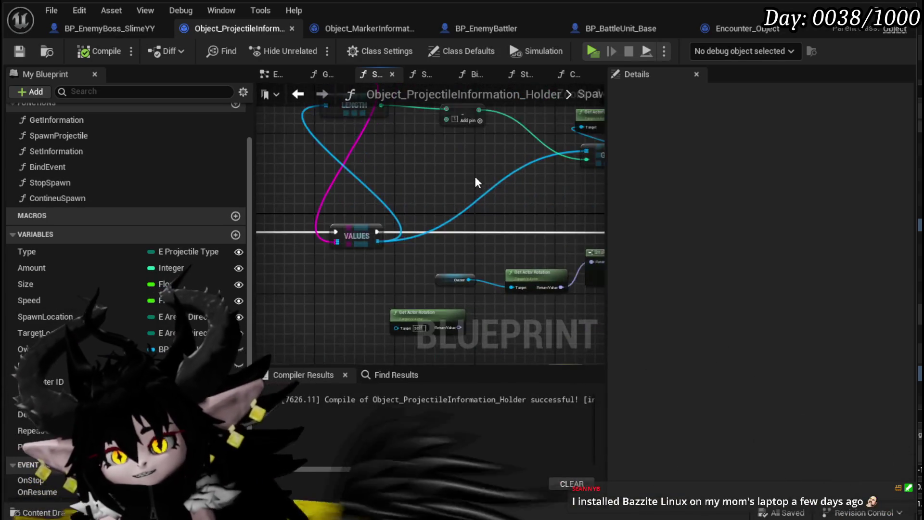
scroll(404, 139, up, 8)
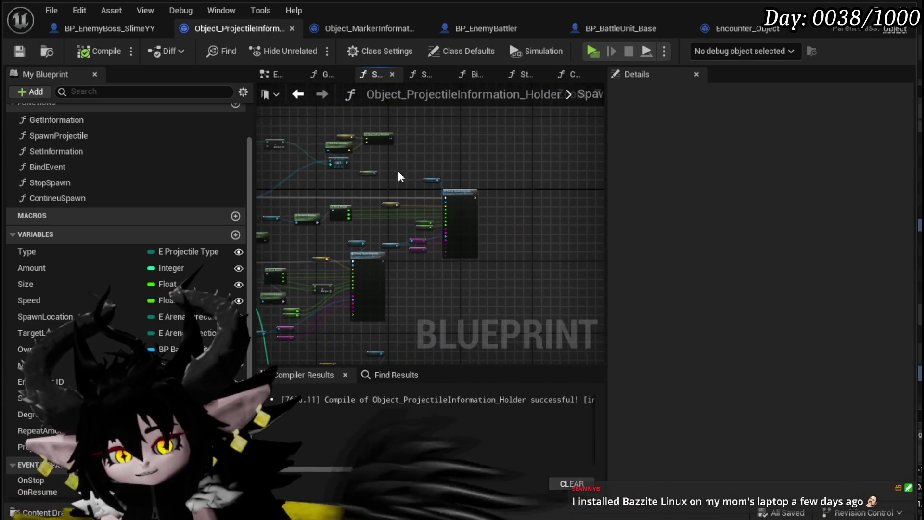
scroll(428, 235, down, 4)
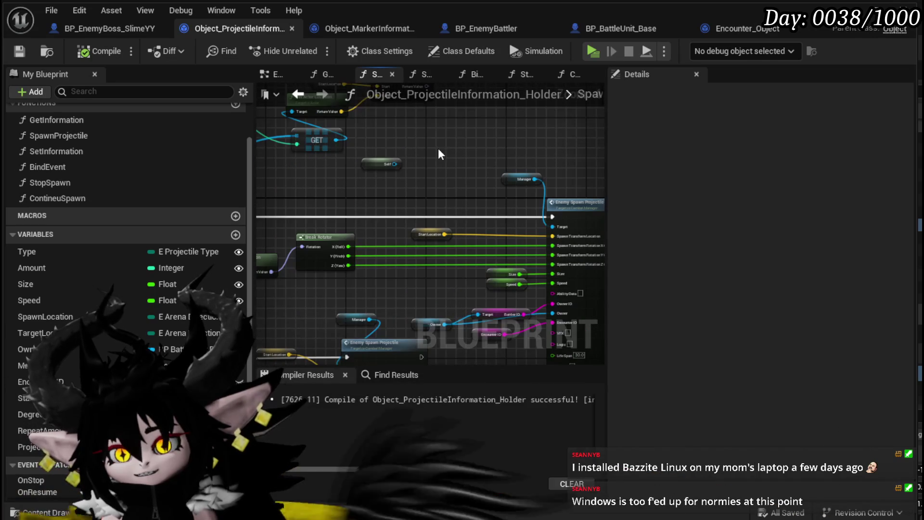
scroll(437, 146, up, 4)
scroll(354, 202, up, 5)
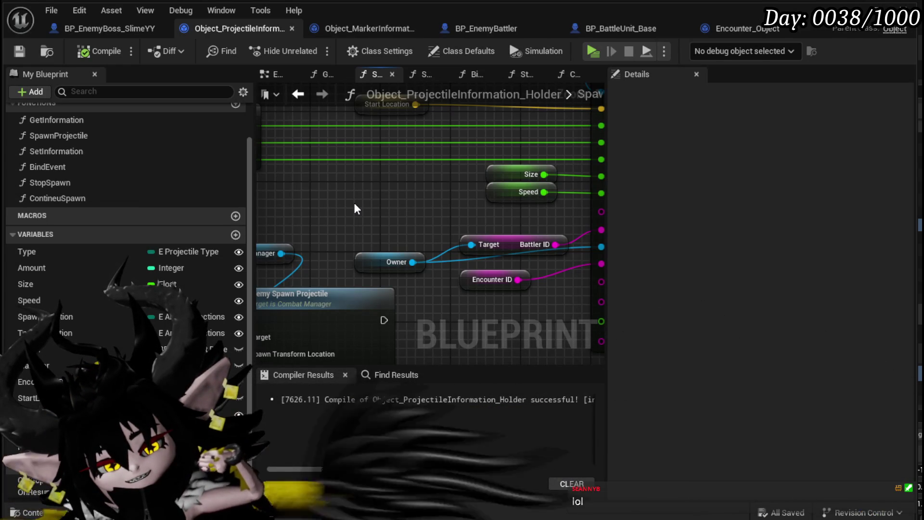
scroll(354, 204, down, 5)
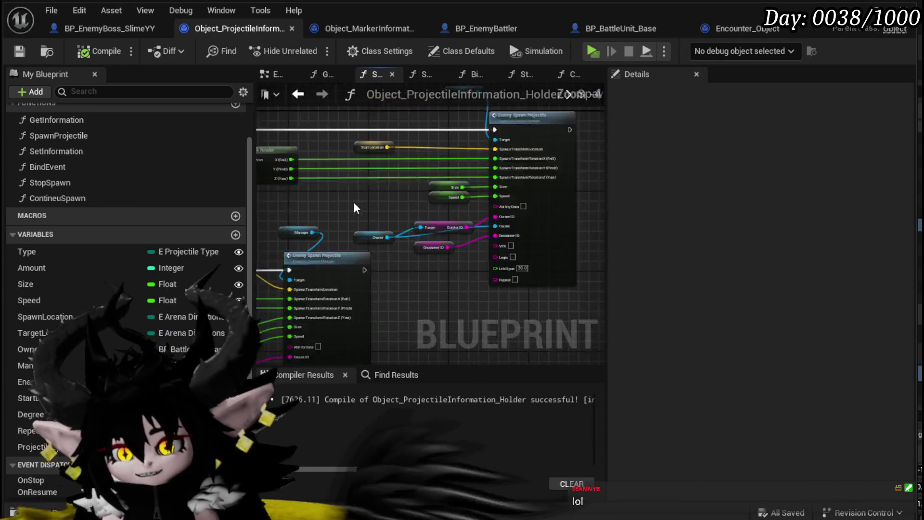
mouse_move(385, 137)
mouse_down()
mouse_move(430, 181)
mouse_move(545, 215)
mouse_move(537, 161)
mouse_move(422, 126)
mouse_move(393, 156)
mouse_up()
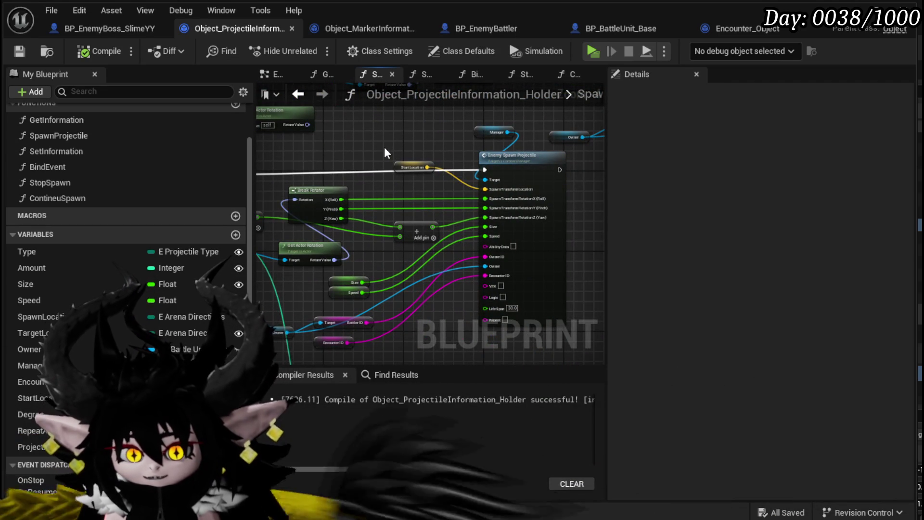
mouse_move(384, 147)
mouse_down()
mouse_move(416, 196)
mouse_move(331, 200)
mouse_up()
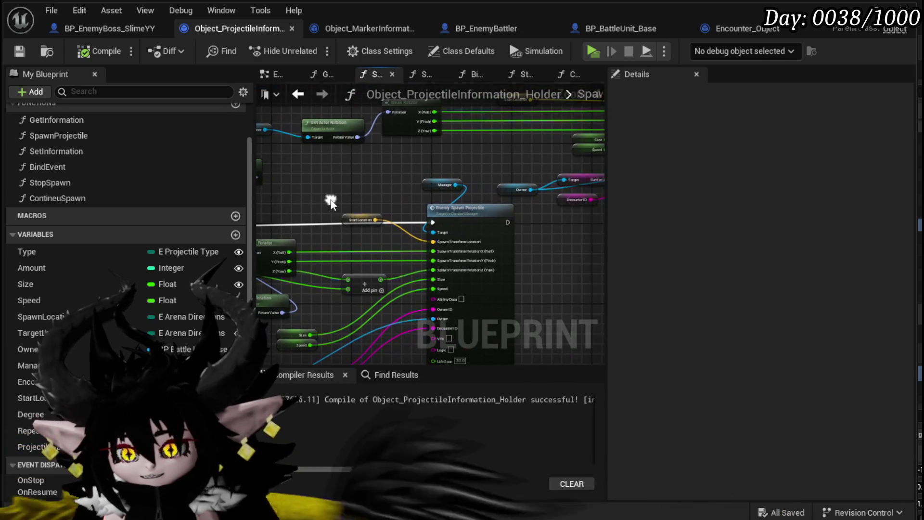
Step: Delete the SpawnLocation getter node and save the holder blueprint
click(357, 215)
key(Delete)
scroll(362, 230, down, 5)
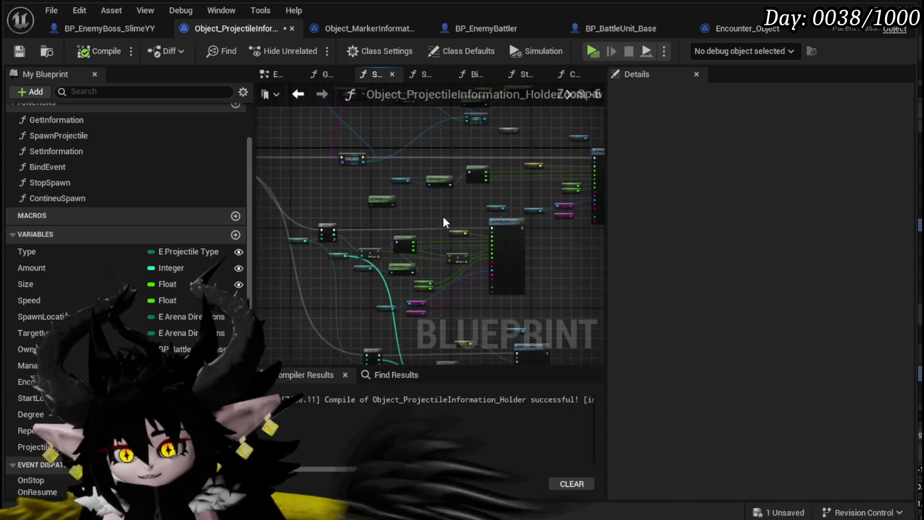
click(19, 51)
scroll(471, 261, up, 3)
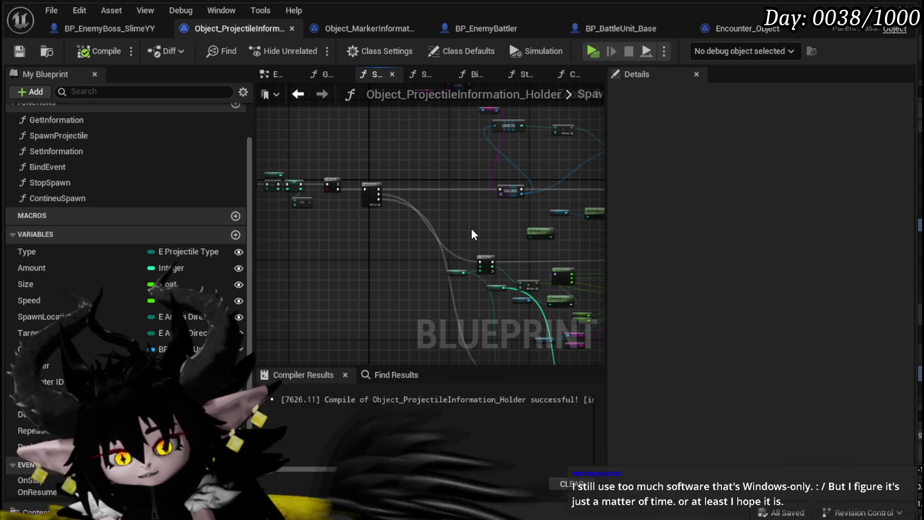
Step: Select the cluster of spawn nodes after the Sequence node and move it to a new spot
mouse_move(471, 229)
mouse_down()
mouse_move(388, 210)
mouse_move(282, 226)
mouse_move(418, 209)
mouse_up()
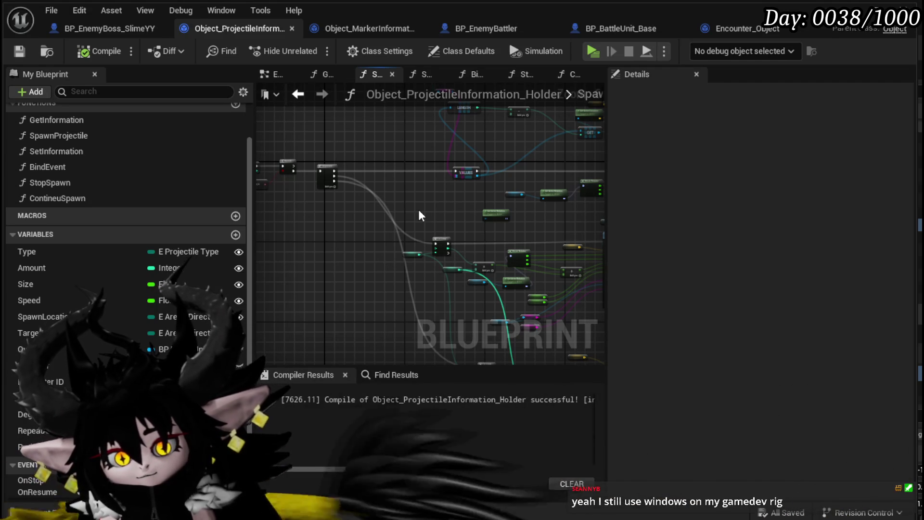
scroll(418, 214, up, 3)
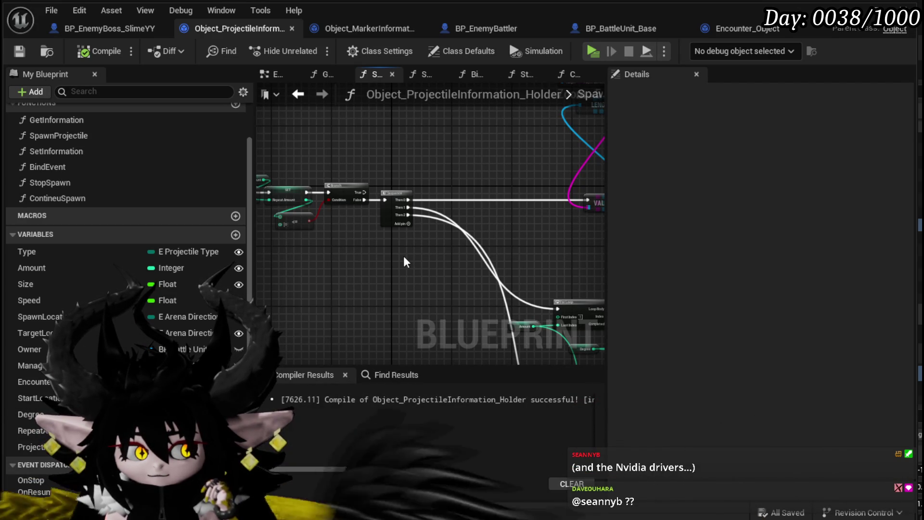
mouse_move(403, 255)
mouse_down()
mouse_move(397, 269)
mouse_move(457, 280)
mouse_move(295, 229)
mouse_up()
scroll(295, 234, down, 4)
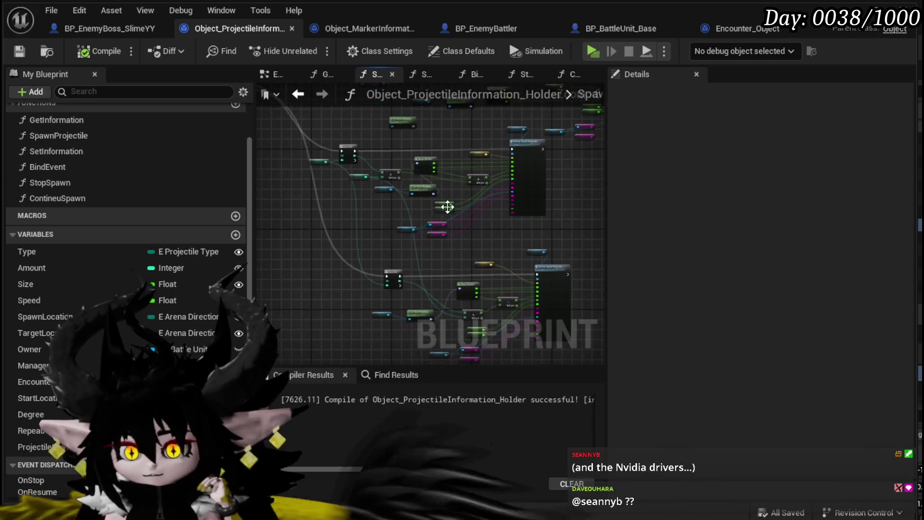
mouse_move(307, 314)
mouse_down()
mouse_move(588, 182)
mouse_move(534, 171)
mouse_up()
mouse_move(474, 196)
mouse_down()
mouse_move(413, 192)
mouse_move(423, 166)
mouse_move(382, 231)
mouse_up()
Step: Save the holder blueprint and return to BP_EnemyBoss_SlimeYY's SpawnProjectile graph
scroll(451, 194, up, 3)
scroll(481, 216, down, 3)
scroll(433, 214, up, 5)
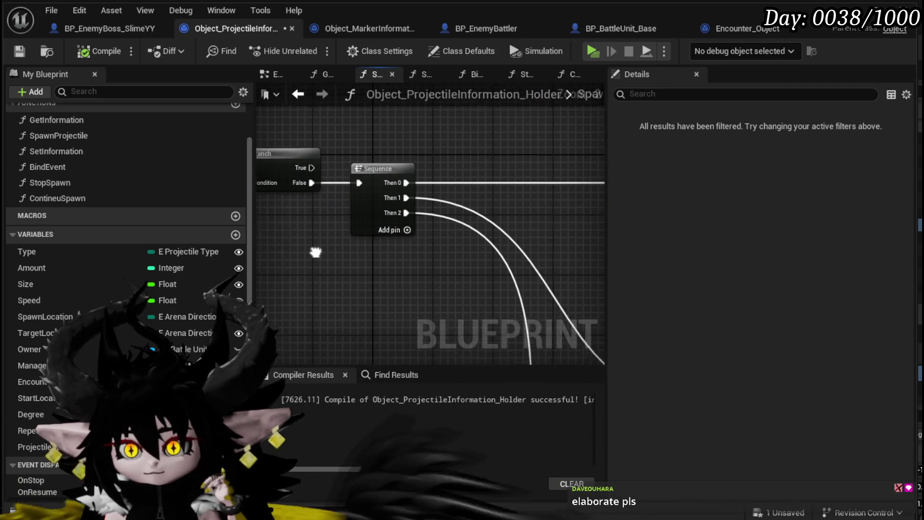
scroll(511, 250, down, 4)
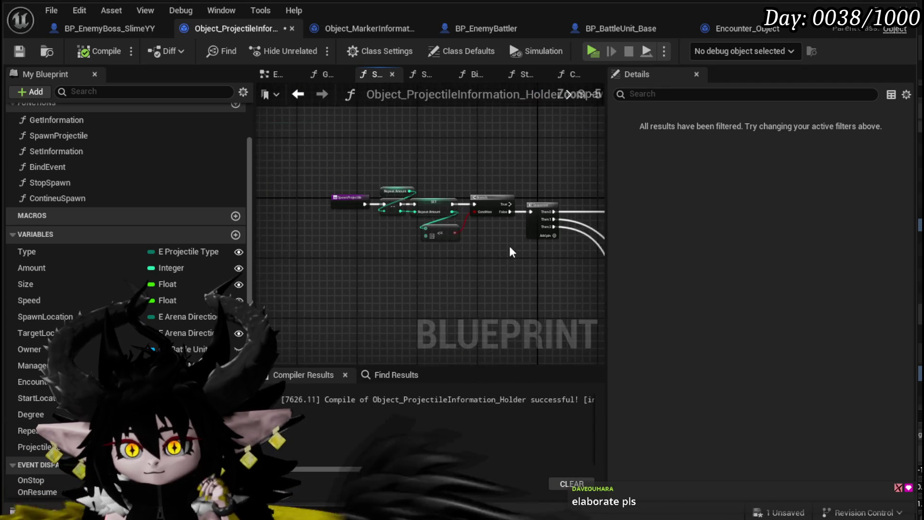
click(28, 56)
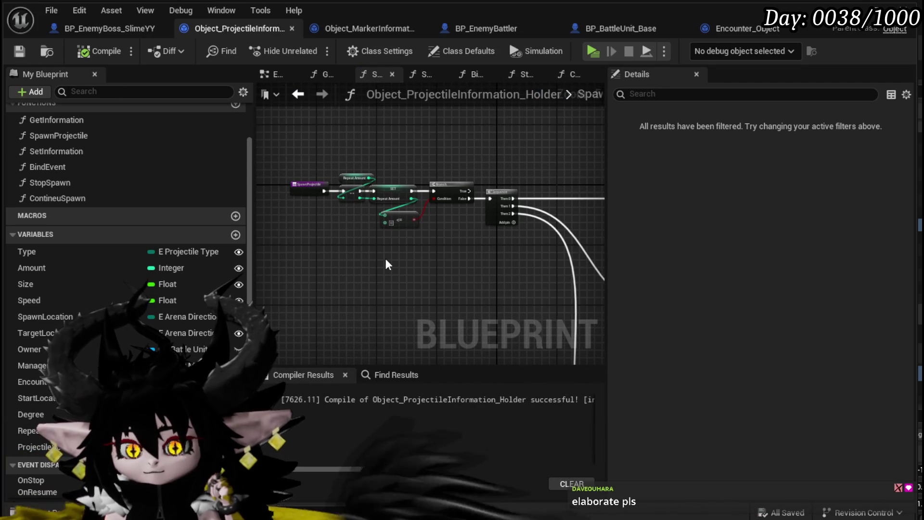
mouse_move(388, 265)
mouse_down()
mouse_move(291, 299)
mouse_move(408, 252)
mouse_move(390, 268)
mouse_up()
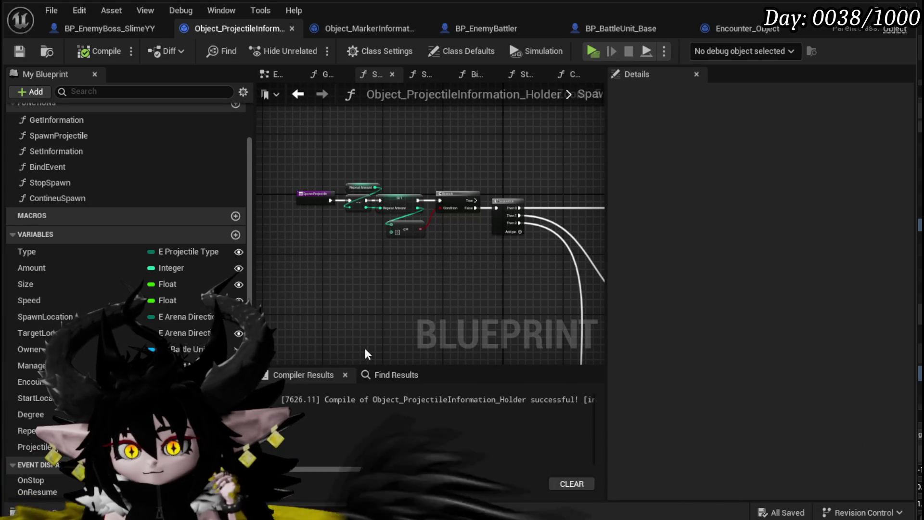
click(109, 28)
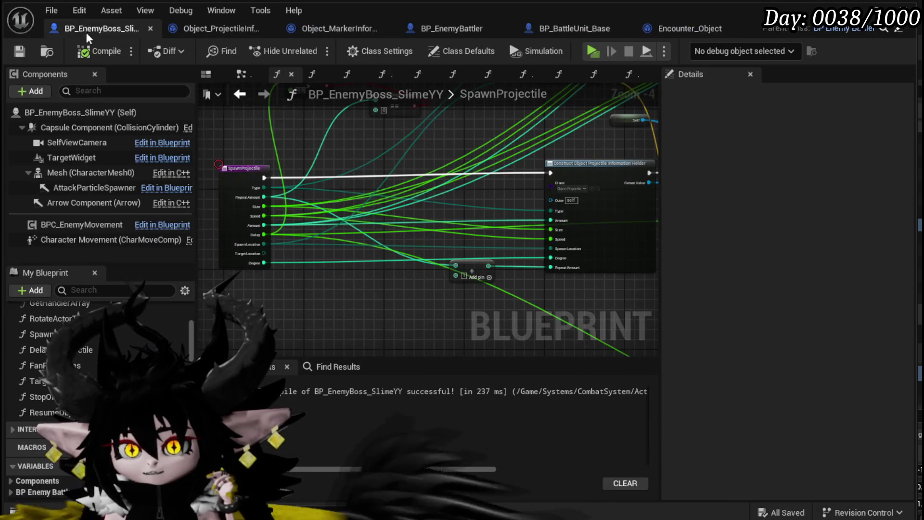
Step: Rename the SpawnProjectile entry node's Type input to TargetType and compile
scroll(257, 261, up, 4)
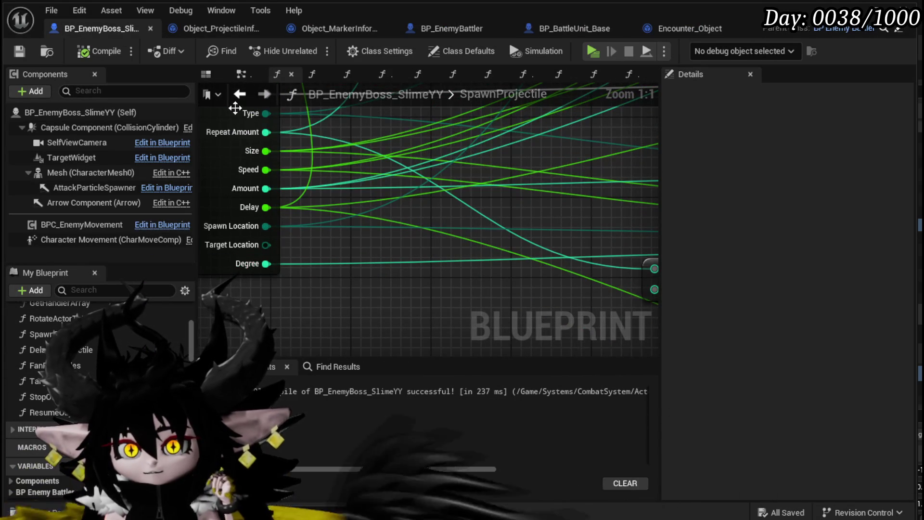
scroll(336, 230, down, 3)
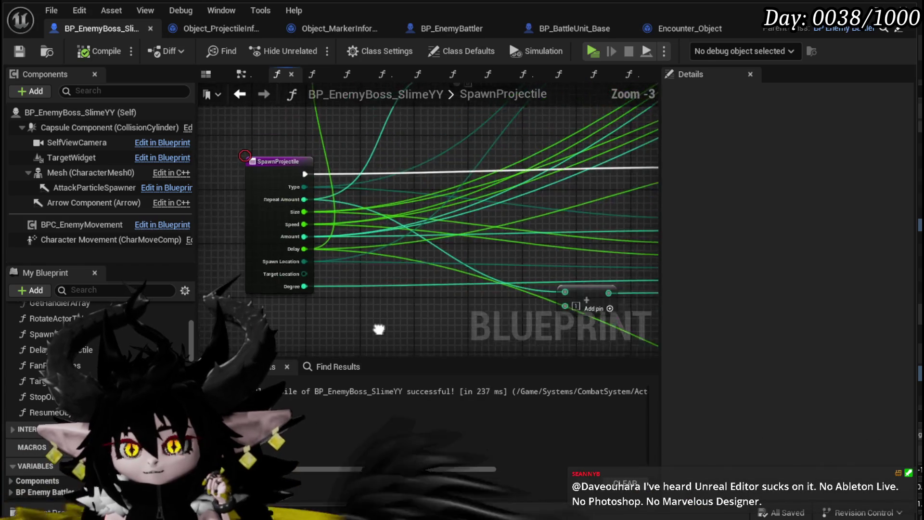
click(275, 229)
click(706, 316)
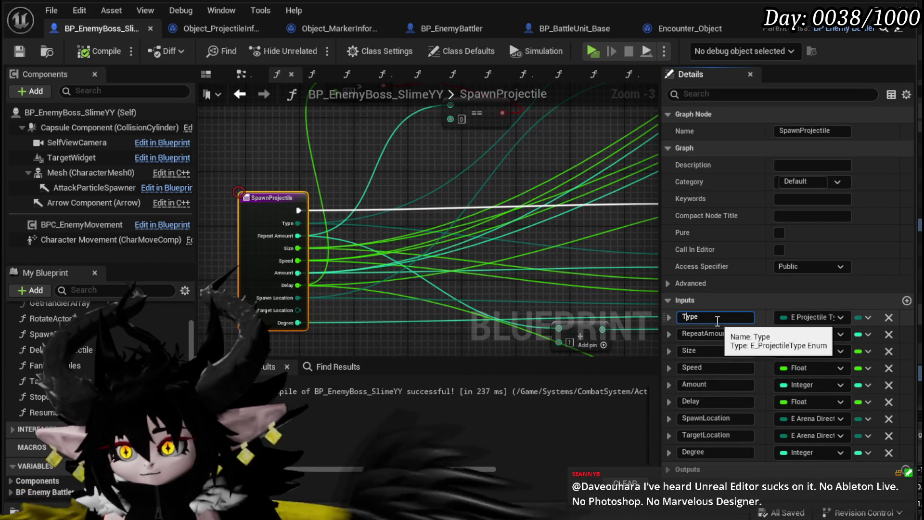
text(Target)
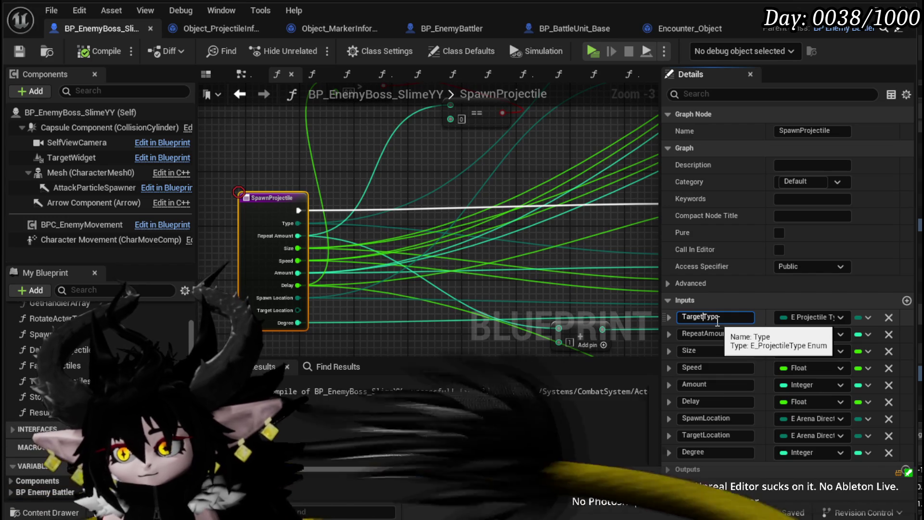
key(Return)
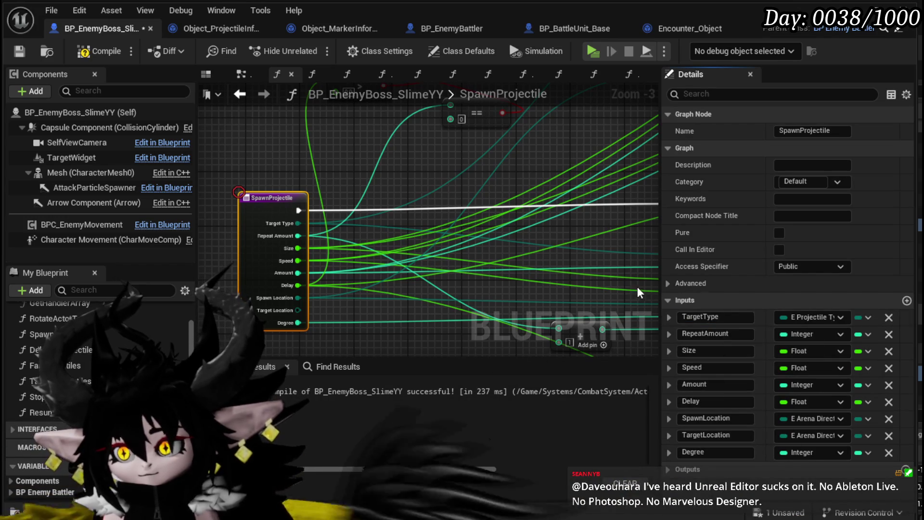
click(102, 52)
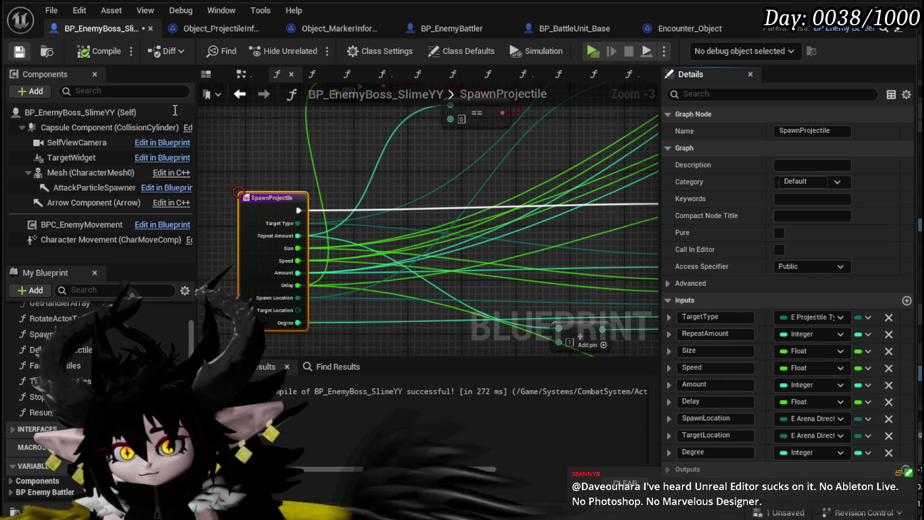
Step: Rename the input again to ProjectileType, then return to Object_ProjectileInformation_Holder
scroll(295, 149, down, 3)
scroll(454, 194, up, 3)
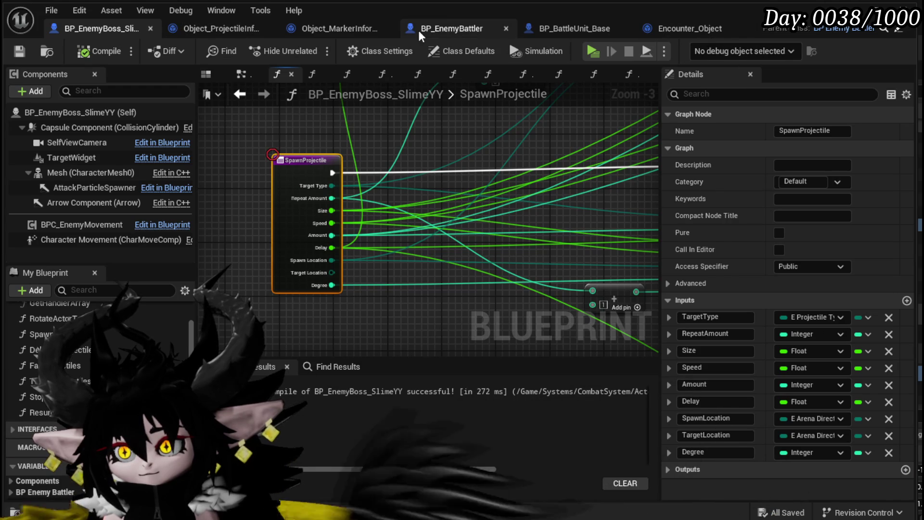
click(707, 316)
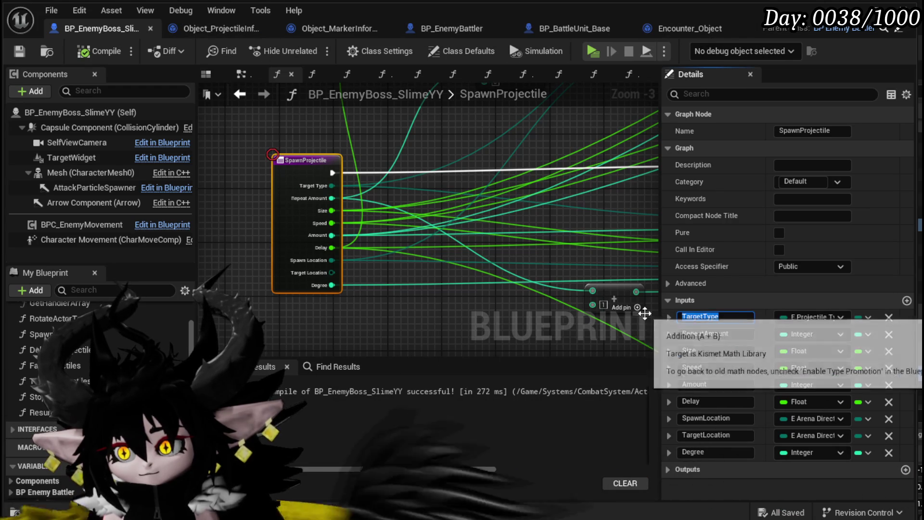
text(Projectil)
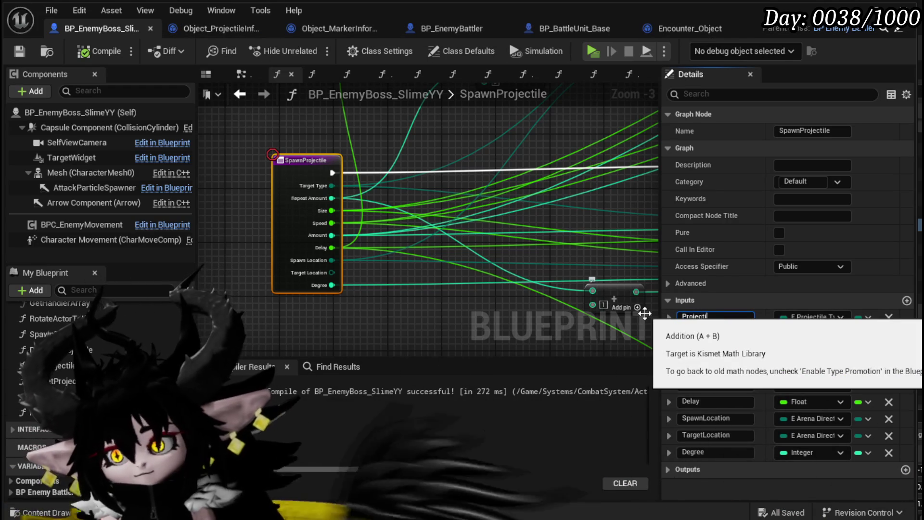
text(eType)
key(Return)
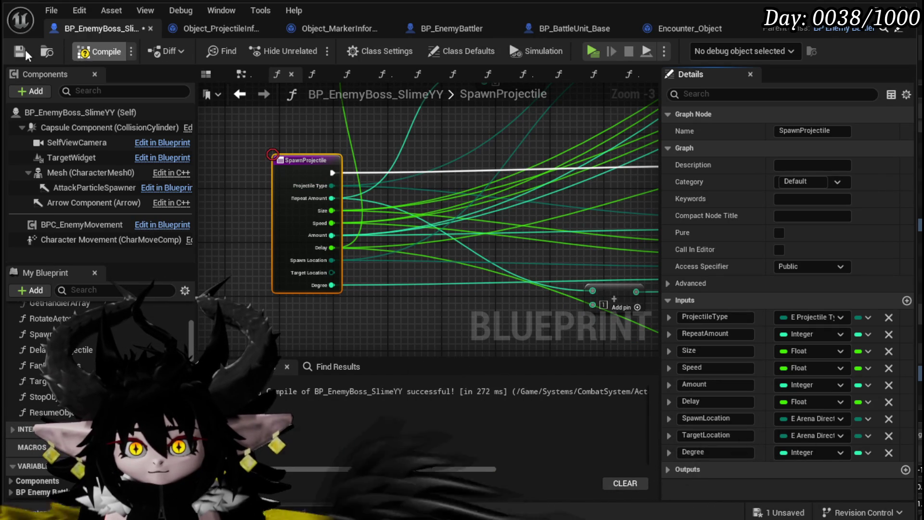
click(227, 29)
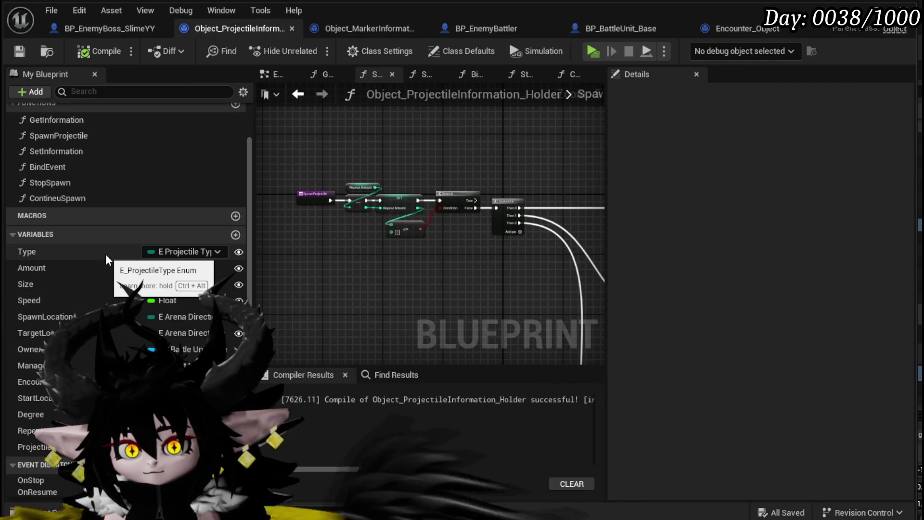
Step: Check the BP_EnemyBoss_SlimeYY blueprint, then return to Object_ProjectileInformation_Holder
click(90, 30)
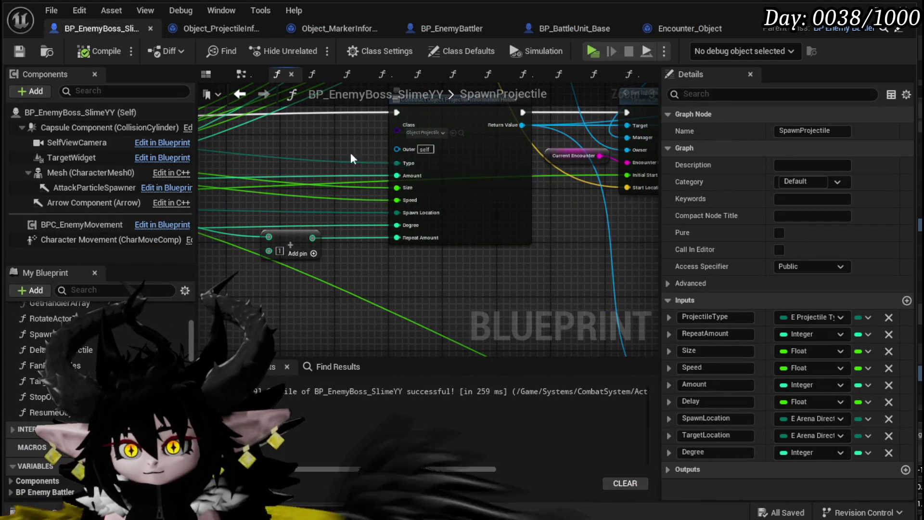
scroll(404, 168, down, 3)
scroll(449, 168, up, 3)
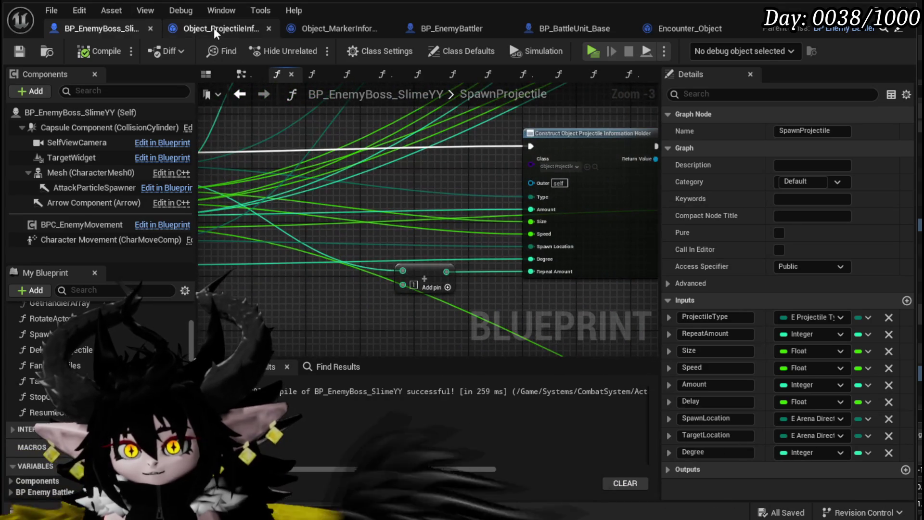
click(214, 27)
Step: Rename the Type variable to ProjectileType and compile the blueprint
click(62, 248)
right_click(65, 251)
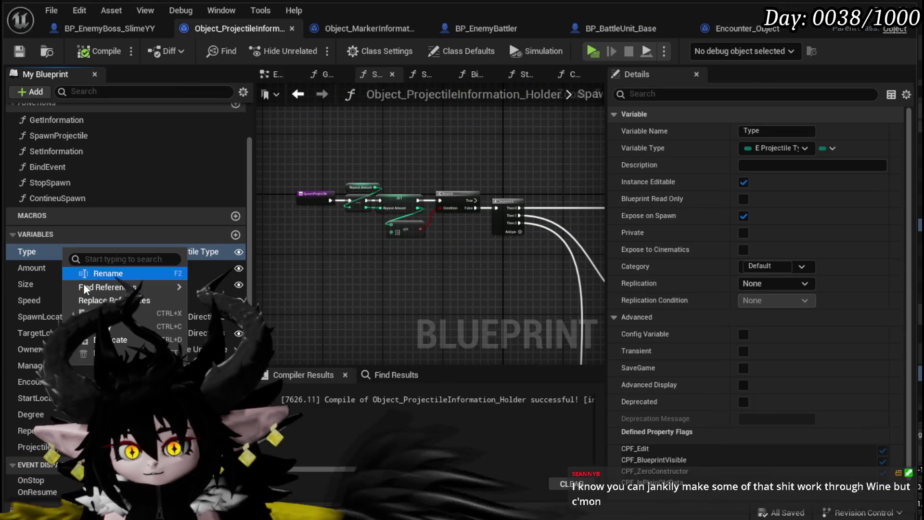
click(96, 271)
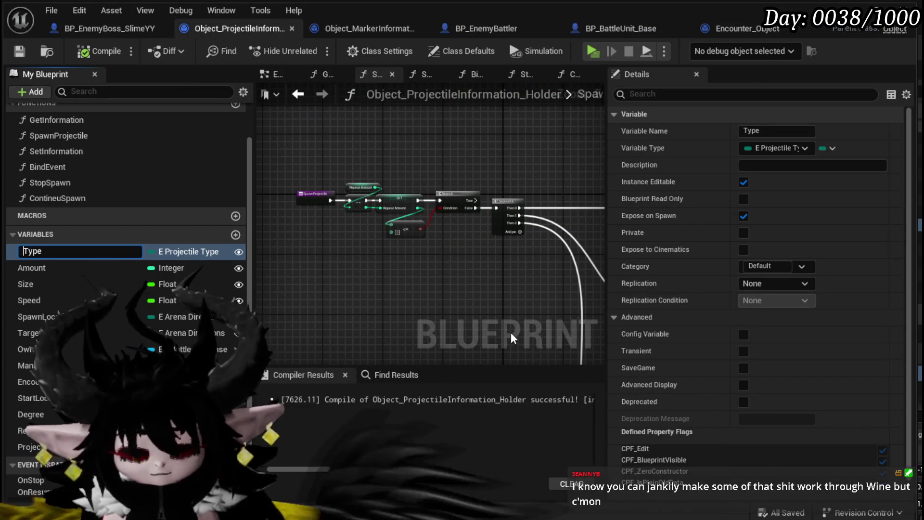
text(Projec)
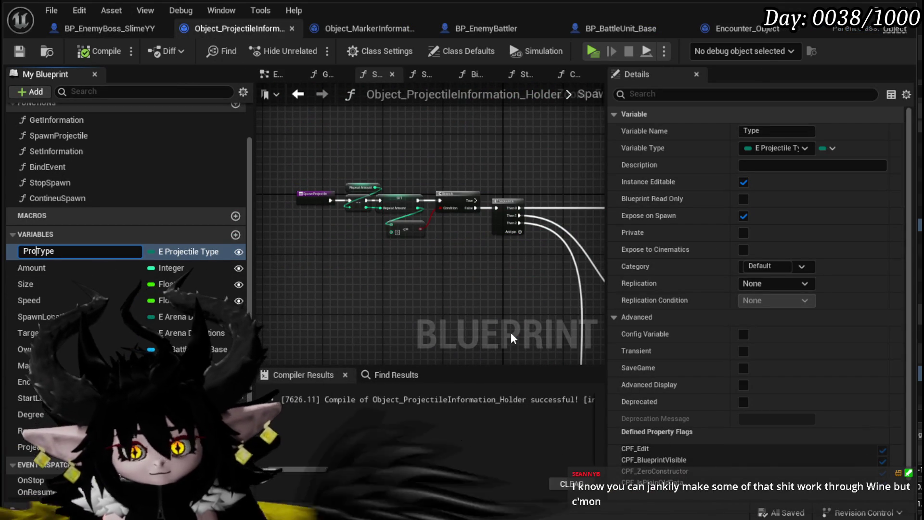
text(tileT)
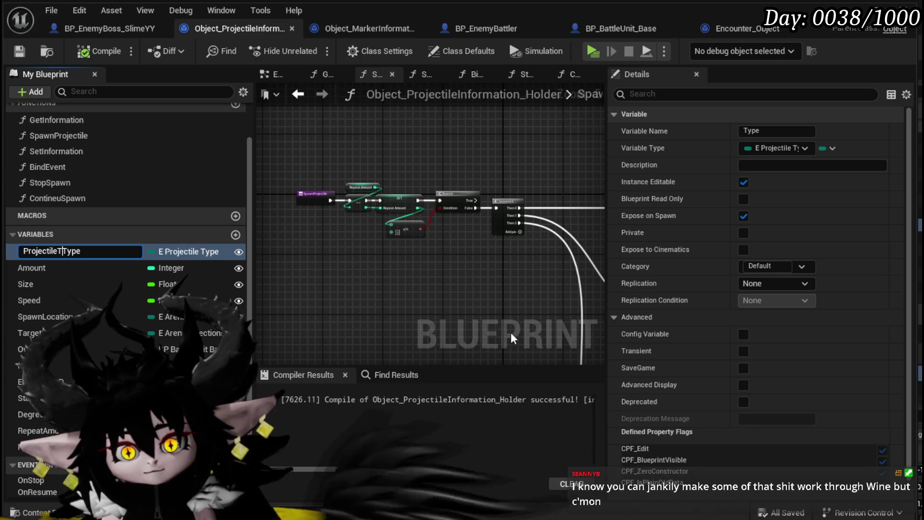
key(Return)
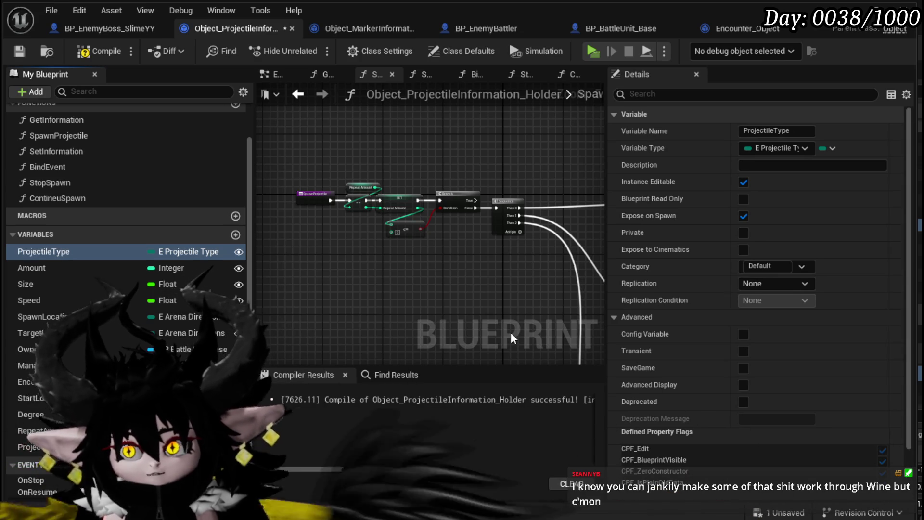
click(94, 48)
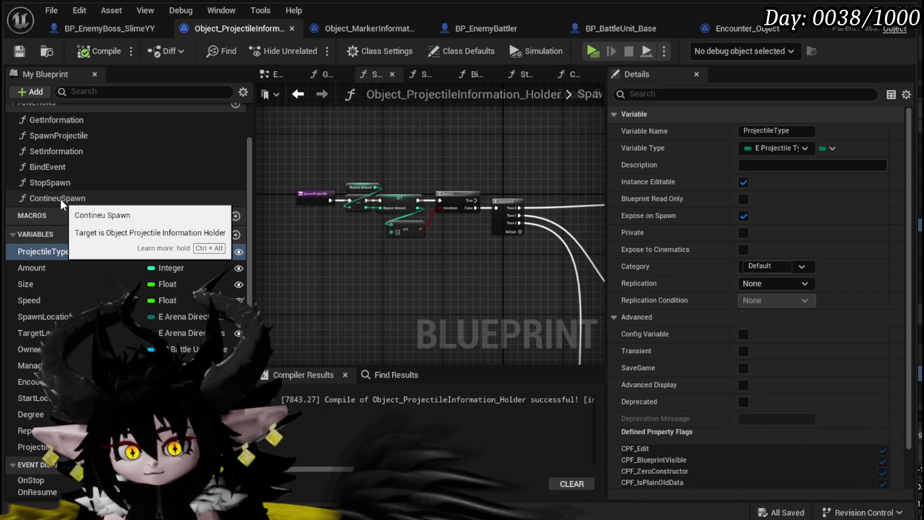
scroll(59, 199, up, 2)
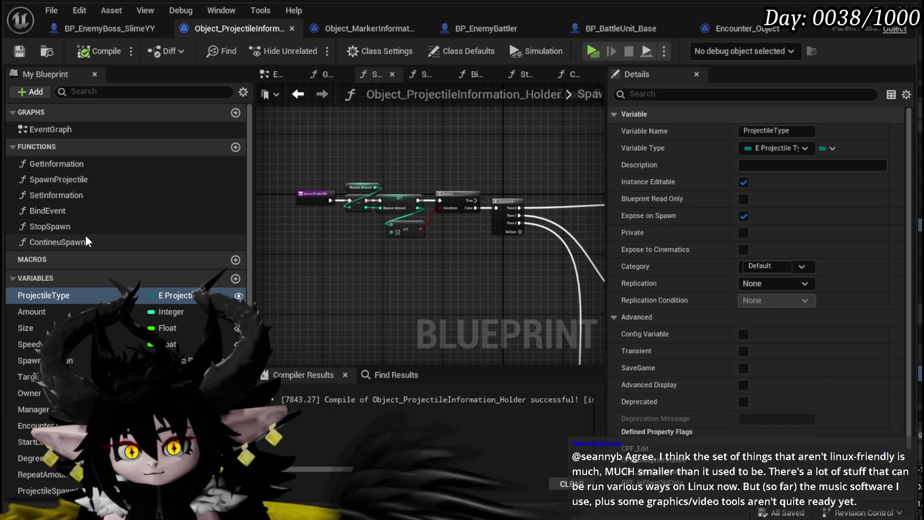
double_click(80, 181)
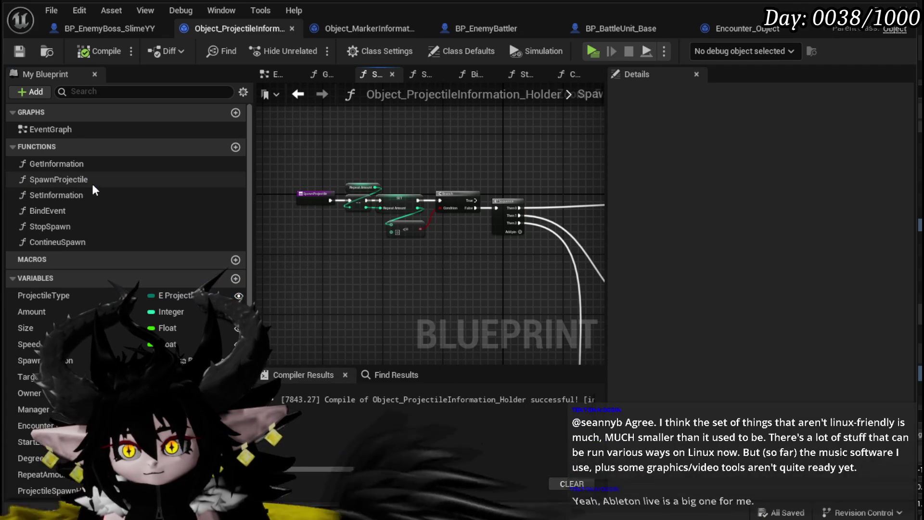
drag(604, 177, 346, 171)
scroll(388, 191, down, 6)
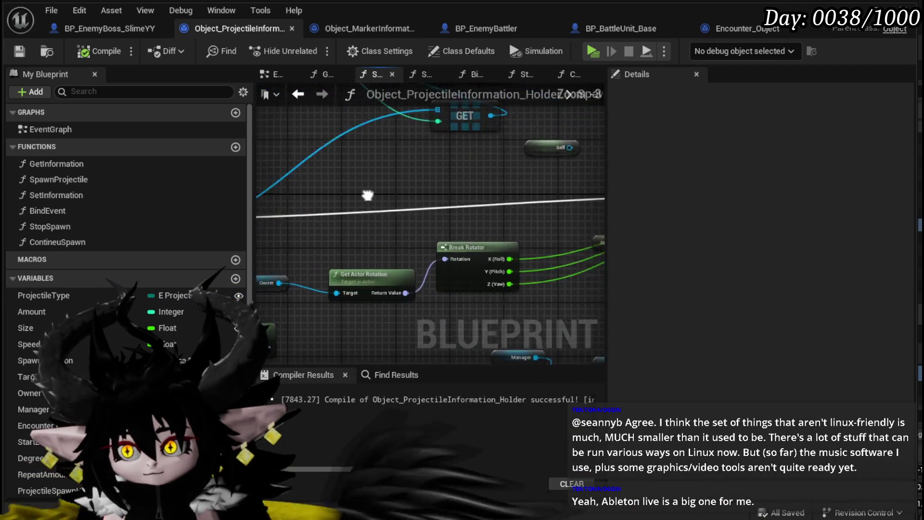
scroll(375, 202, up, 4)
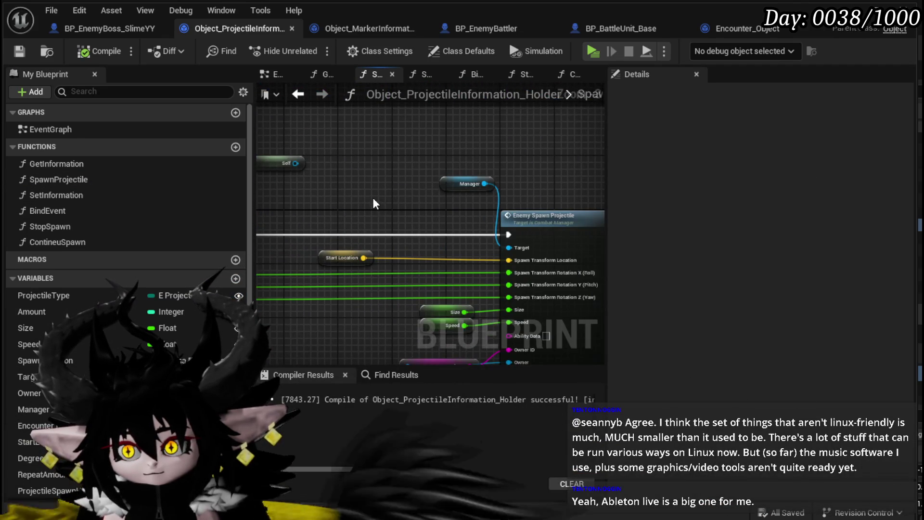
scroll(470, 140, up, 3)
scroll(577, 154, down, 3)
mouse_move(577, 154)
mouse_down()
mouse_move(370, 173)
mouse_move(473, 182)
mouse_up()
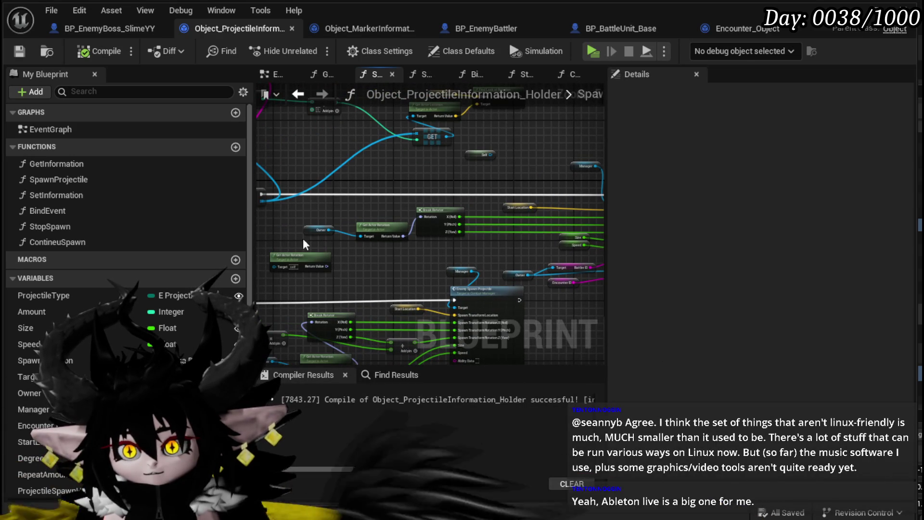
click(235, 147)
Step: Name the new function GetProjectileDirection, then compile and save the blueprint
text(GetPro)
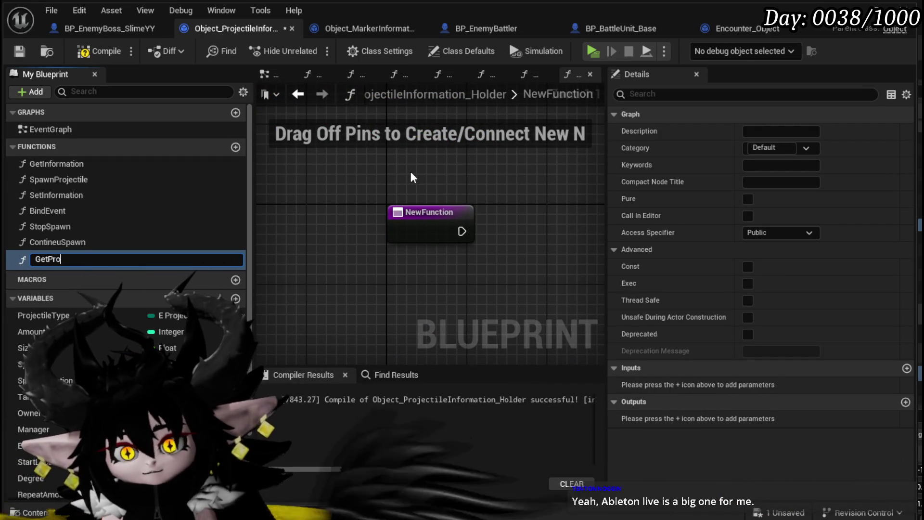
text(jectileD)
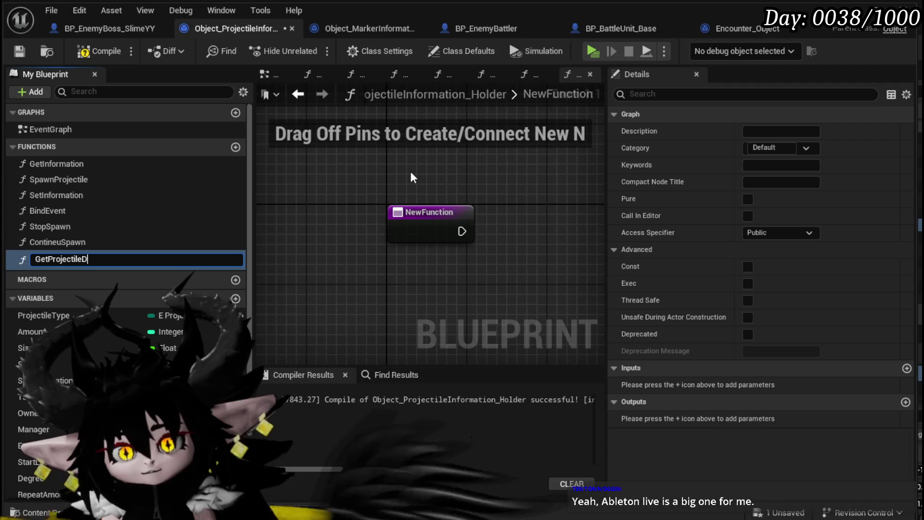
text(irection)
key(Return)
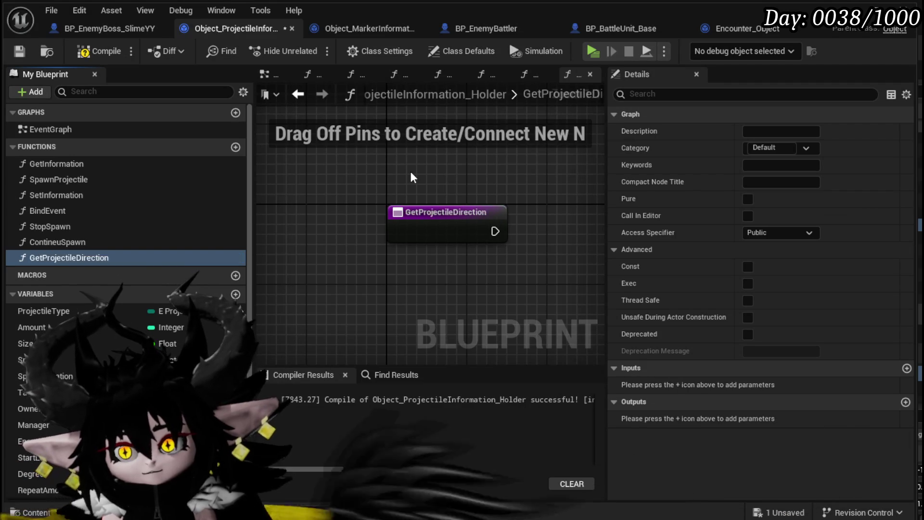
click(91, 51)
click(21, 52)
Step: Add a ProjectileType getter driving a Switch on E_ProjectileType node wired from the function entry
drag(43, 311, 425, 279)
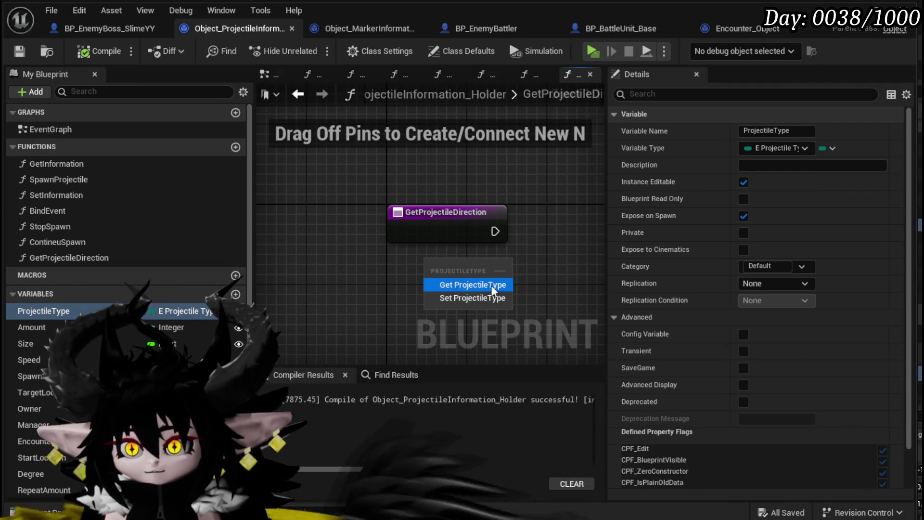
click(469, 285)
drag(302, 257, 398, 263)
text(Switch)
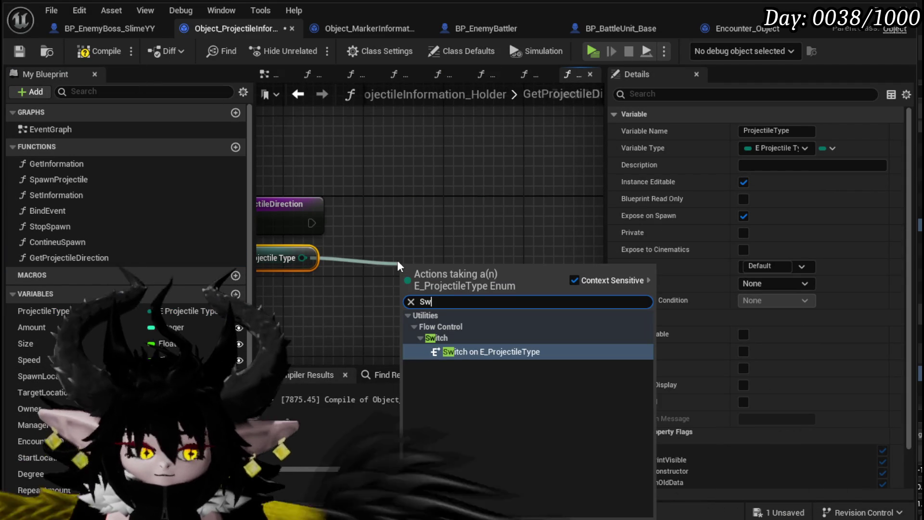
key(Return)
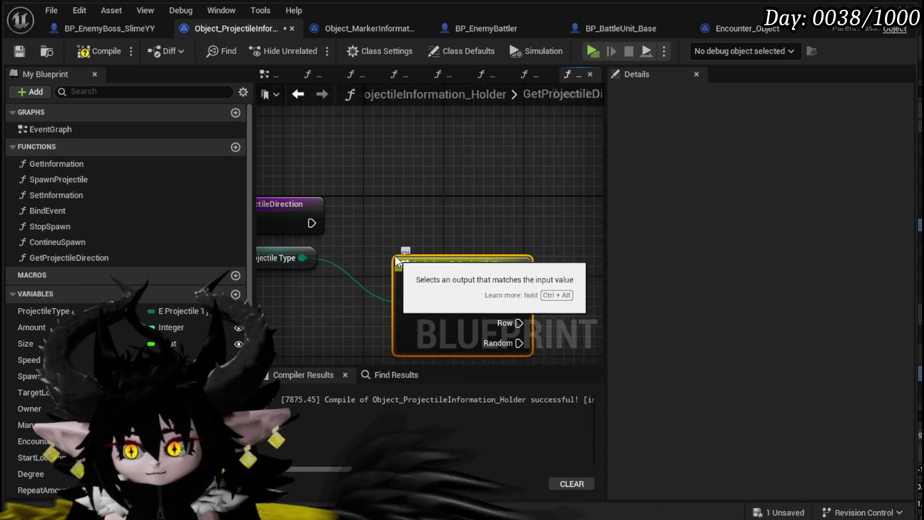
mouse_move(315, 230)
mouse_down()
mouse_move(405, 283)
mouse_move(389, 223)
mouse_up()
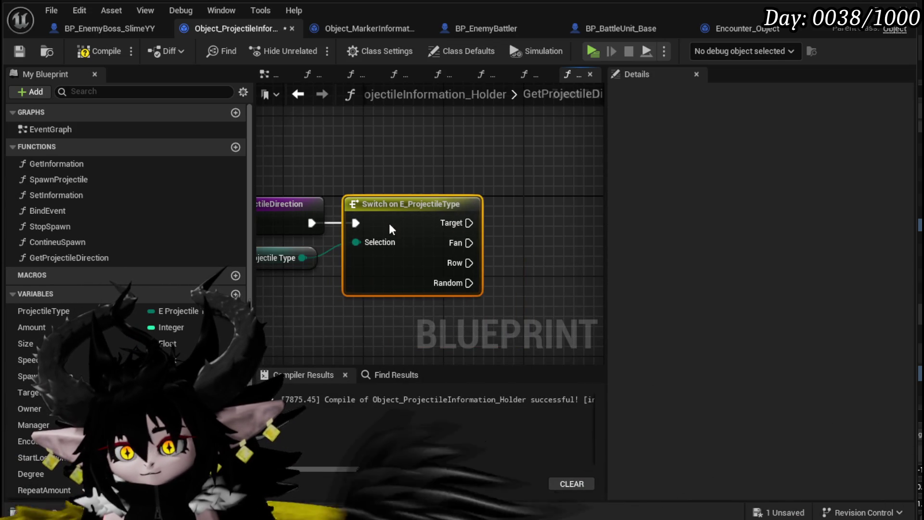
drag(358, 272, 359, 191)
click(413, 235)
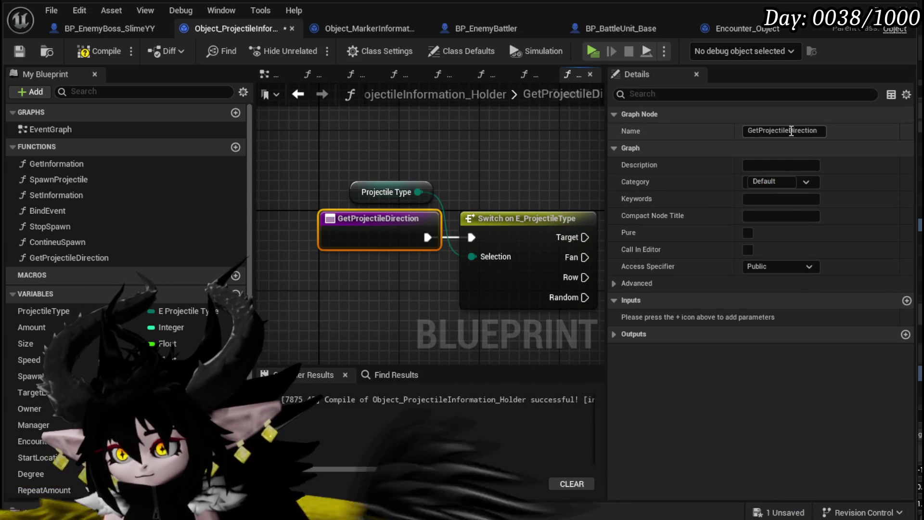
Step: Rename the function to GetProjectileRotation, then compile and save the blueprint
text(Ro)
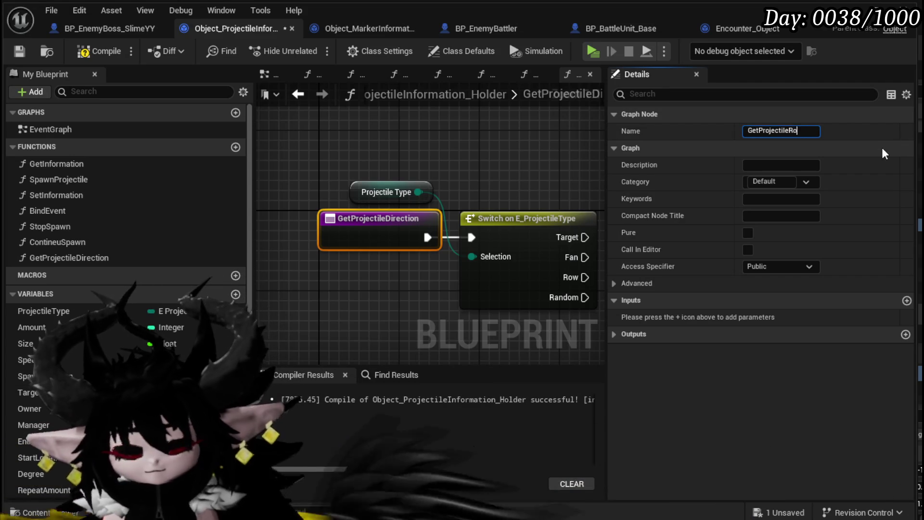
text(tation)
key(Return)
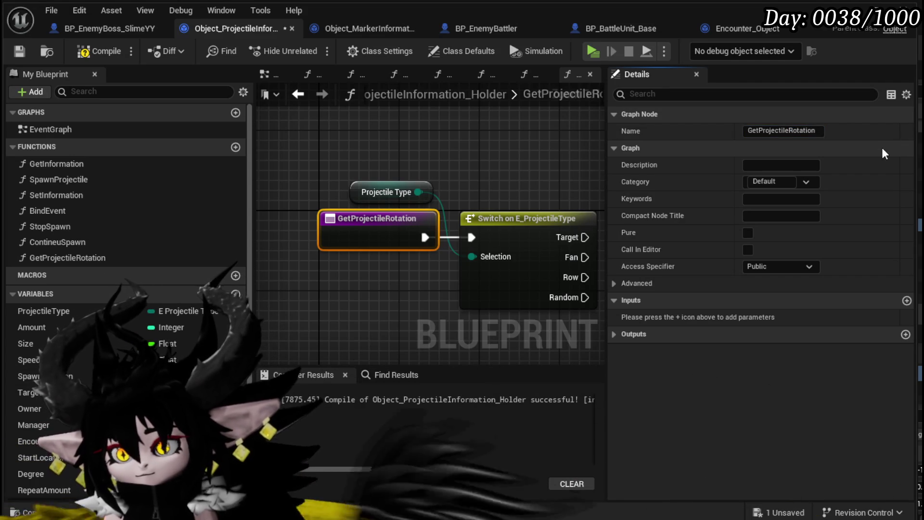
click(486, 178)
click(99, 51)
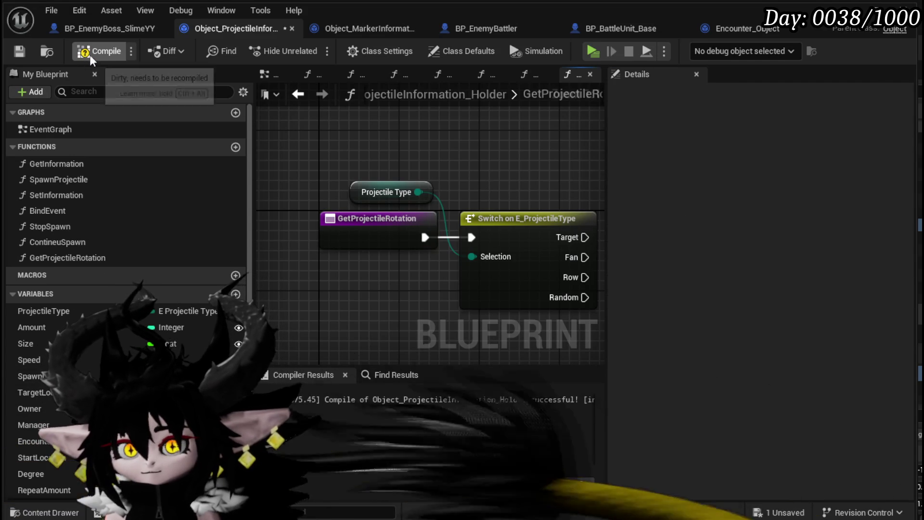
click(19, 51)
scroll(519, 157, down, 1)
drag(521, 156, 423, 144)
click(345, 215)
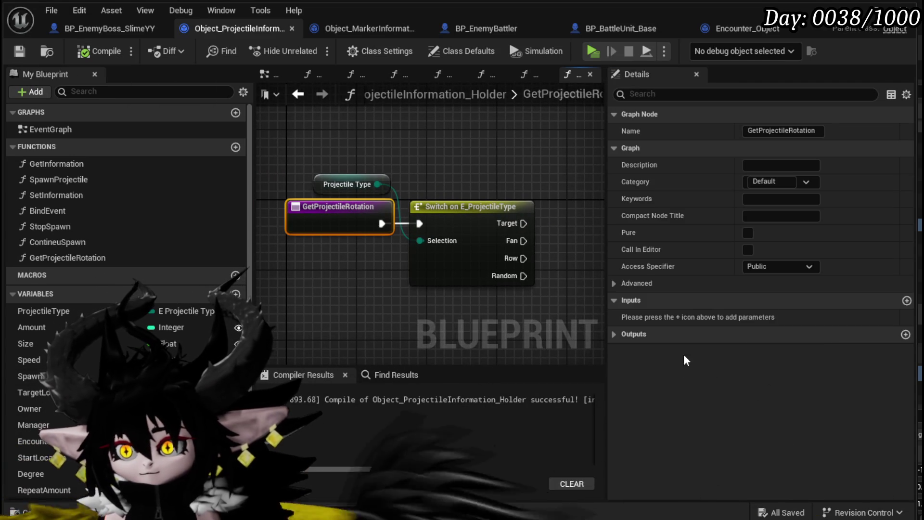
Step: Add a Rotator output named Orientation to GetProjectileRotation
click(905, 335)
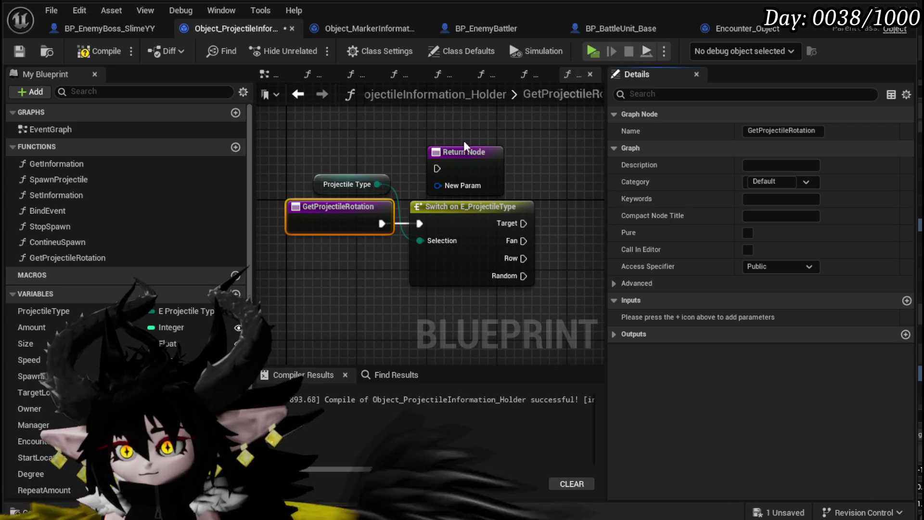
click(804, 316)
text(Rotati)
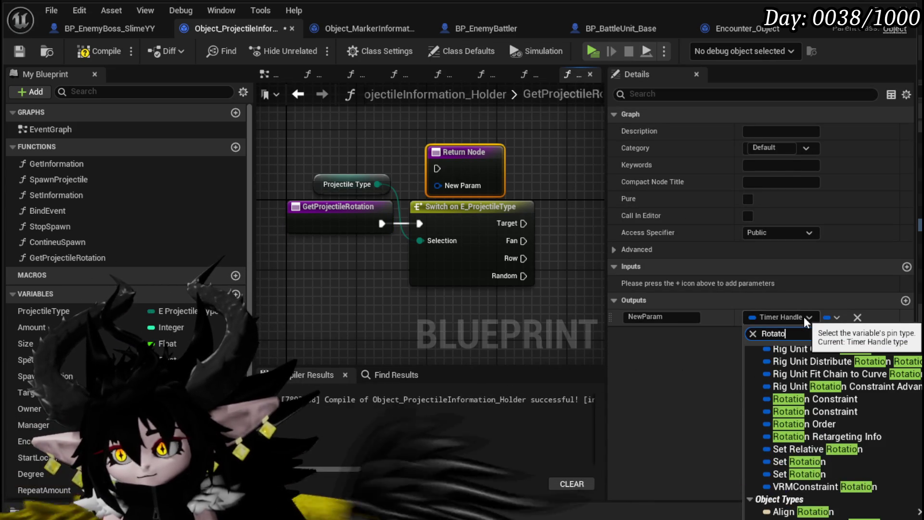
text(or)
click(782, 352)
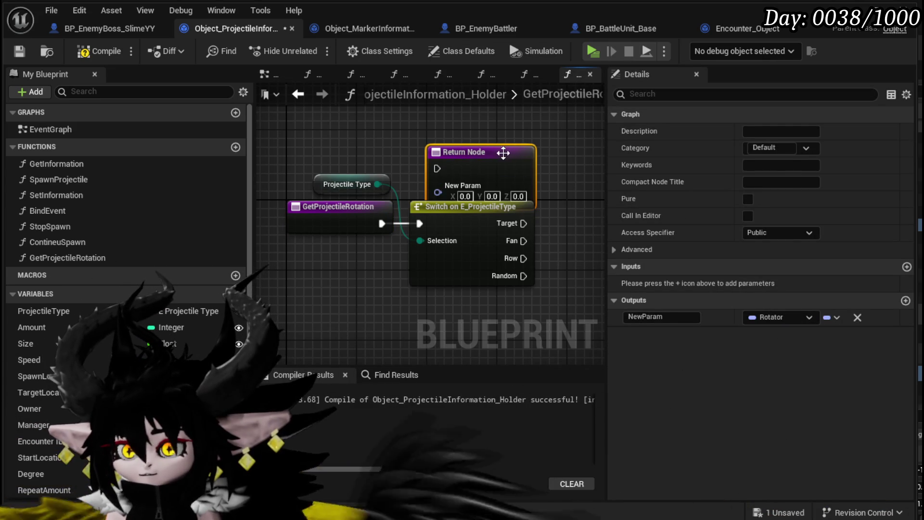
click(680, 321)
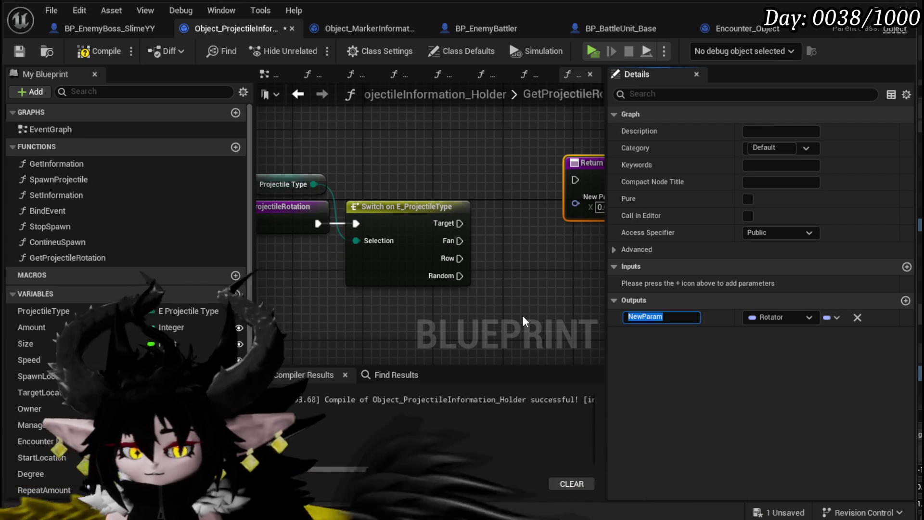
text(Orientation)
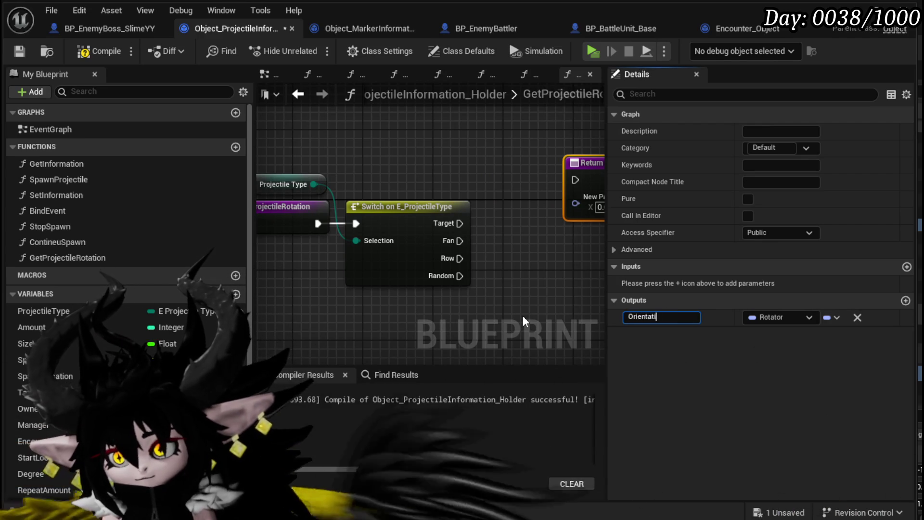
key(Return)
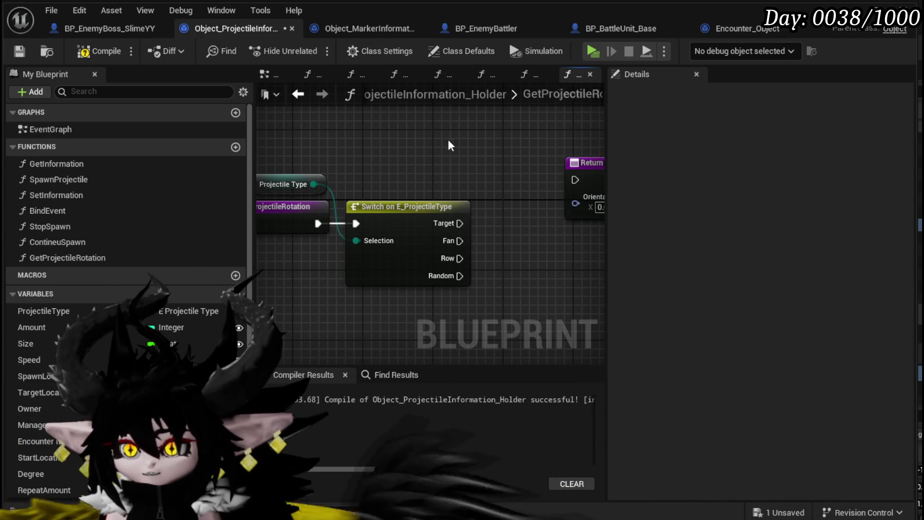
Step: Position the Return Node to the right of the Switch on E_ProjectileType node
scroll(444, 137, down, 2)
drag(476, 191, 538, 207)
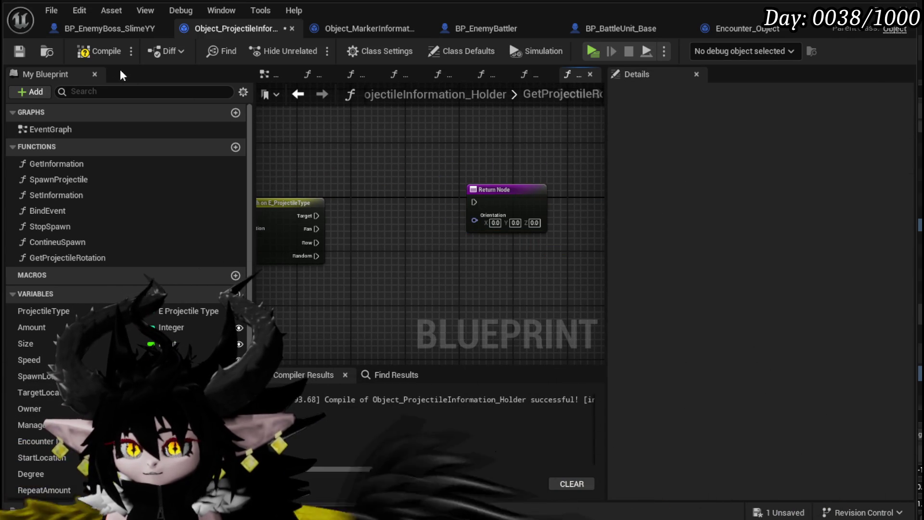
click(526, 190)
mouse_move(384, 171)
mouse_down()
mouse_move(499, 187)
mouse_move(368, 171)
mouse_up()
drag(481, 187, 499, 190)
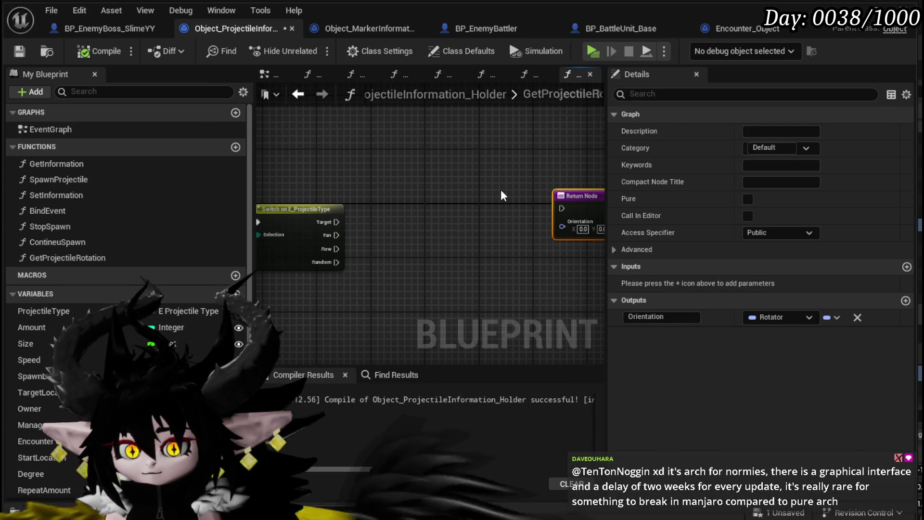
drag(571, 199, 577, 206)
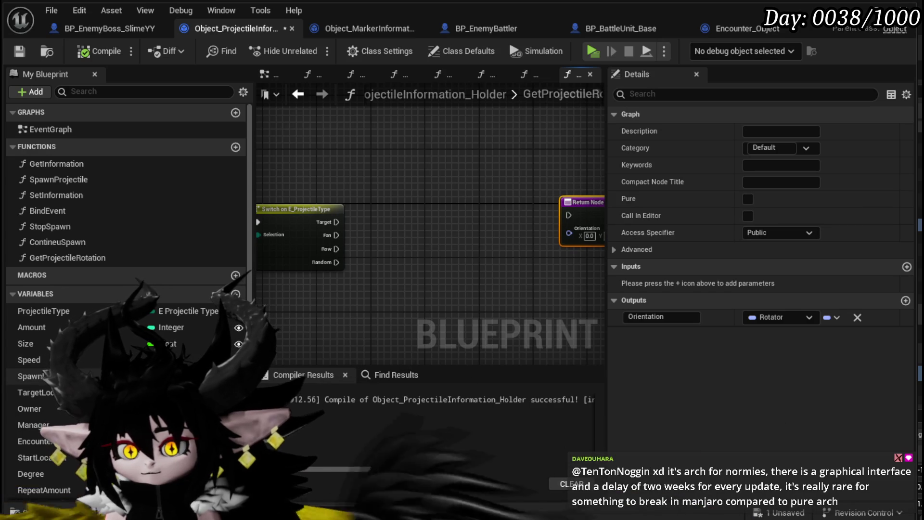
Step: Delete the SpawnLocation variable from the holder blueprint
click(29, 375)
key(Delete)
key(Escape)
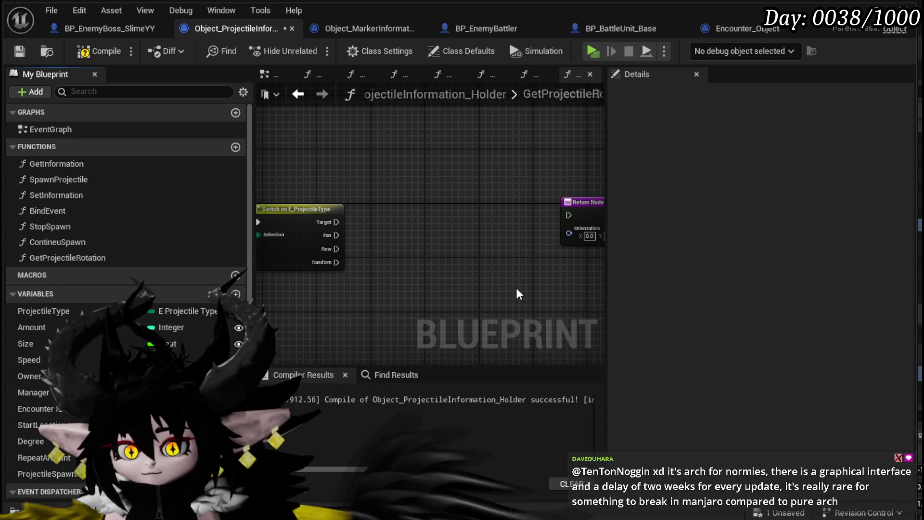
Step: Compile and save the holder, then refresh the Construct Object node in BP_EnemyBoss_SlimeYY
click(99, 51)
click(19, 52)
click(80, 26)
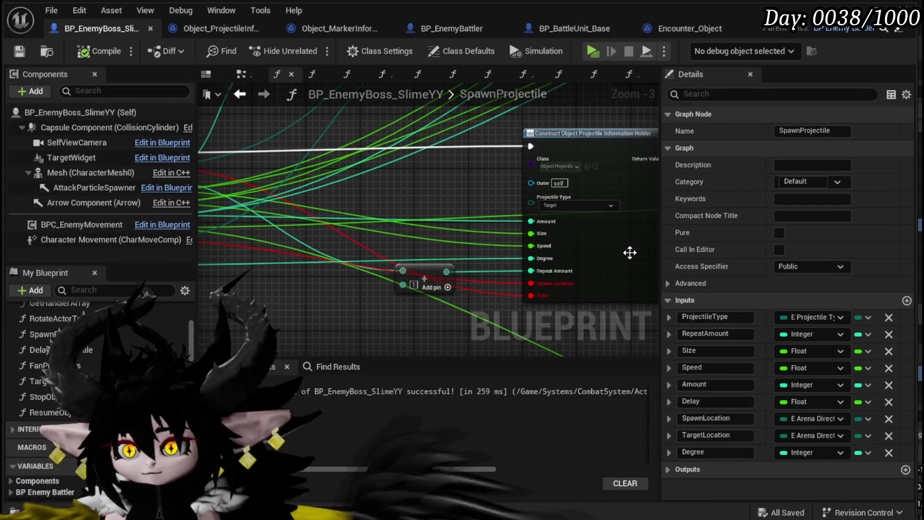
right_click(614, 248)
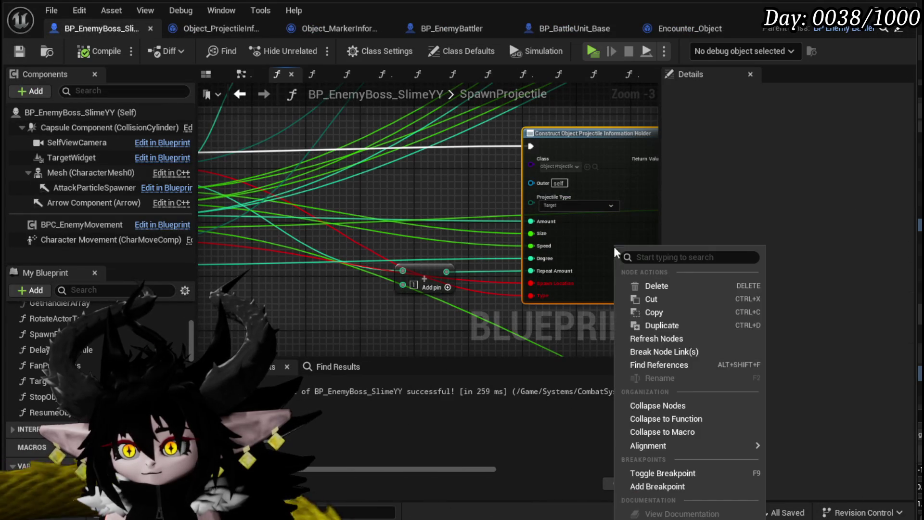
click(670, 339)
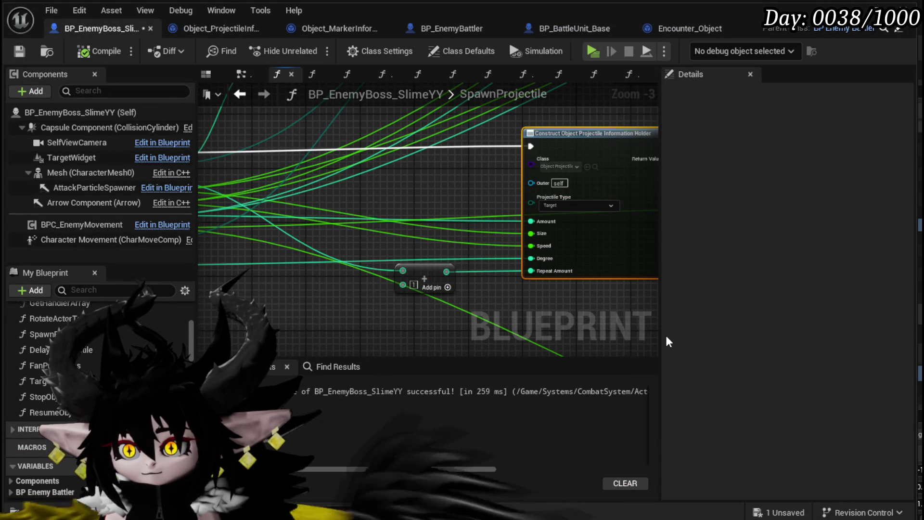
Step: Recompile and save the boss blueprint, then go back to the holder blueprint
mouse_move(656, 334)
mouse_down()
mouse_move(373, 313)
mouse_move(392, 328)
mouse_up()
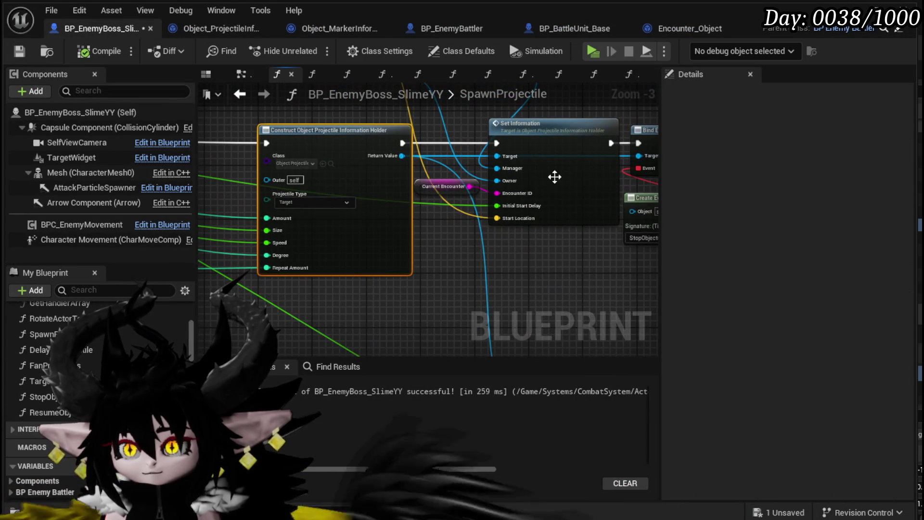
click(99, 51)
click(19, 50)
click(206, 29)
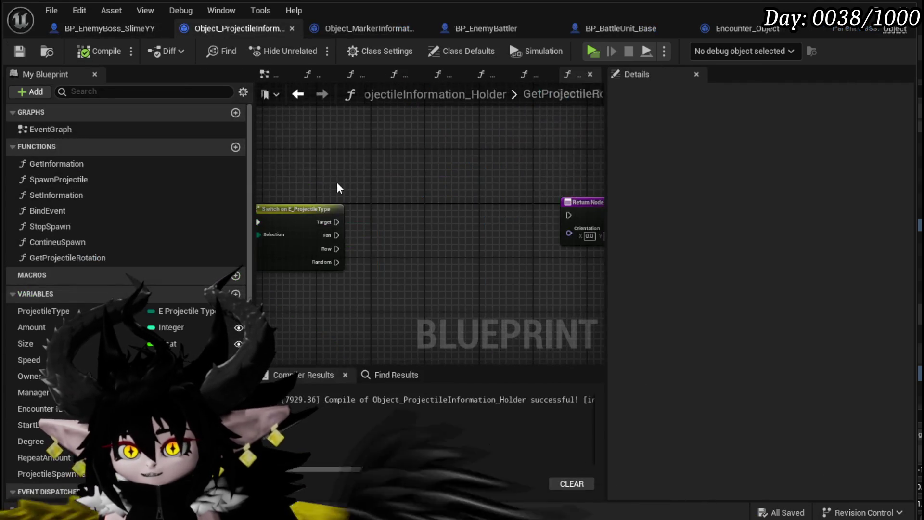
Step: Wire a StartLocation getter into the Start pin of a new Find Look at Rotation node
drag(384, 186, 383, 200)
drag(45, 426, 300, 167)
click(345, 192)
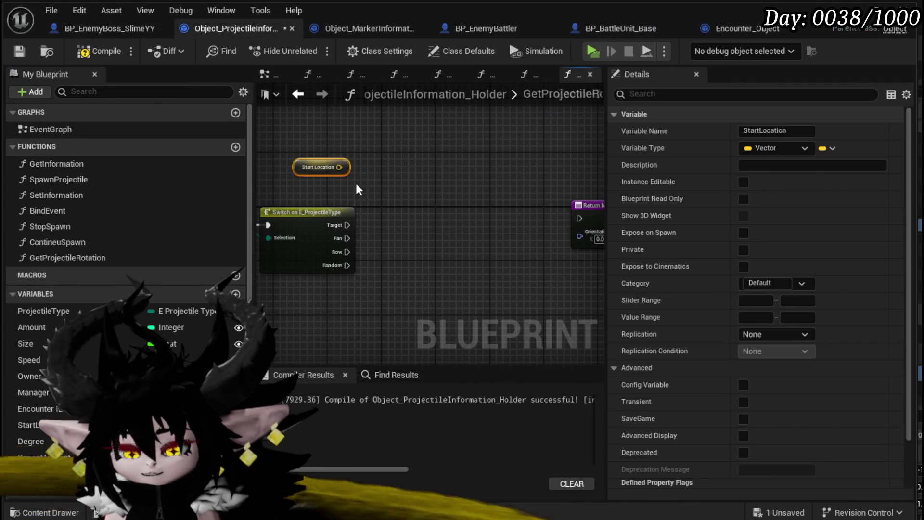
click(380, 176)
drag(380, 172, 385, 201)
right_click(384, 201)
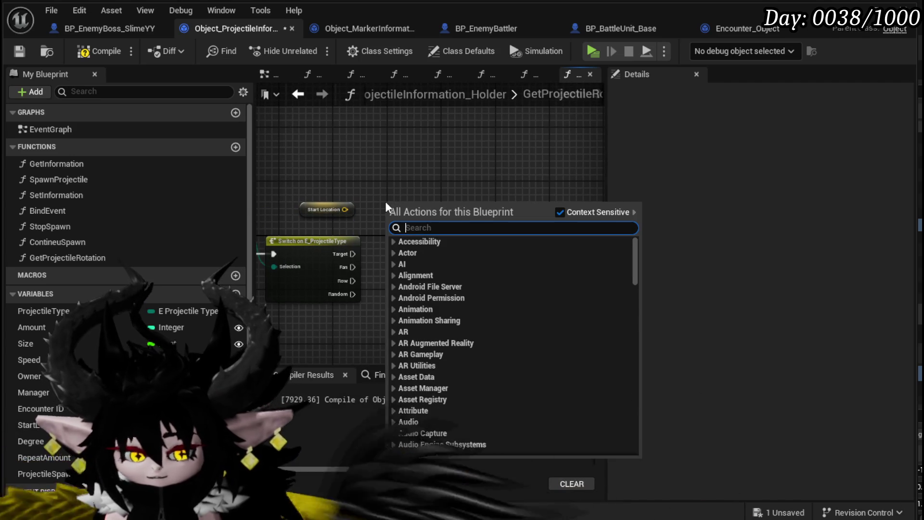
text(look at)
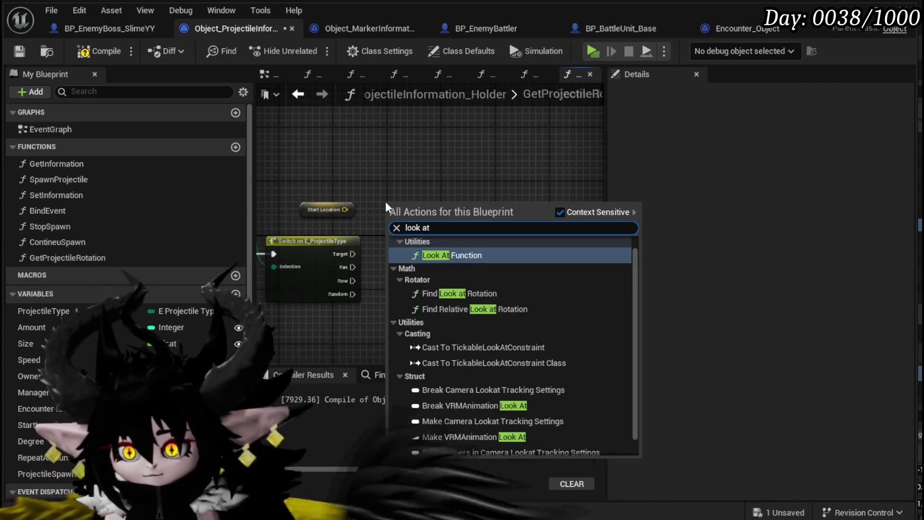
click(462, 293)
drag(345, 210, 388, 213)
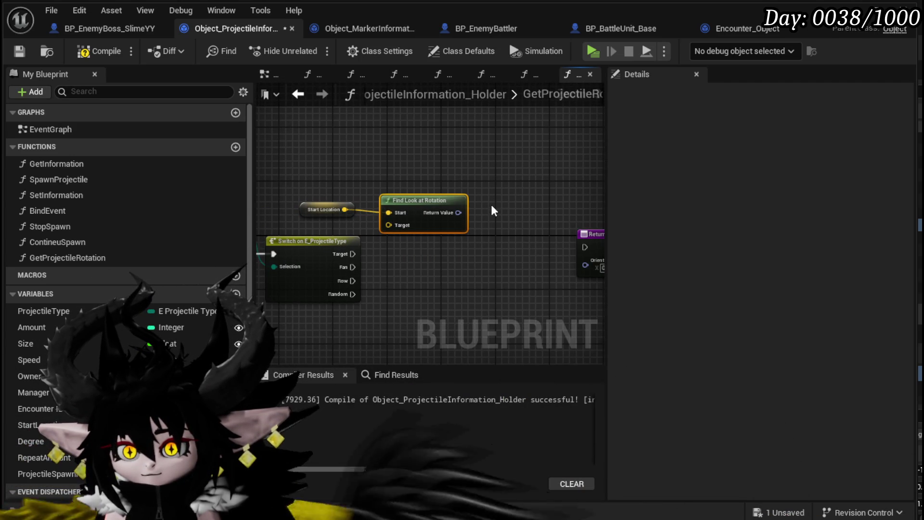
right_click(429, 164)
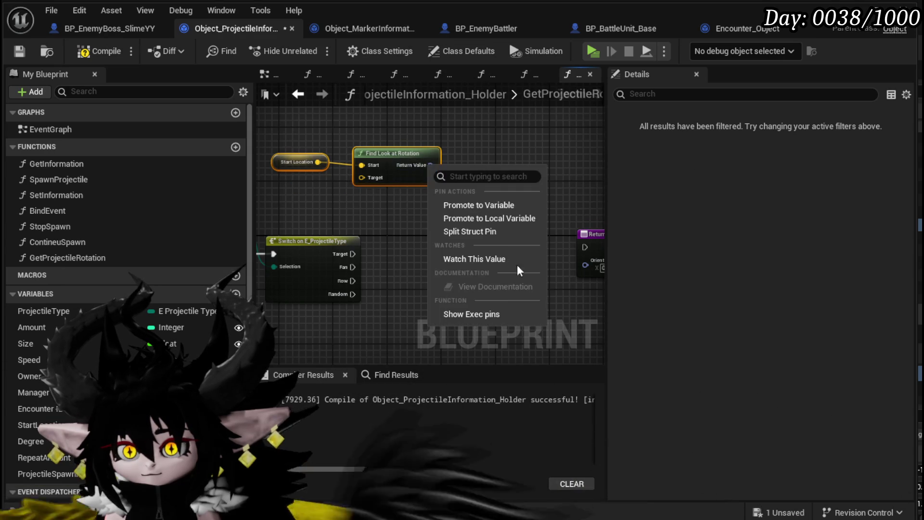
Step: Promote the rotation result to a TempRot local variable and run its SET from the Fan branch
click(484, 220)
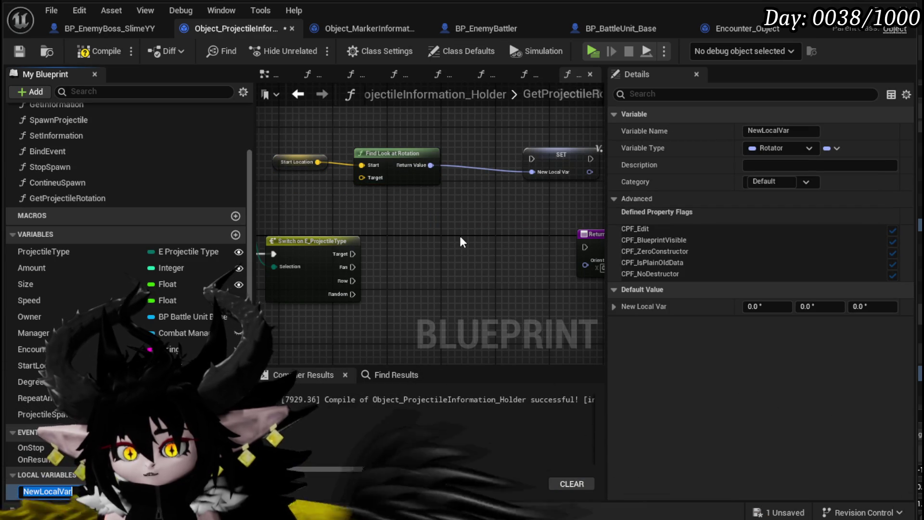
text(TempRot)
key(Return)
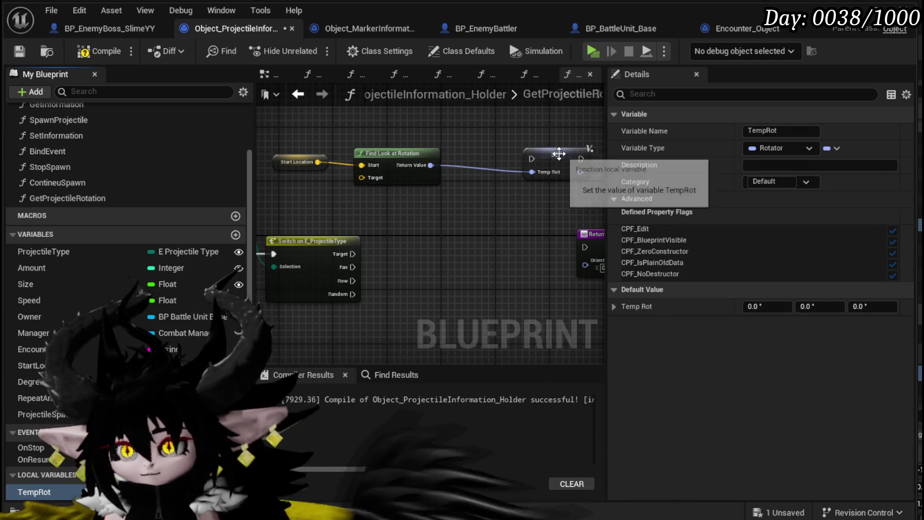
drag(535, 168, 472, 212)
mouse_move(353, 267)
mouse_down()
mouse_move(366, 273)
mouse_move(390, 259)
mouse_up()
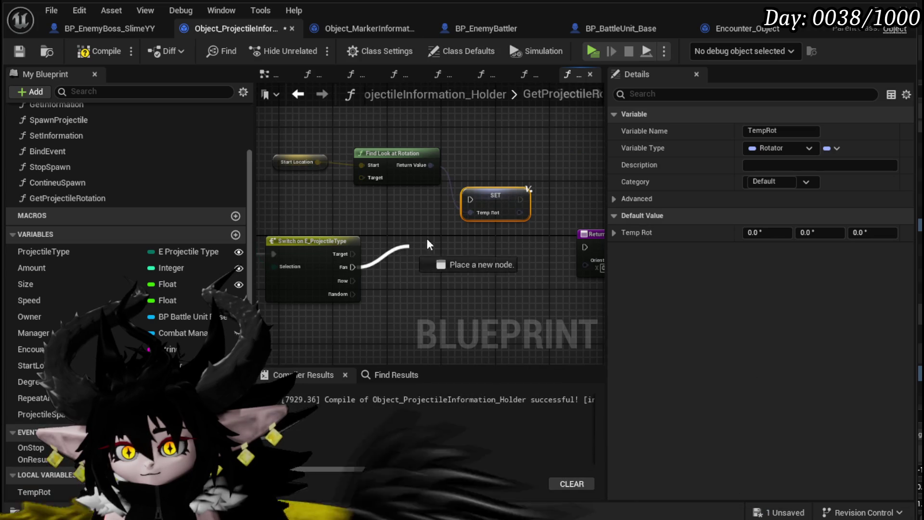
drag(497, 246, 490, 285)
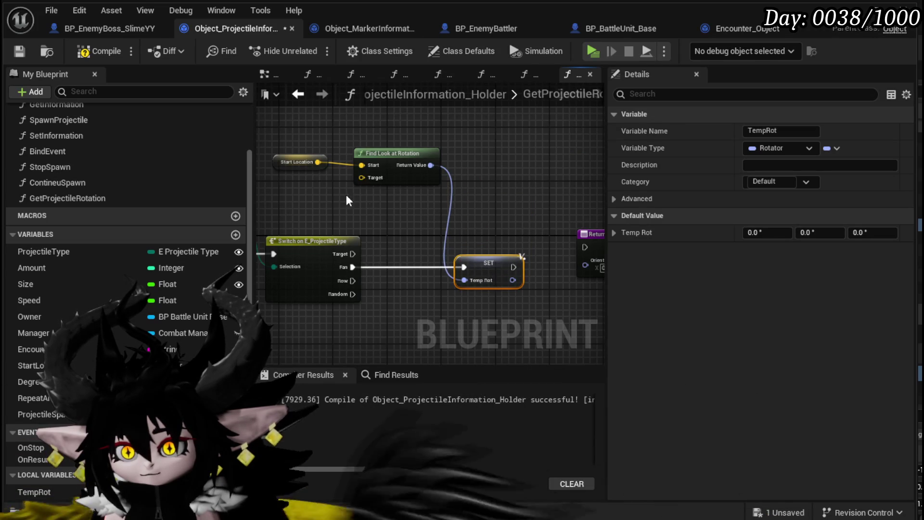
drag(392, 154, 394, 136)
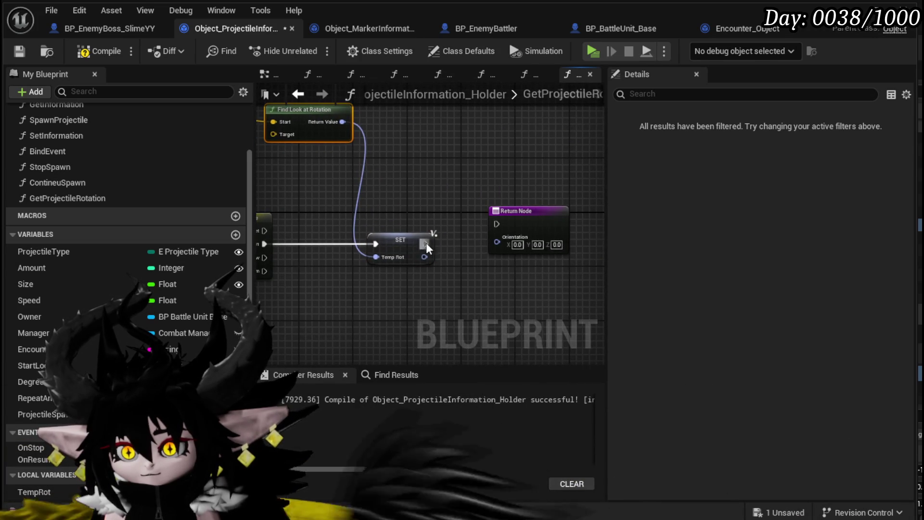
Step: Connect a TempRot getter to the Return Node's Orientation output and compile
click(521, 225)
drag(538, 240, 596, 247)
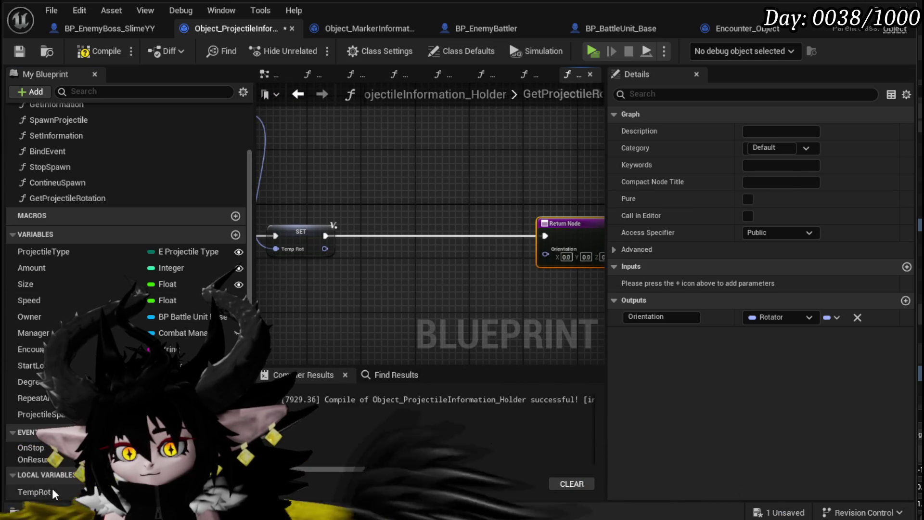
drag(33, 489, 441, 289)
click(543, 302)
mouse_move(547, 279)
mouse_down()
mouse_move(543, 263)
mouse_move(487, 278)
mouse_move(666, 277)
mouse_up()
drag(521, 283, 490, 315)
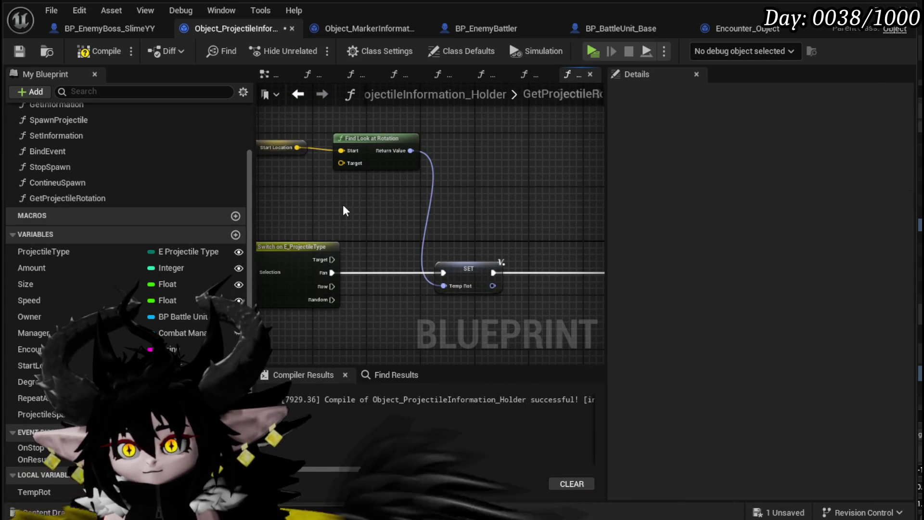
drag(355, 218, 435, 215)
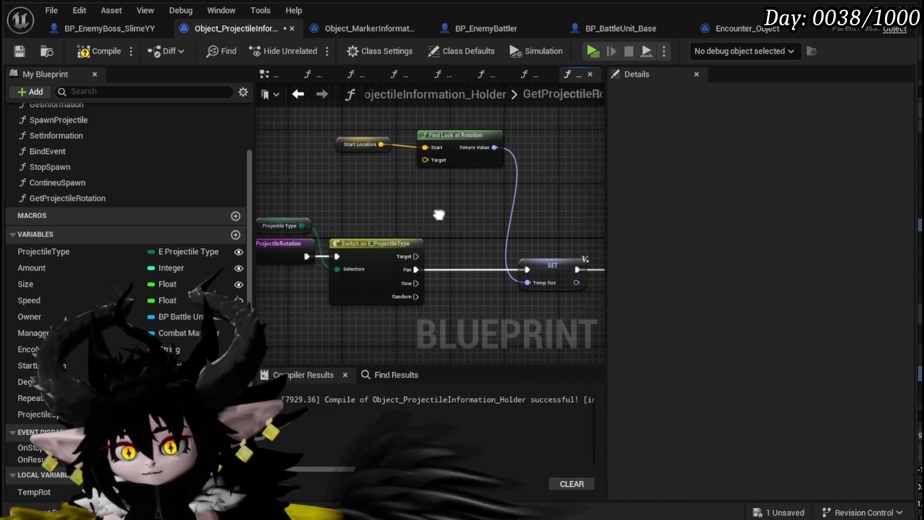
click(96, 51)
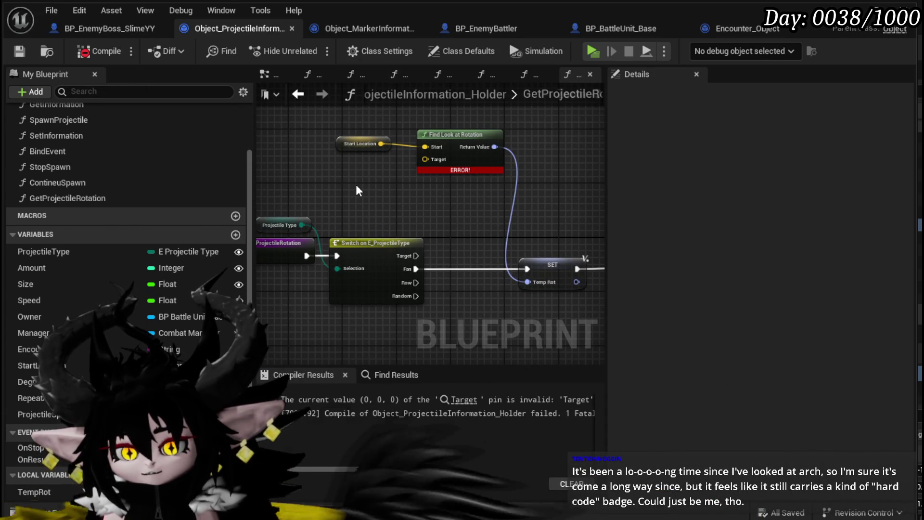
Step: Inspect the Start Location and Find Look at Rotation nodes flagged by the Target compile error
mouse_move(433, 118)
mouse_down()
mouse_move(337, 181)
mouse_move(350, 182)
mouse_up()
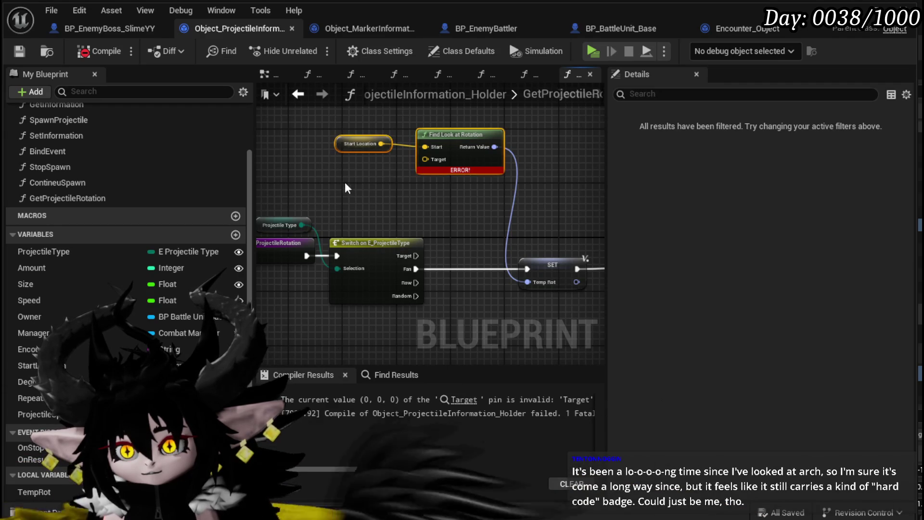
click(386, 190)
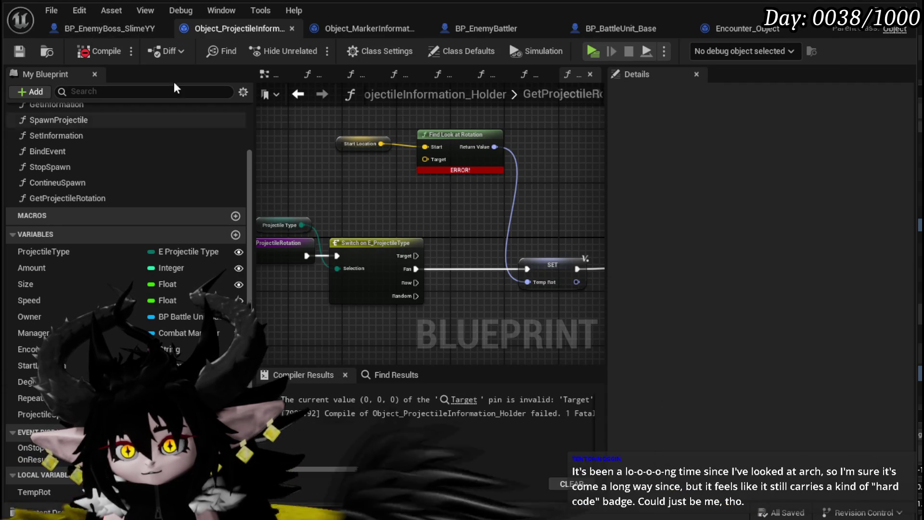